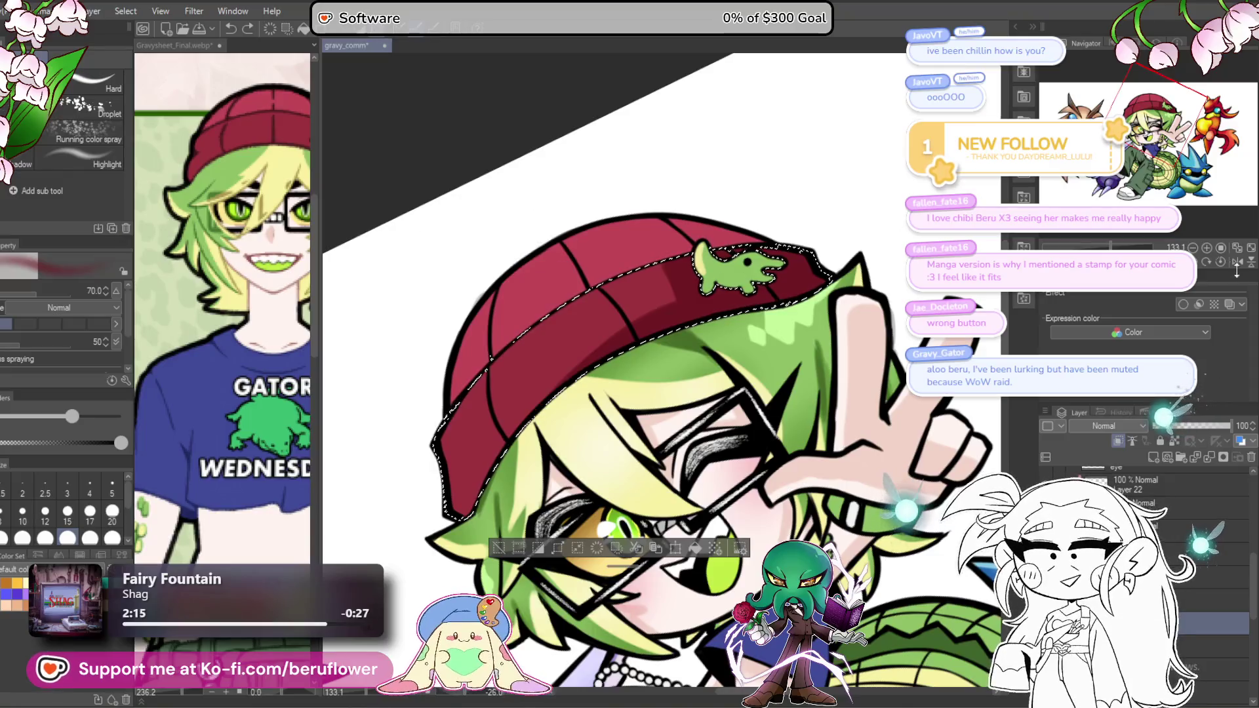
Step: Enlarge the brush to 150 and select the beanie's upper band with Auto Select
{"action": "key", "text": "ctrl+@"}
{"action": "key", "text": "bracketright"}
{"action": "key", "text": "bracketright"}
{"action": "key", "text": "bracketright"}
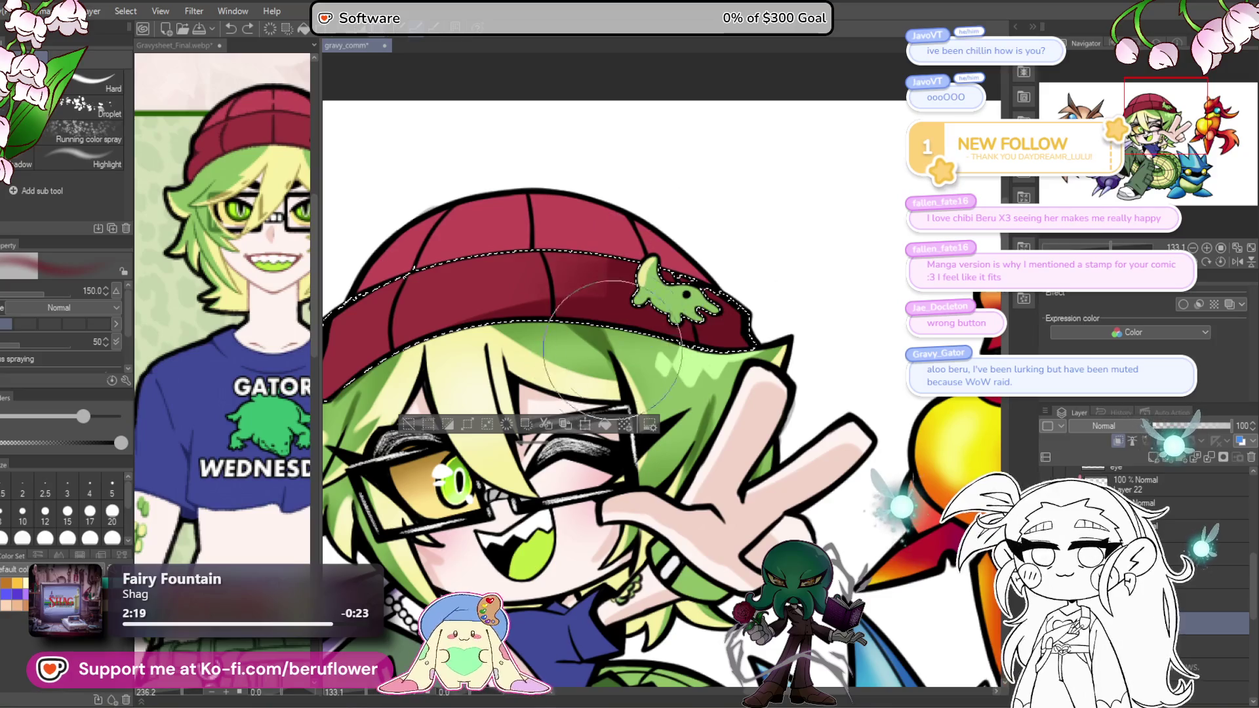
{"action": "left_click_drag", "start_coordinate": [718, 286], "coordinate": [876, 227]}
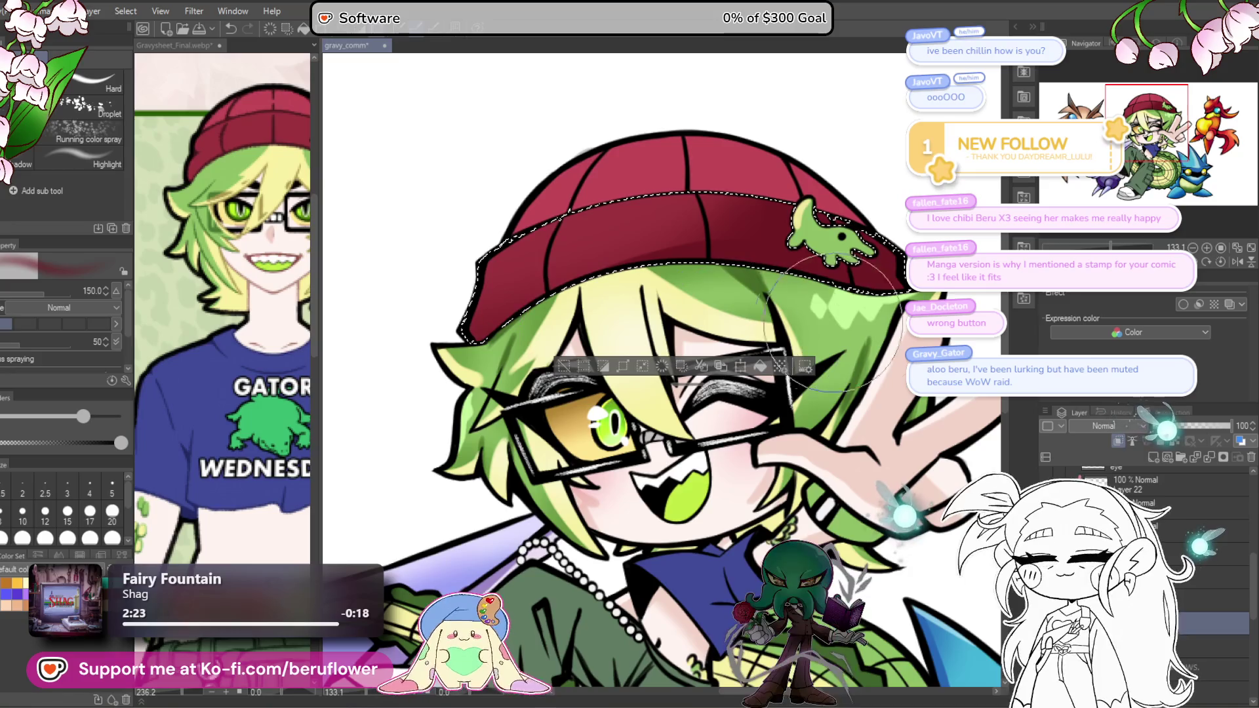
{"action": "left_click_drag", "start_coordinate": [596, 331], "coordinate": [544, 325]}
{"action": "key", "text": "ctrl+d"}
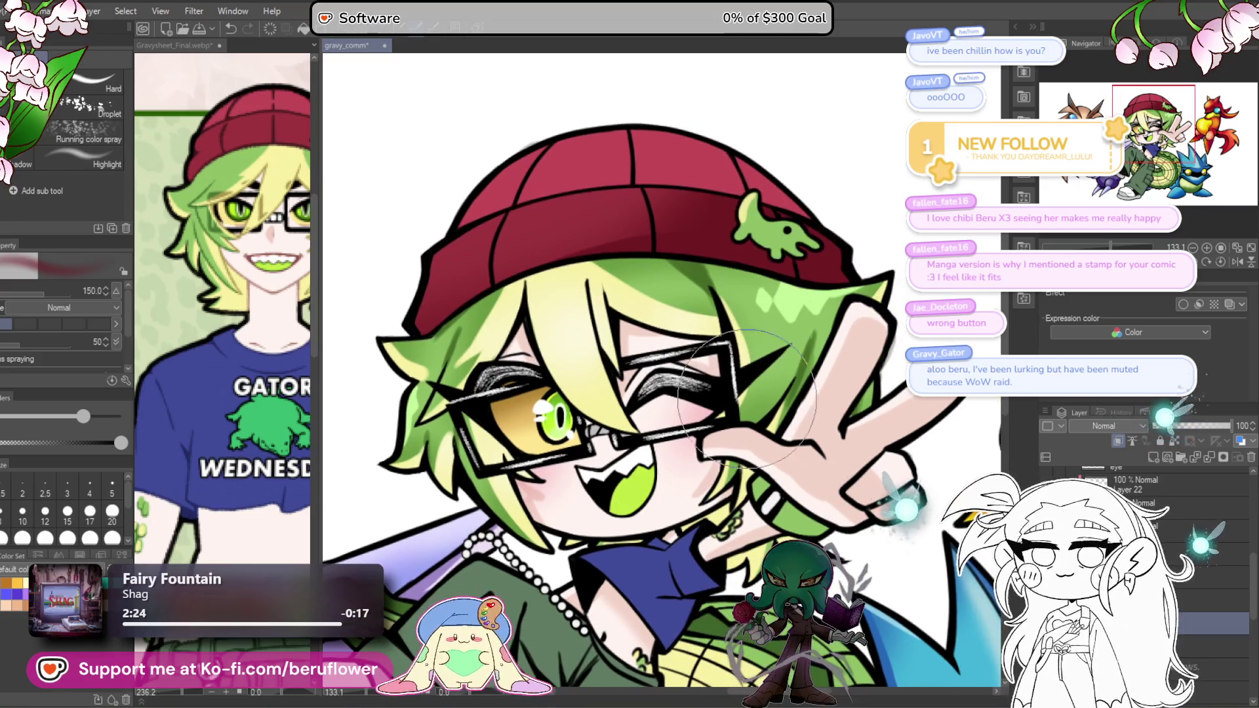
{"action": "left_click_drag", "start_coordinate": [632, 575], "coordinate": [596, 569]}
{"action": "key", "text": "g"}
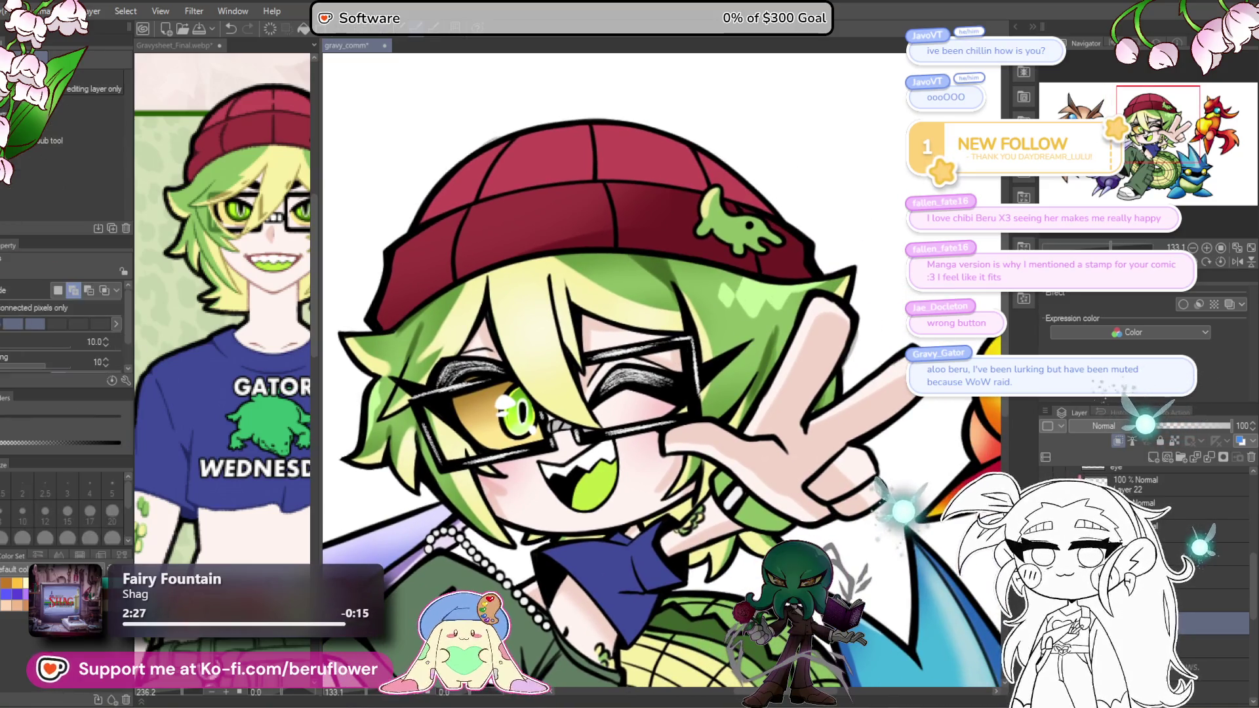
{"action": "left_click", "coordinate": [708, 179]}
{"action": "left_click", "coordinate": [473, 181], "text": "shift"}
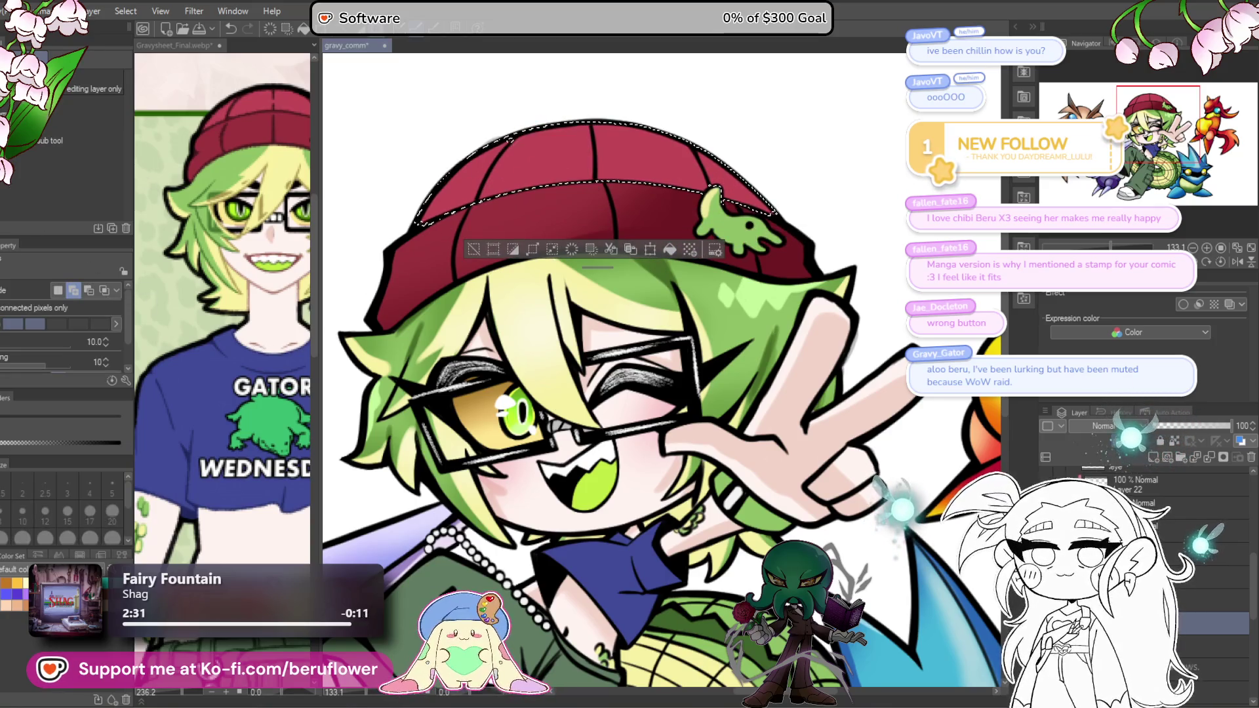
Step: Airbrush darker red shading across the selected band, undo one stroke, and open Color Settings
{"action": "left_click", "coordinate": [930, 461]}
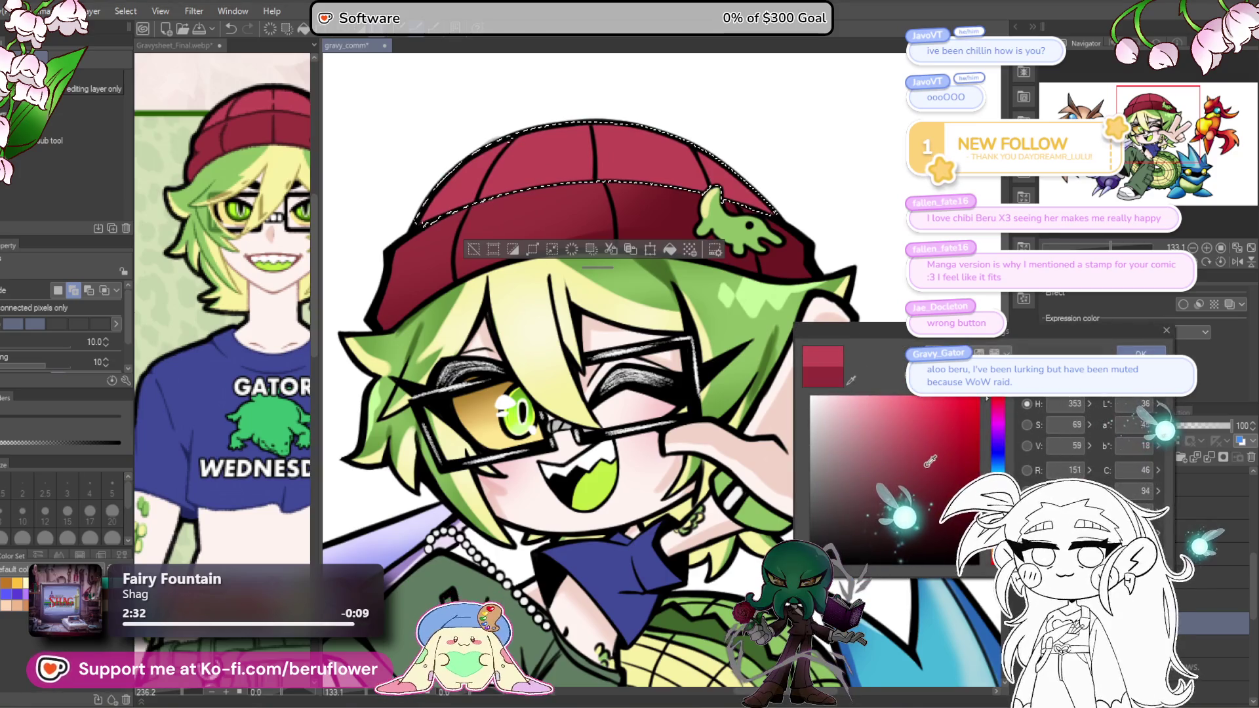
{"action": "key", "text": "Return"}
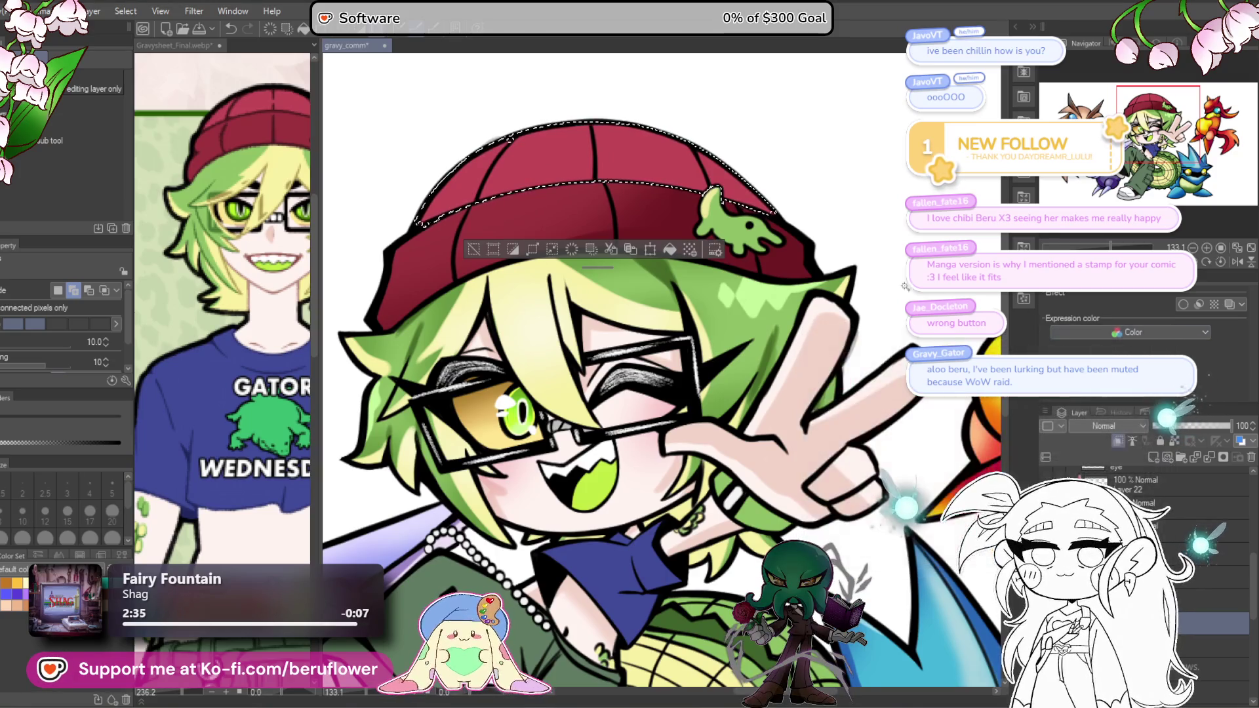
{"action": "key", "text": "b"}
{"action": "left_click_drag", "start_coordinate": [643, 88], "coordinate": [562, 154]}
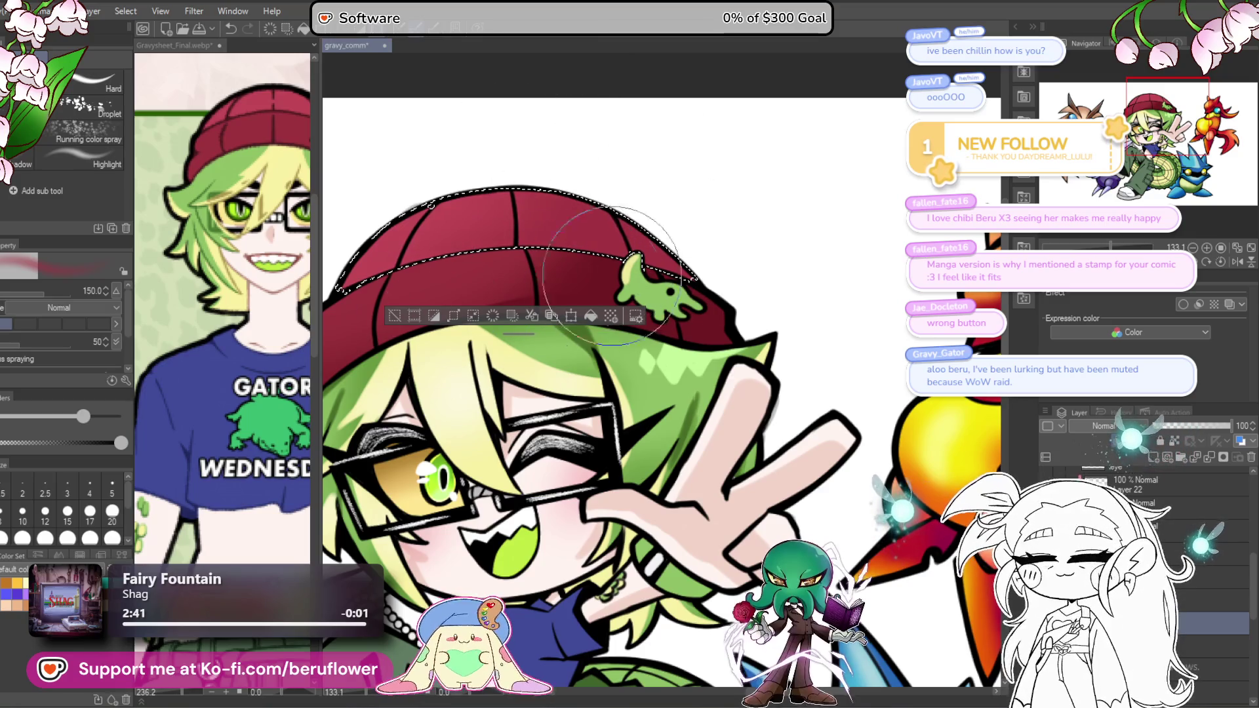
{"action": "key", "text": "ctrl+z"}
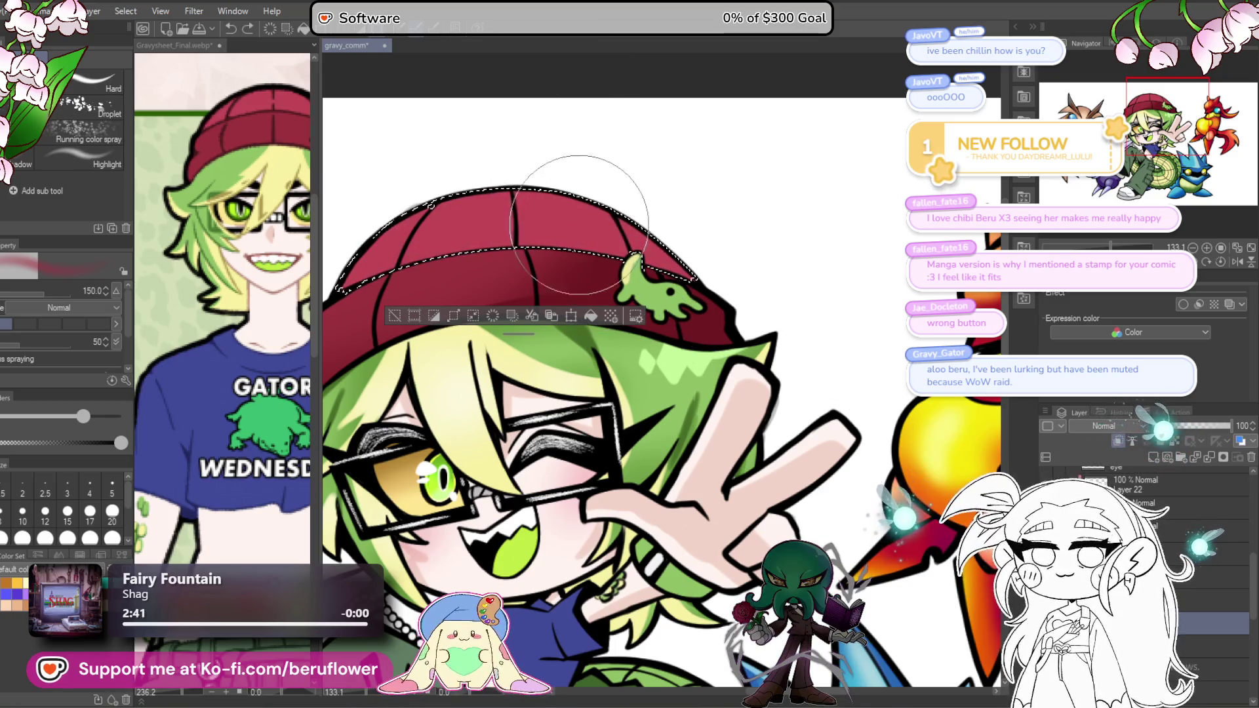
{"action": "key", "text": "F8"}
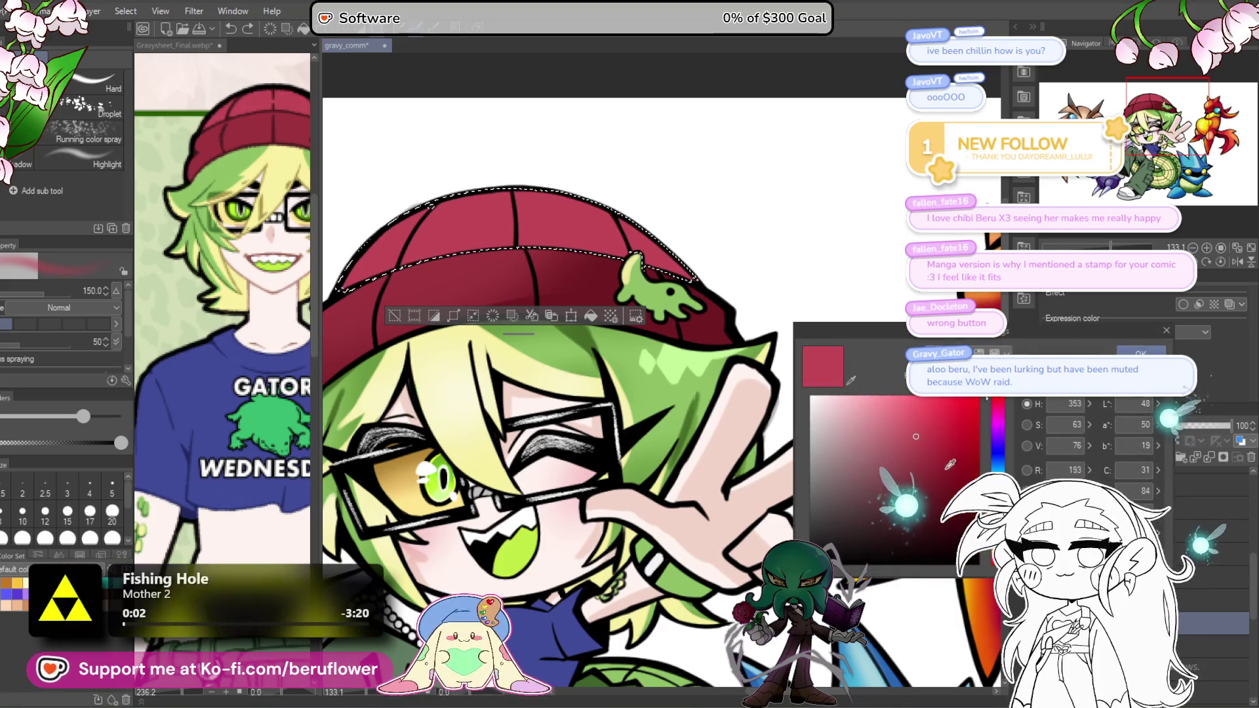
Step: Confirm a deeper red and shrink the airbrush to 70 to shade the beanie
{"action": "left_click", "coordinate": [1141, 353]}
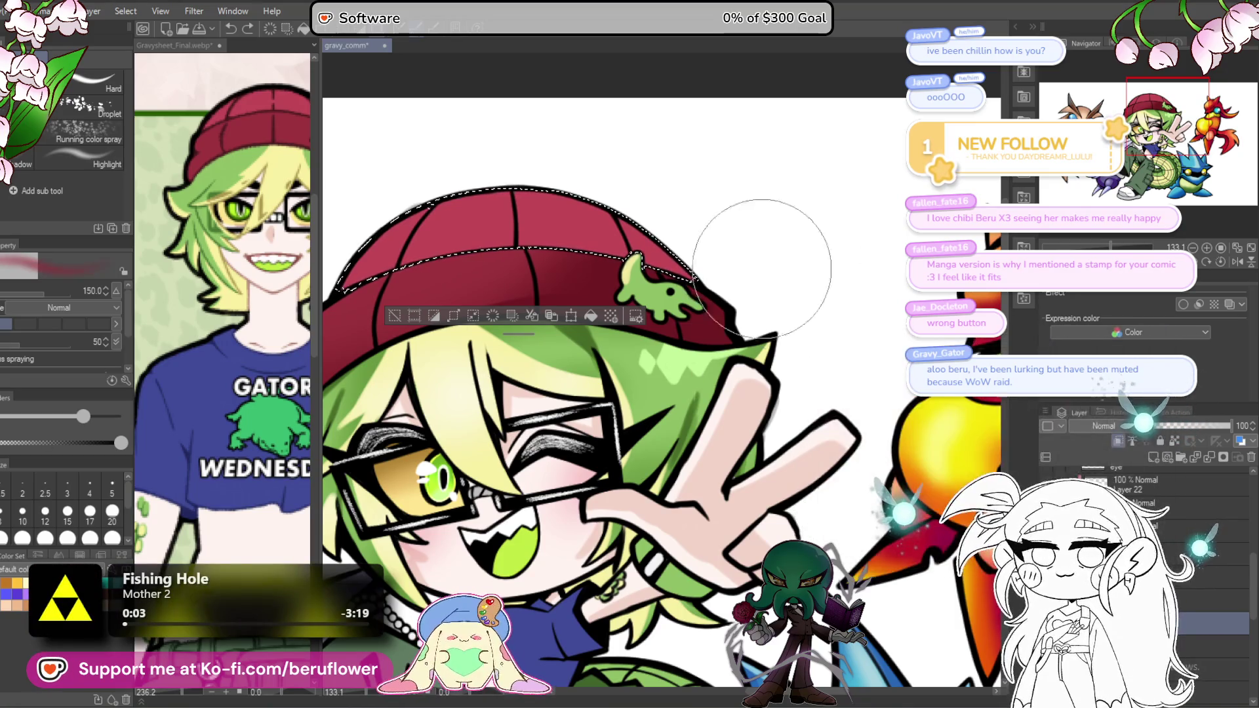
{"action": "key", "text": "bracketleft"}
{"action": "key", "text": "bracketleft"}
{"action": "key", "text": "bracketleft"}
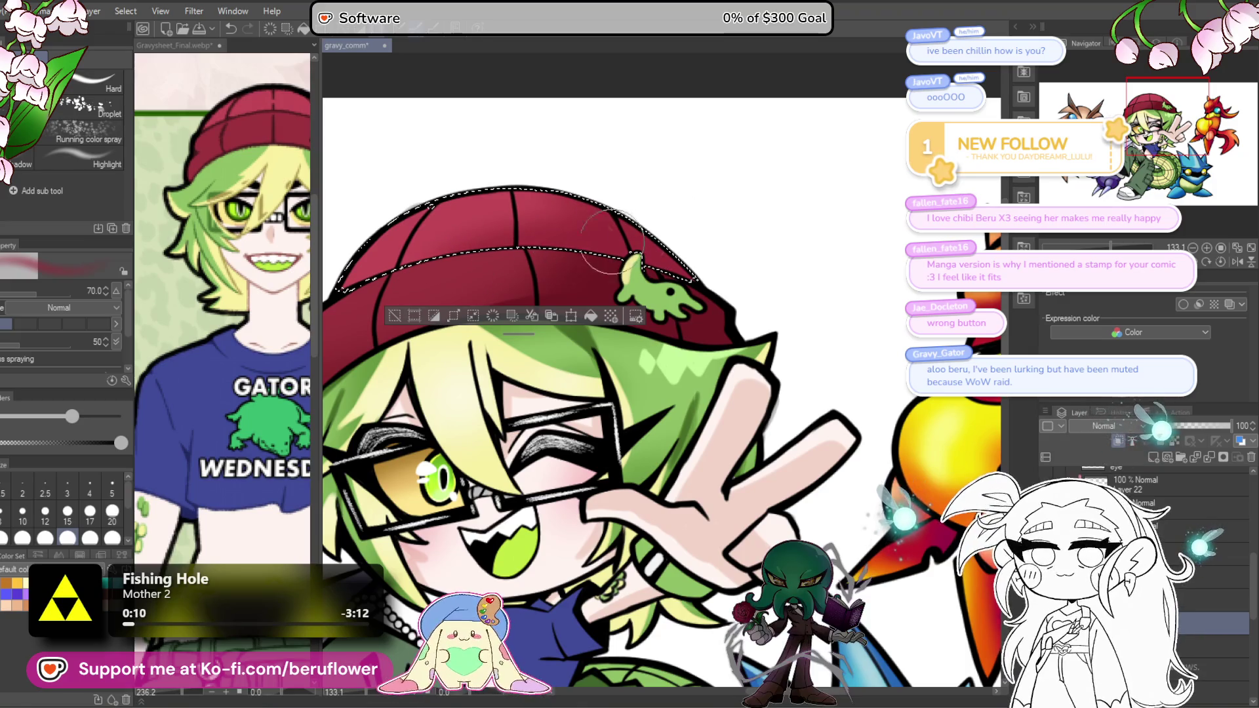
{"action": "mouse_move", "coordinate": [612, 433]}
{"action": "left_mouse_down"}
{"action": "mouse_move", "coordinate": [630, 412]}
{"action": "mouse_move", "coordinate": [613, 410]}
{"action": "mouse_move", "coordinate": [670, 400]}
{"action": "left_mouse_up"}
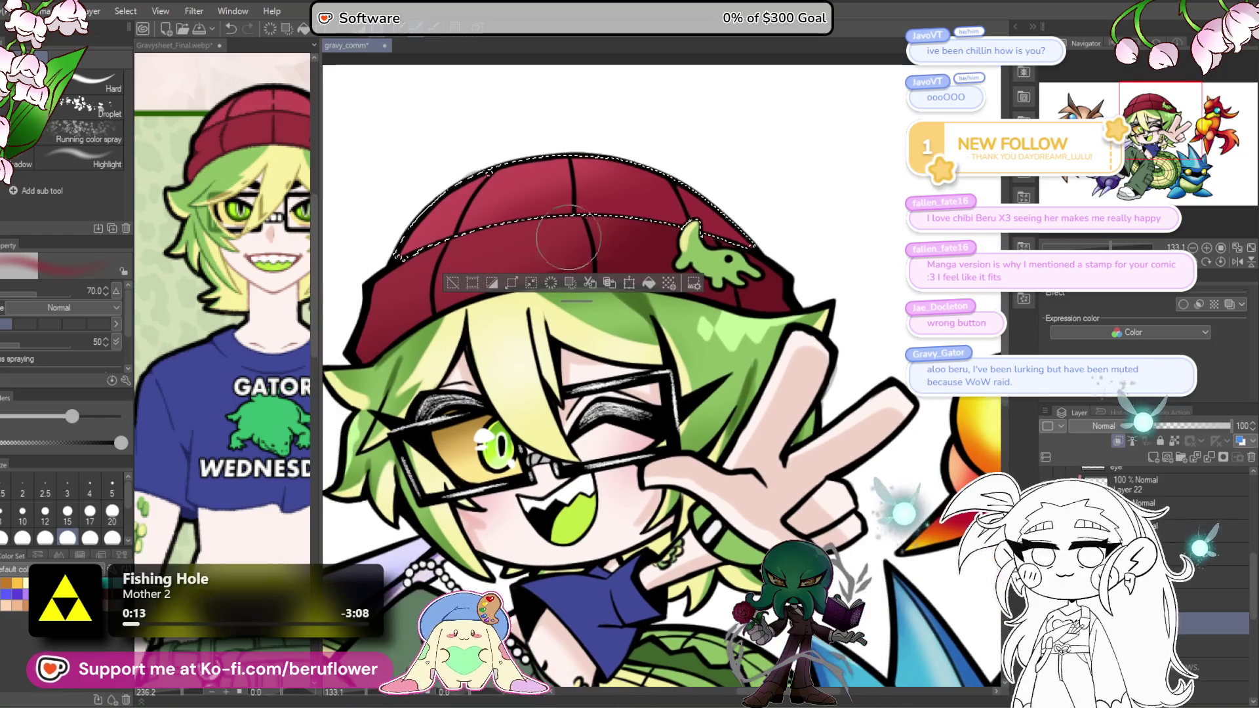
{"action": "key", "text": "ctrl+shift+c"}
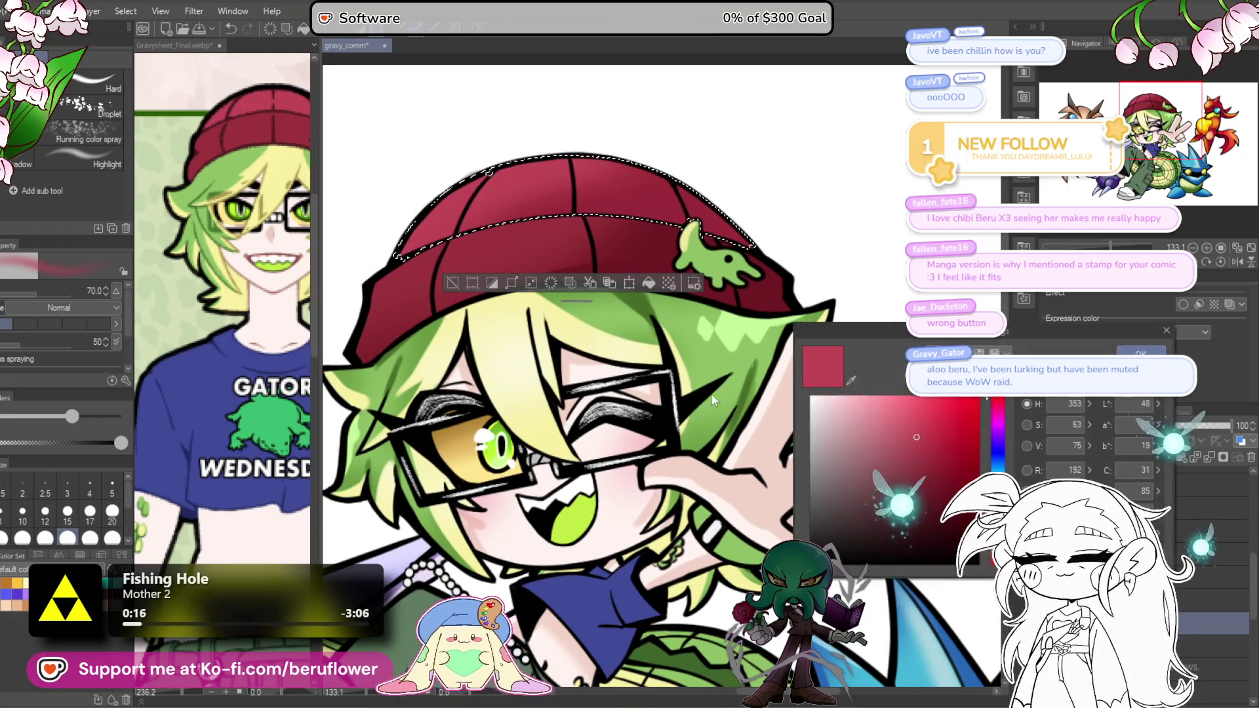
{"action": "key", "text": "Return"}
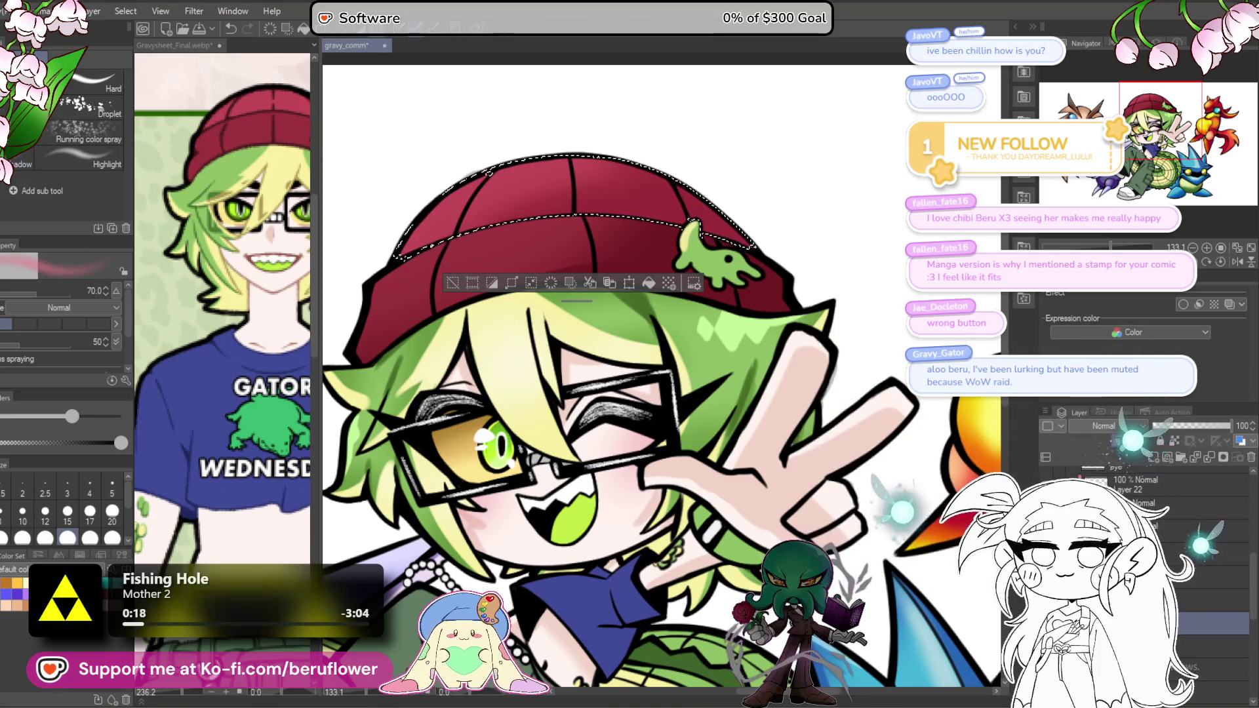
Step: Paint brighter red highlights on the hat's upper left with the pen, then deselect
{"action": "key", "text": "p"}
{"action": "left_click_drag", "start_coordinate": [414, 243], "coordinate": [542, 153]}
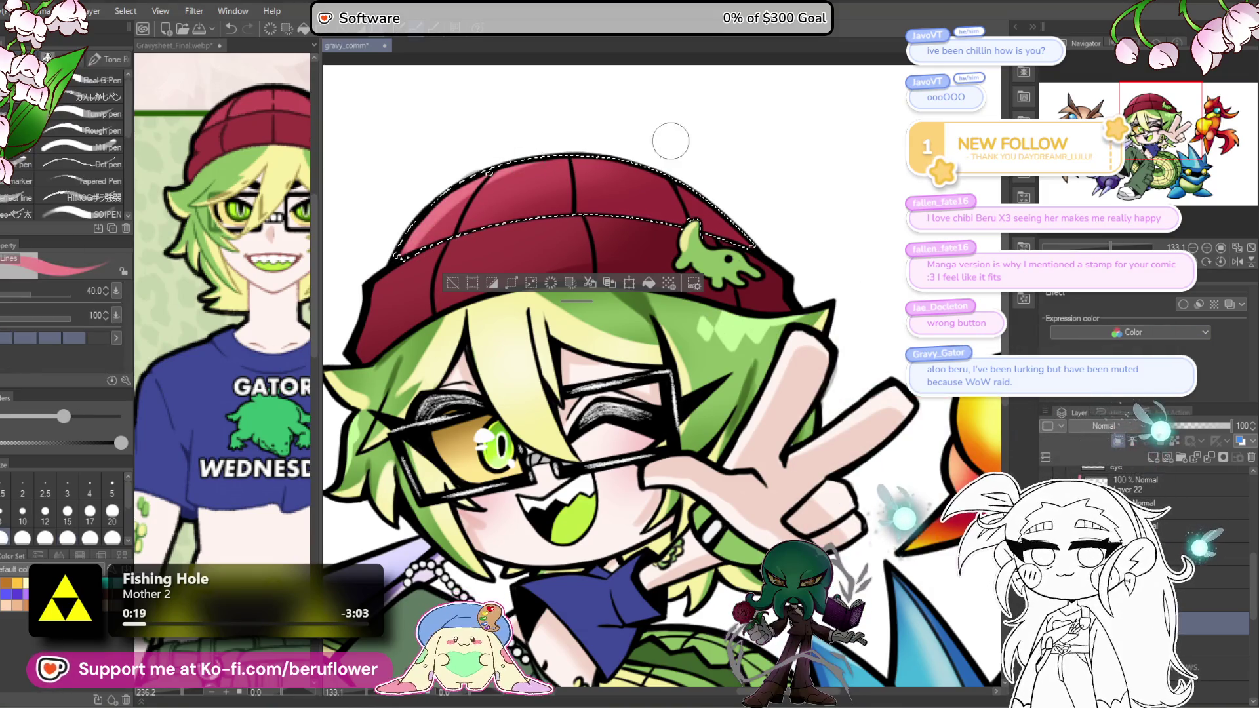
{"action": "key", "text": "ctrl+shift+c"}
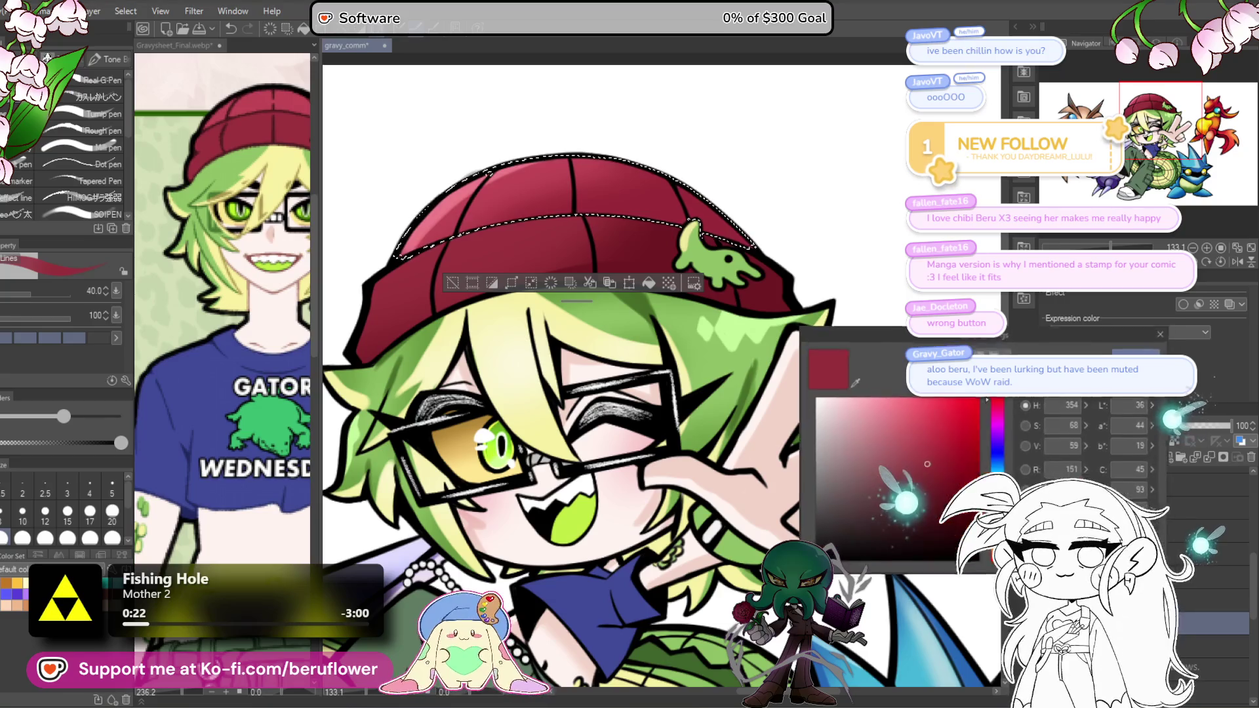
{"action": "left_click", "coordinate": [915, 440]}
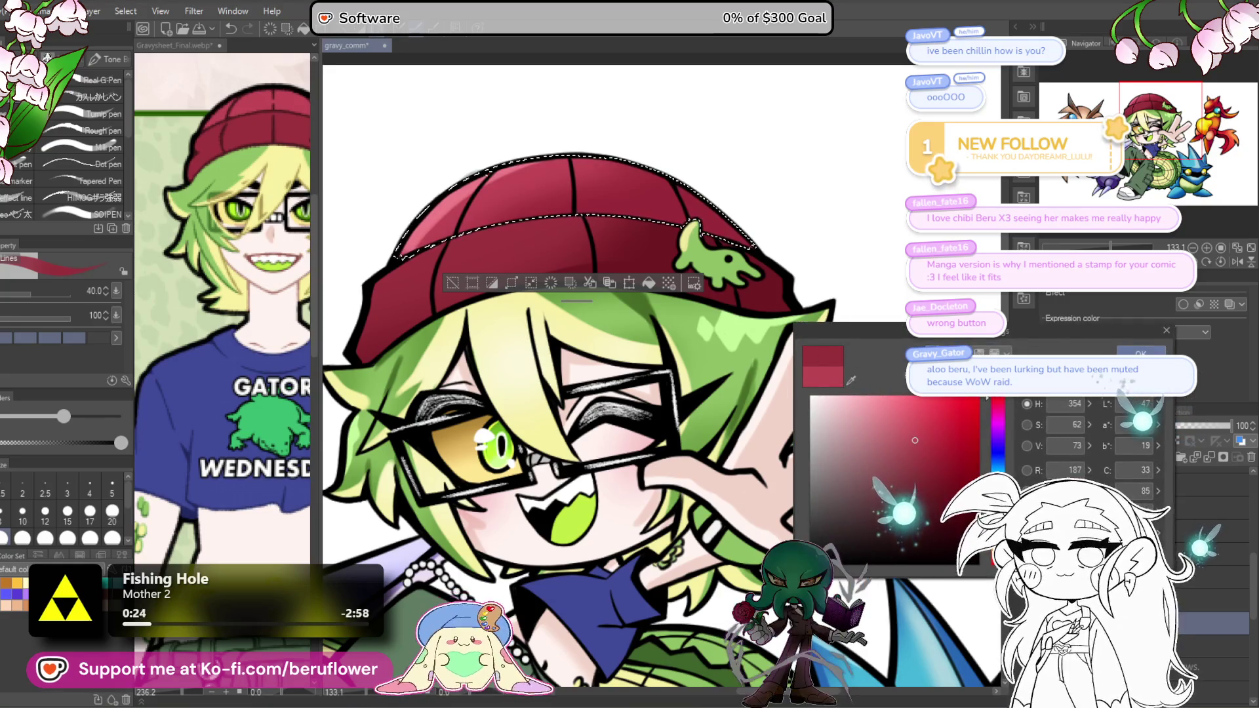
{"action": "left_click", "coordinate": [1134, 353]}
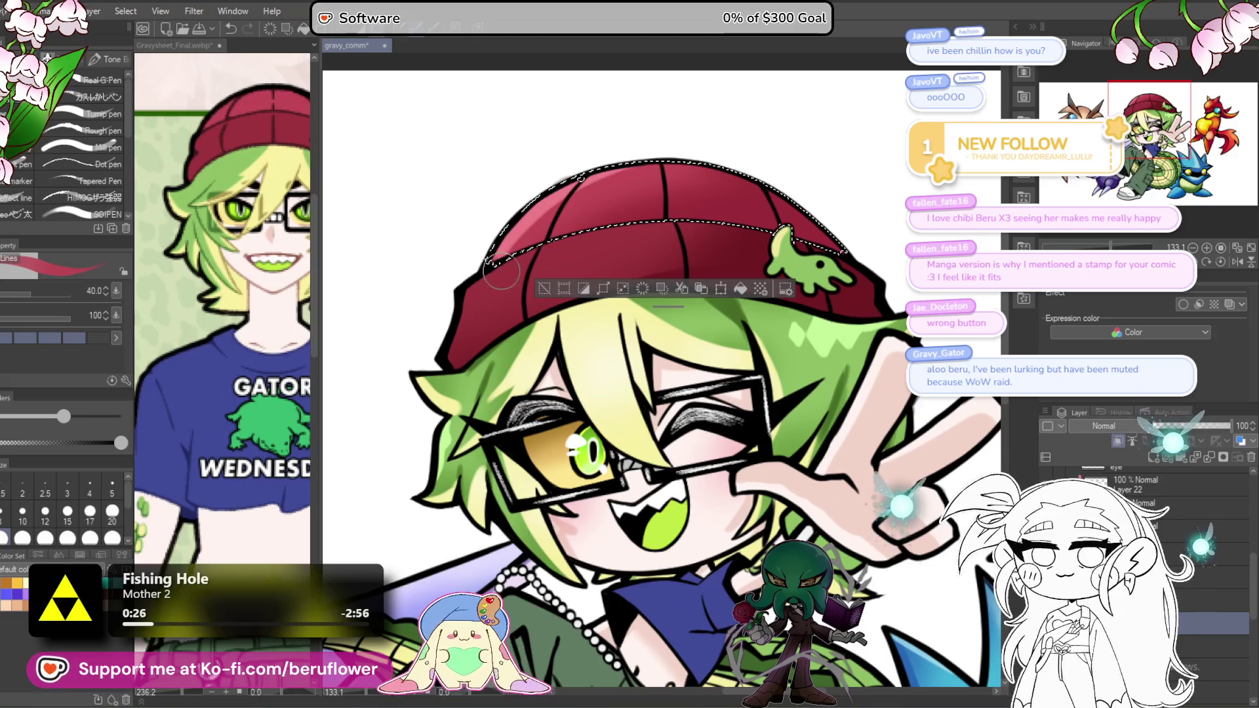
{"action": "key", "text": "ctrl+d"}
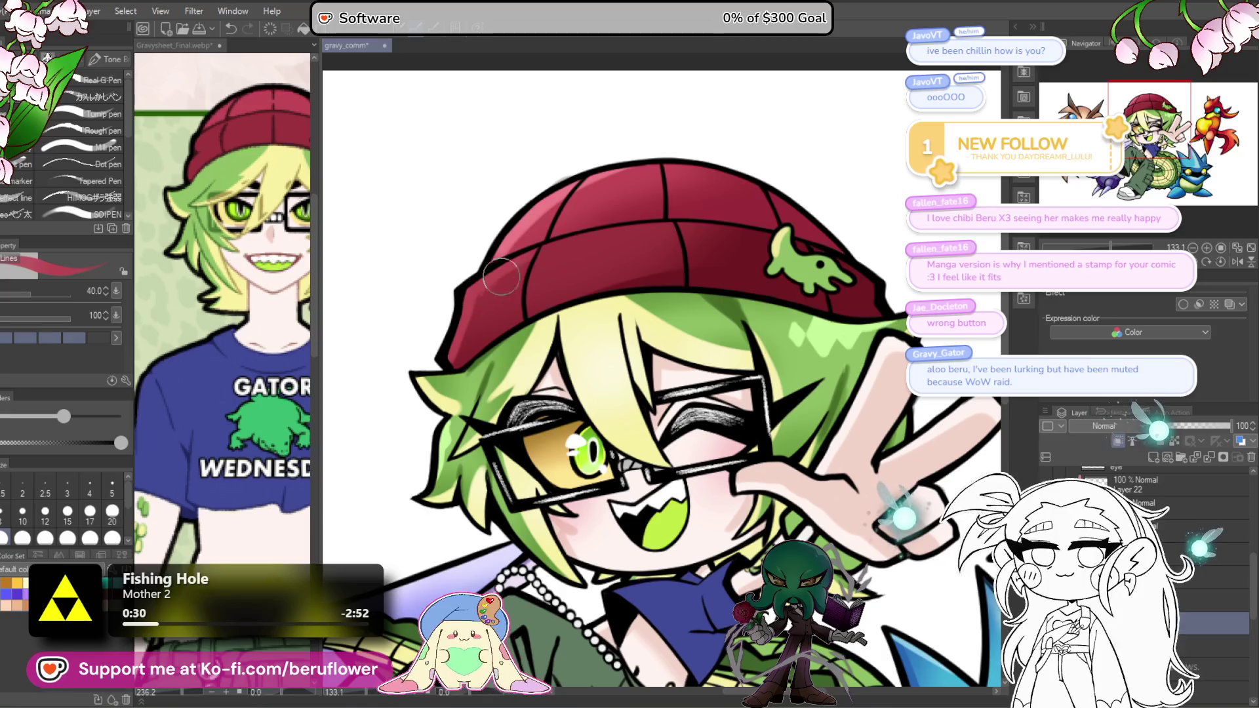
Step: Zoom out to 66.7% to view the whole illustration, then eyedropper the shirt's blue
{"action": "scroll", "coordinate": [670, 223], "scroll_direction": "down", "scroll_amount": 2}
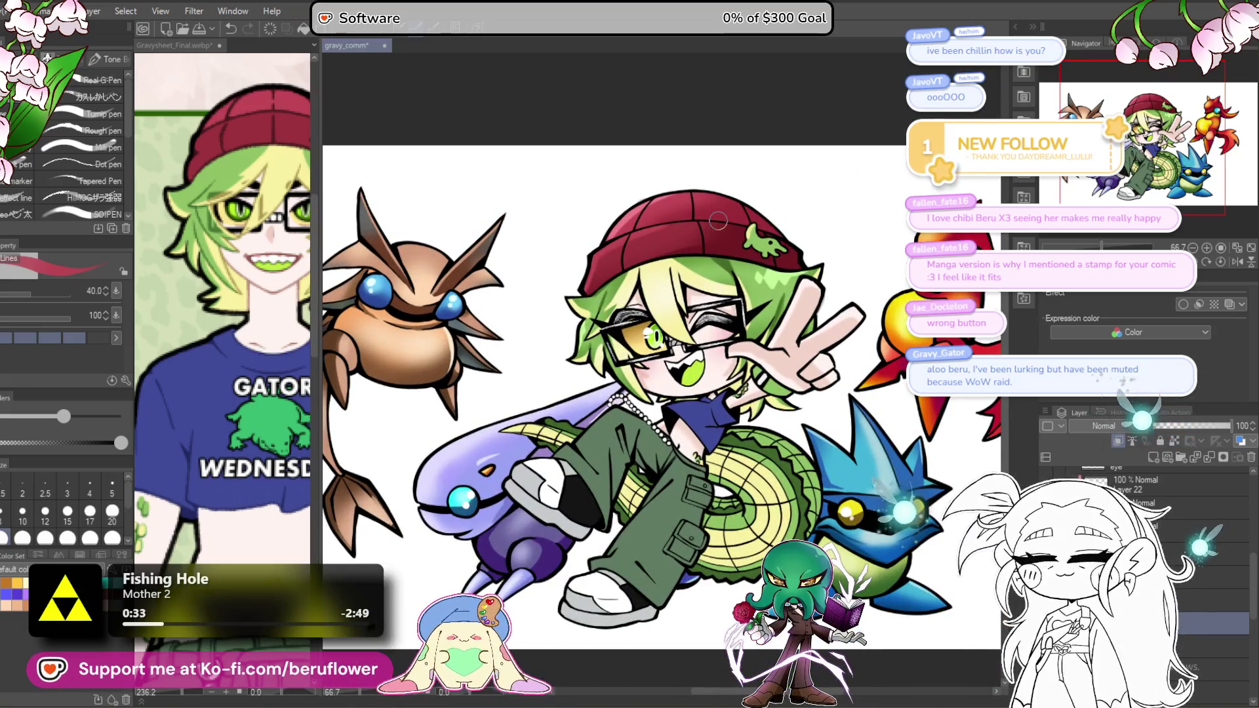
{"action": "mouse_move", "coordinate": [721, 541]}
{"action": "left_mouse_down"}
{"action": "mouse_move", "coordinate": [604, 530]}
{"action": "mouse_move", "coordinate": [667, 494]}
{"action": "left_mouse_up"}
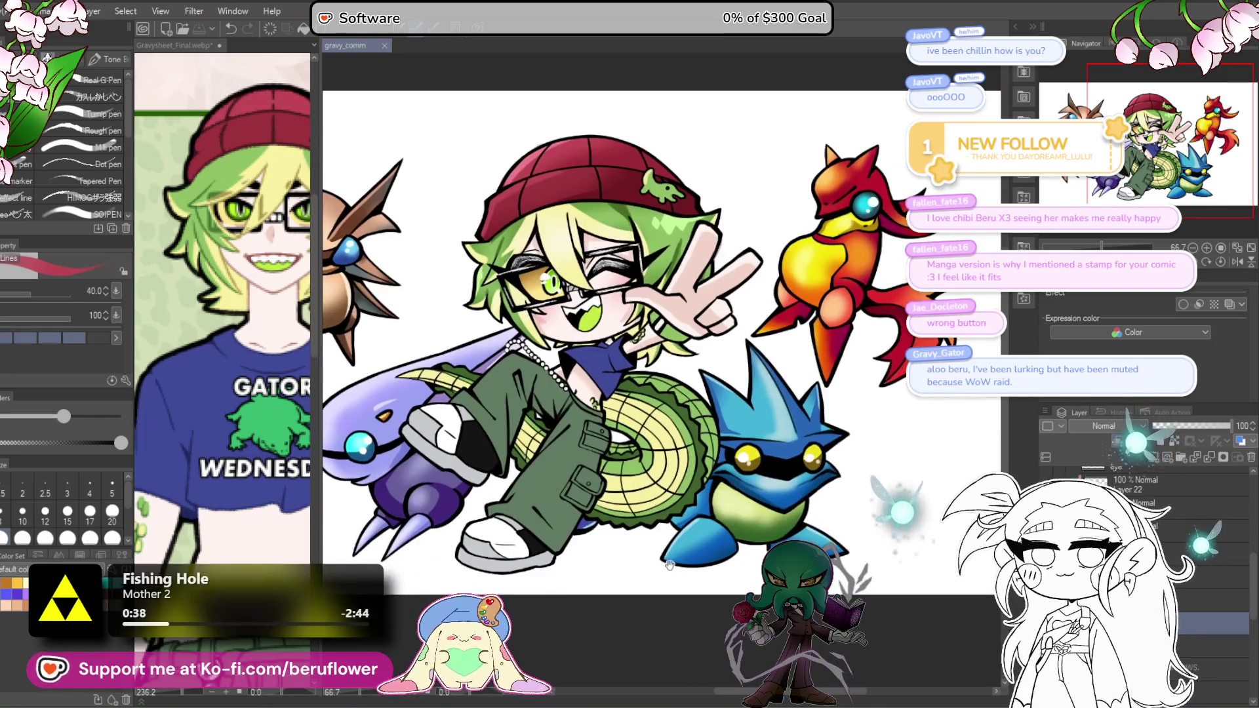
{"action": "left_click_drag", "start_coordinate": [657, 573], "coordinate": [654, 578]}
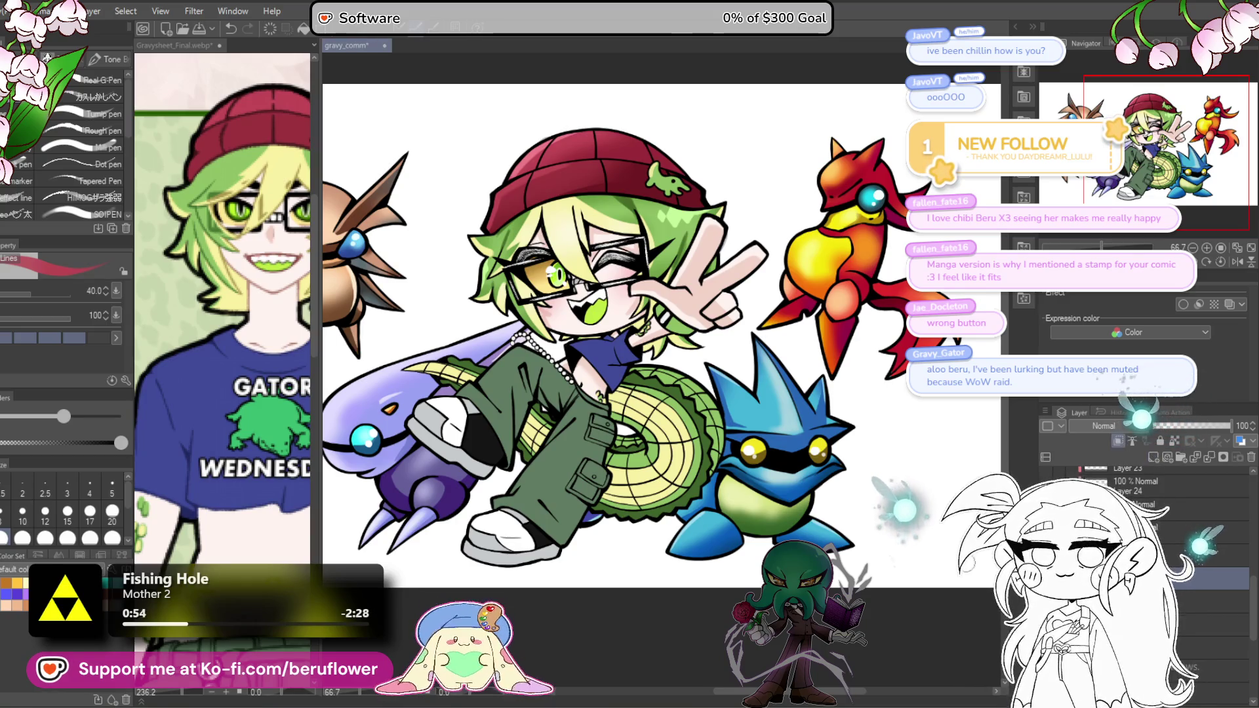
{"action": "left_click", "coordinate": [183, 518], "text": "alt"}
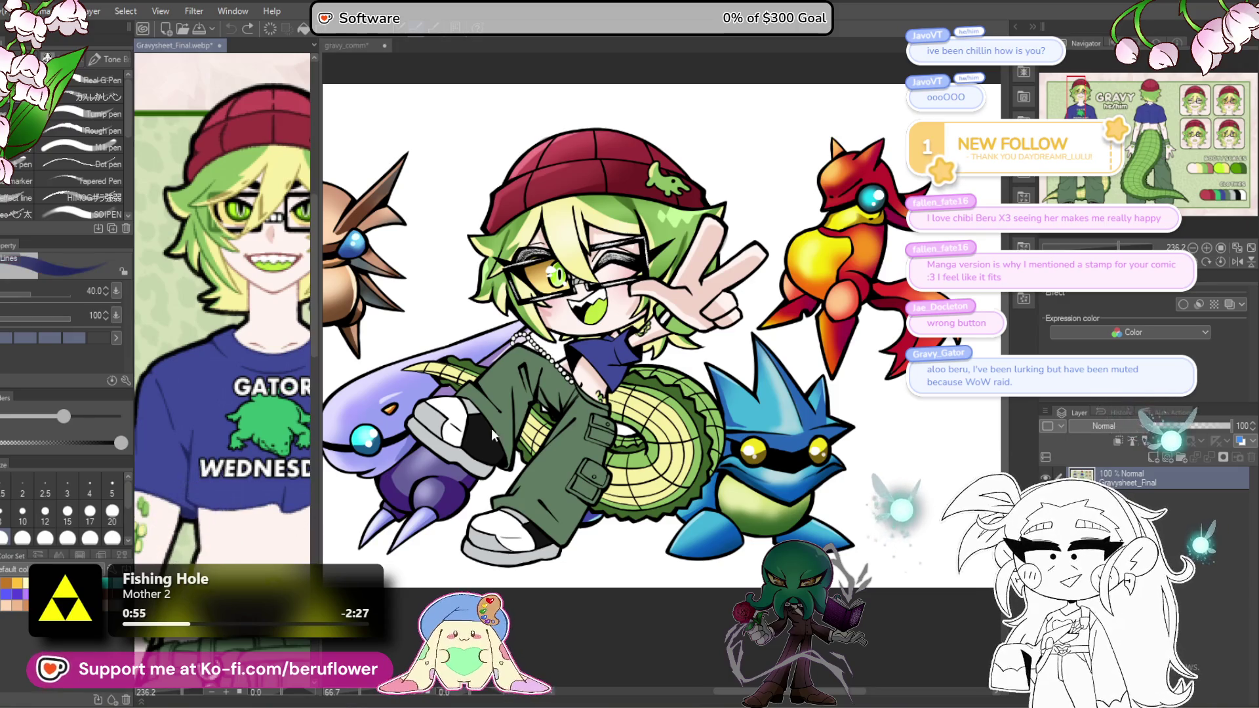
Step: Shrink the brush to 10 and zoom out from the face to about 88.7%
{"action": "scroll", "coordinate": [615, 398], "scroll_direction": "up", "scroll_amount": 5}
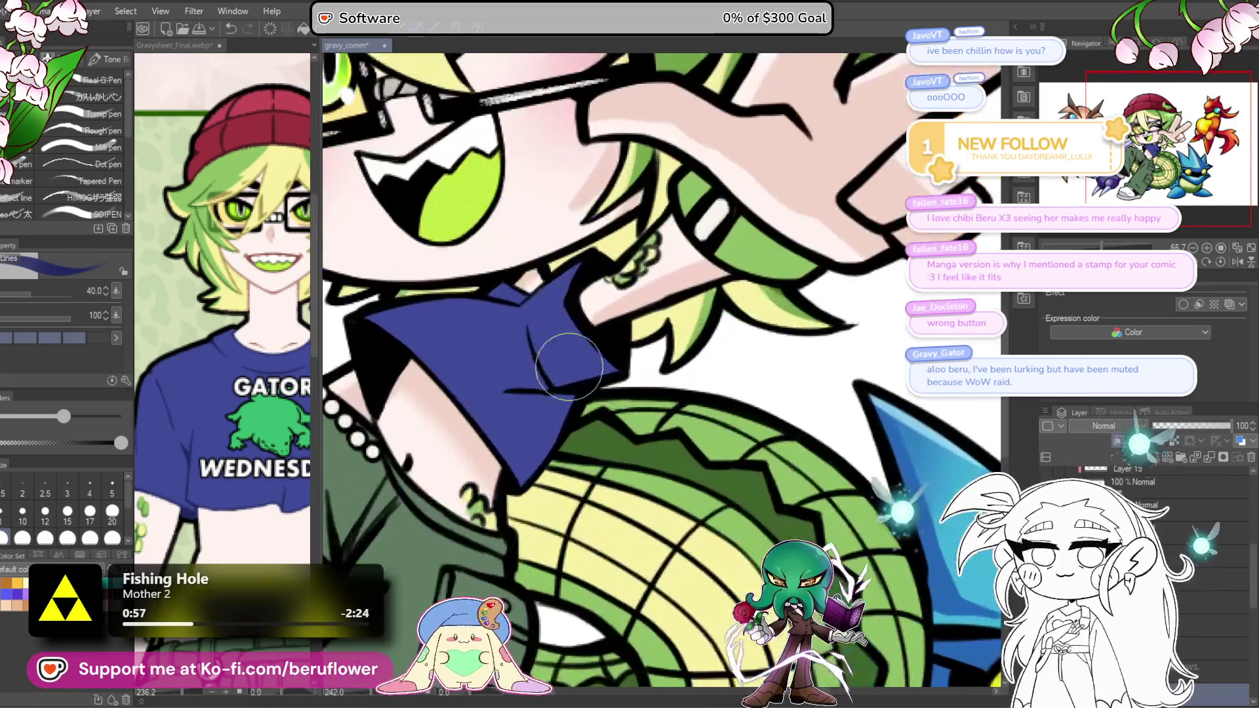
{"action": "key", "text": "bracketleft"}
{"action": "key", "text": "bracketleft"}
{"action": "key", "text": "bracketleft"}
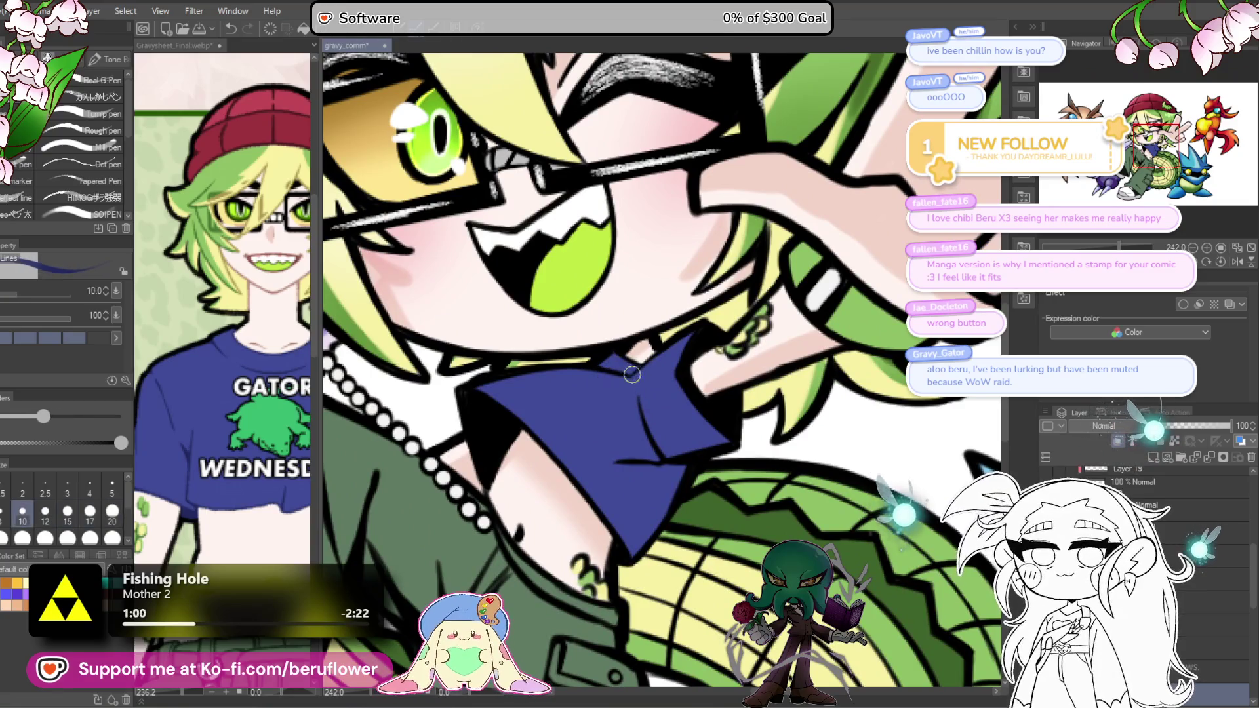
{"action": "left_click_drag", "start_coordinate": [640, 456], "coordinate": [639, 432]}
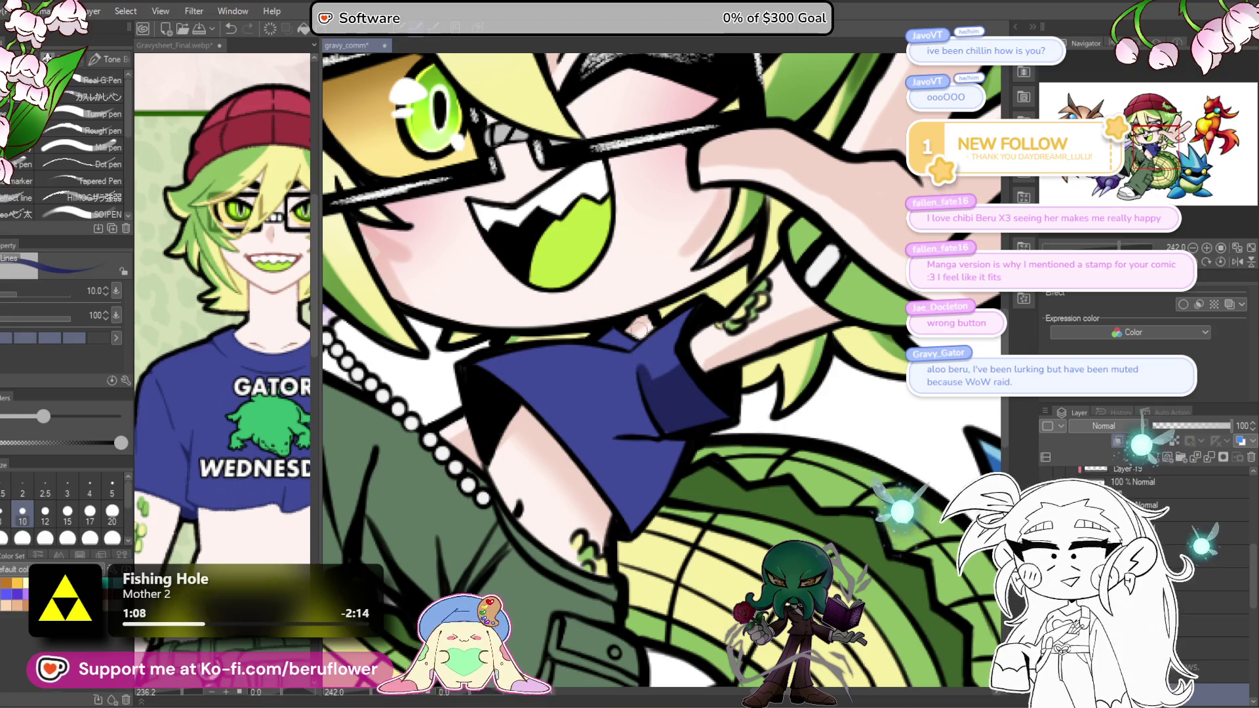
{"action": "scroll", "coordinate": [673, 404], "scroll_direction": "down", "scroll_amount": 8}
{"action": "scroll", "coordinate": [674, 404], "scroll_direction": "up", "scroll_amount": 7}
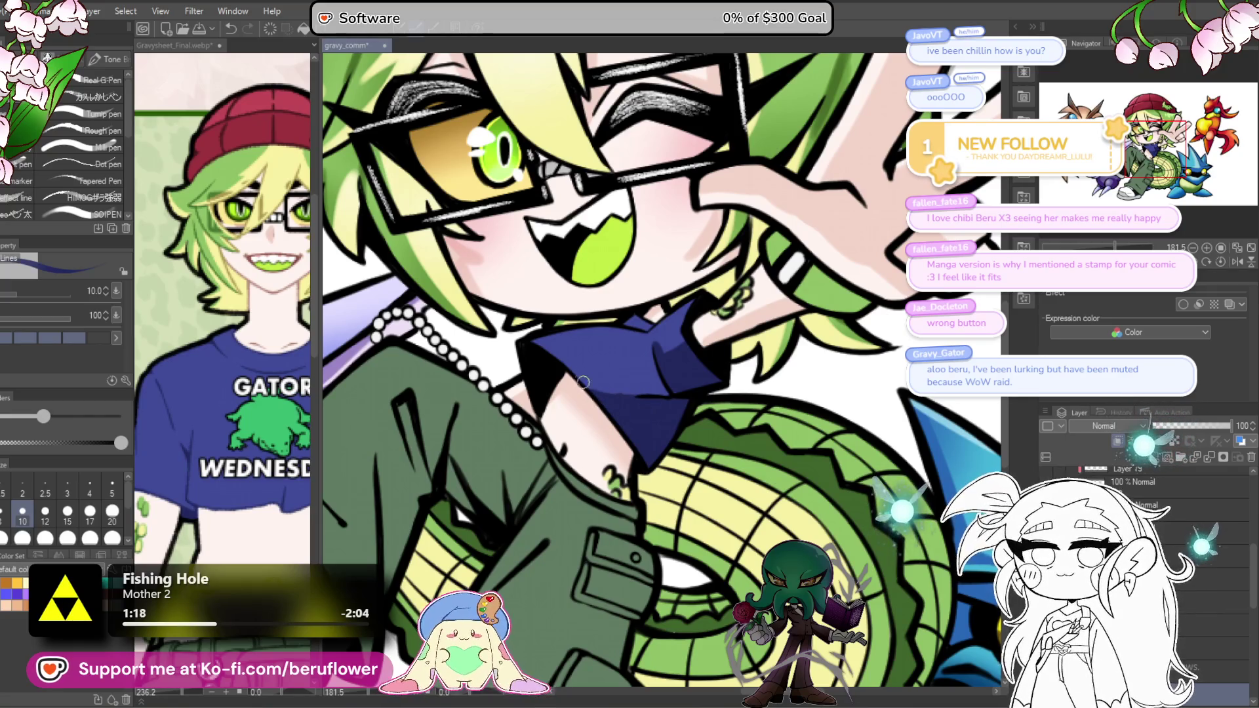
{"action": "scroll", "coordinate": [689, 419], "scroll_direction": "down", "scroll_amount": 5}
{"action": "scroll", "coordinate": [688, 418], "scroll_direction": "up", "scroll_amount": 3}
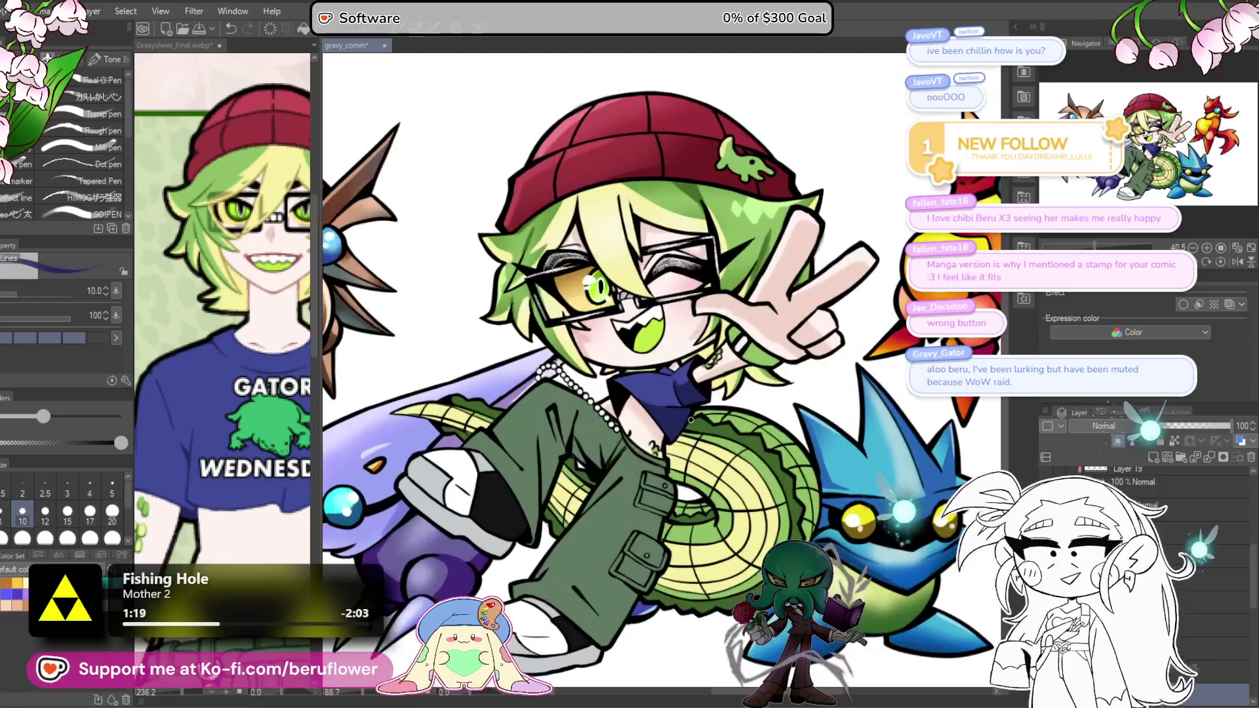
{"action": "mouse_move", "coordinate": [747, 536]}
{"action": "left_mouse_down"}
{"action": "mouse_move", "coordinate": [733, 521]}
{"action": "mouse_move", "coordinate": [697, 554]}
{"action": "left_mouse_up"}
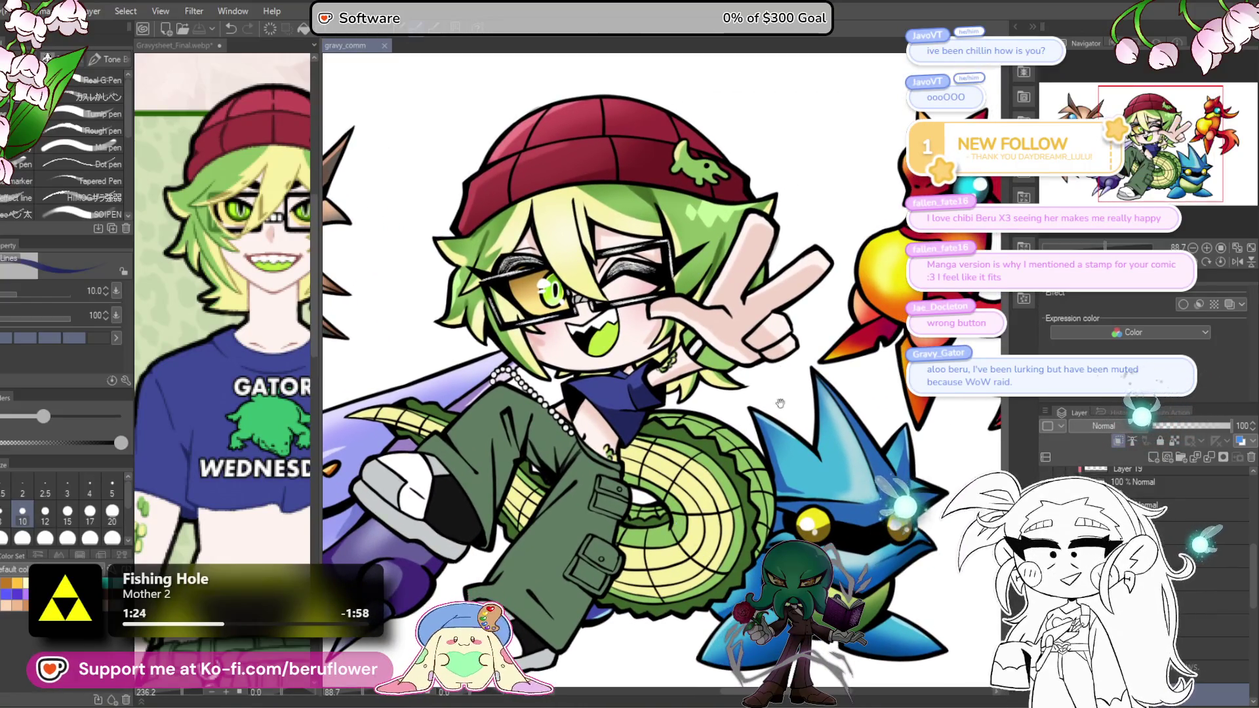
{"action": "mouse_move", "coordinate": [781, 403]}
{"action": "left_mouse_down"}
{"action": "mouse_move", "coordinate": [770, 321]}
{"action": "mouse_move", "coordinate": [846, 367]}
{"action": "mouse_move", "coordinate": [893, 363]}
{"action": "mouse_move", "coordinate": [674, 373]}
{"action": "left_mouse_up"}
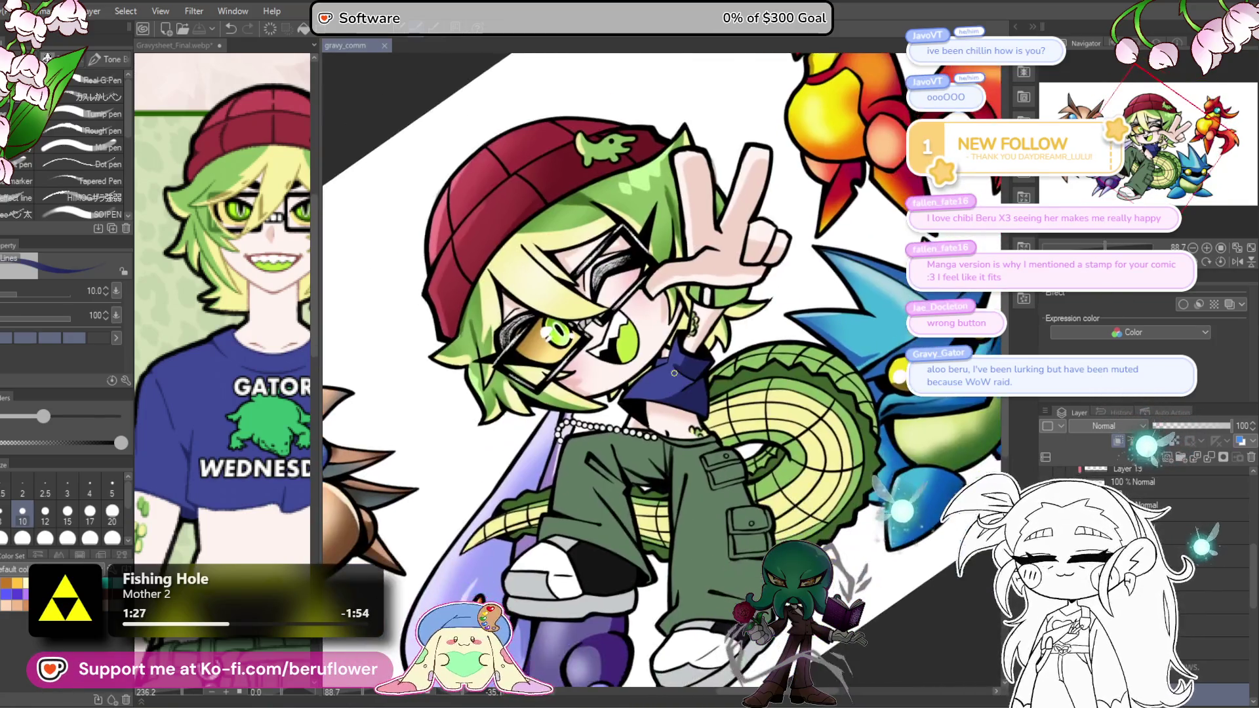
{"action": "scroll", "coordinate": [674, 373], "scroll_direction": "up", "scroll_amount": 5}
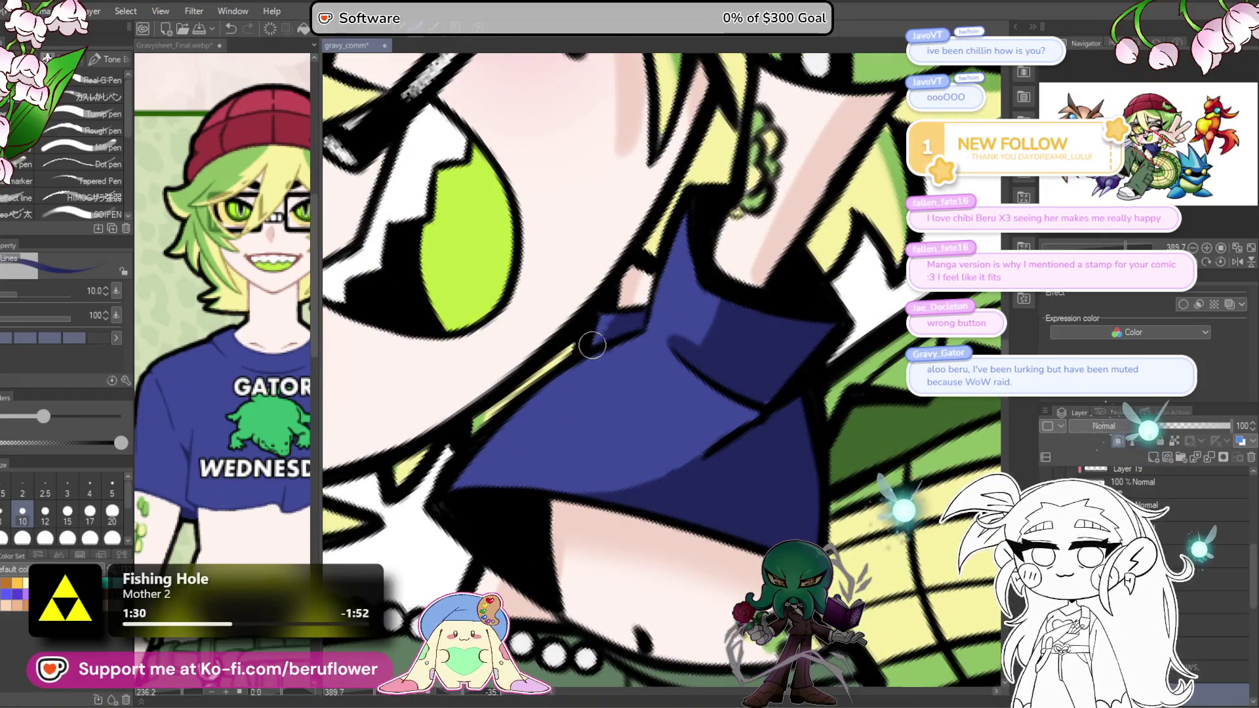
{"action": "left_click", "coordinate": [1220, 248]}
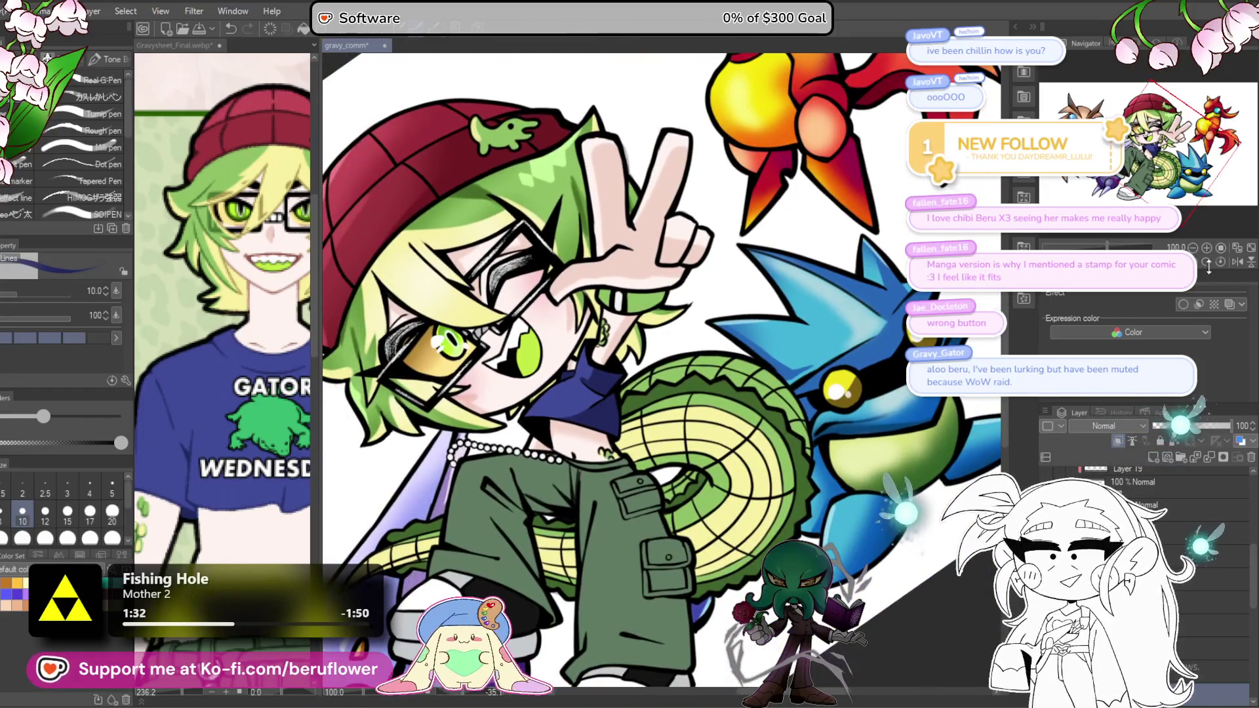
{"action": "left_click", "coordinate": [1207, 263]}
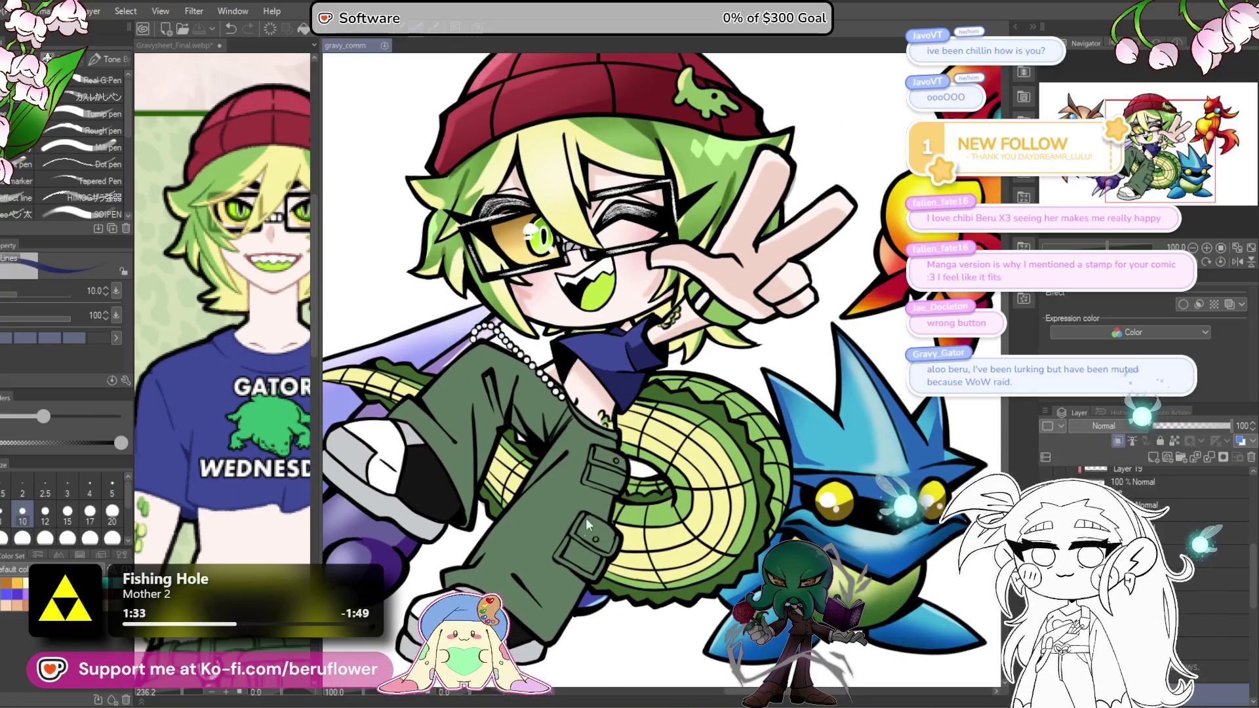
{"action": "mouse_move", "coordinate": [593, 583]}
{"action": "left_mouse_down"}
{"action": "mouse_move", "coordinate": [593, 564]}
{"action": "mouse_move", "coordinate": [656, 561]}
{"action": "mouse_move", "coordinate": [669, 545]}
{"action": "mouse_move", "coordinate": [672, 461]}
{"action": "mouse_move", "coordinate": [659, 524]}
{"action": "mouse_move", "coordinate": [630, 544]}
{"action": "mouse_move", "coordinate": [645, 573]}
{"action": "mouse_move", "coordinate": [685, 594]}
{"action": "mouse_move", "coordinate": [700, 562]}
{"action": "mouse_move", "coordinate": [685, 527]}
{"action": "mouse_move", "coordinate": [713, 558]}
{"action": "mouse_move", "coordinate": [714, 584]}
{"action": "left_mouse_up"}
{"action": "scroll", "coordinate": [667, 506], "scroll_direction": "down", "scroll_amount": 3}
{"action": "scroll", "coordinate": [667, 505], "scroll_direction": "up", "scroll_amount": 2}
{"action": "scroll", "coordinate": [667, 506], "scroll_direction": "up", "scroll_amount": 2}
{"action": "scroll", "coordinate": [1148, 525], "scroll_direction": "down", "scroll_amount": 3}
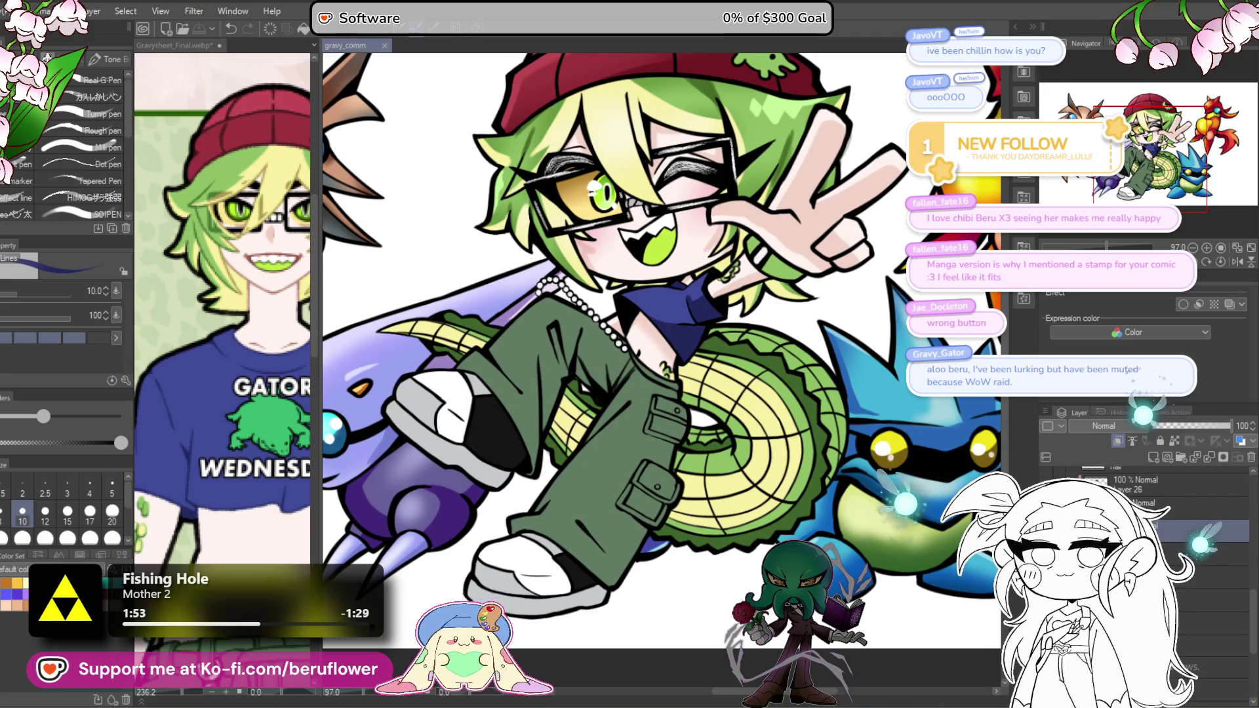
Step: Select the layer below, choose a darker green, and check the character on the reference sheet
{"action": "left_click", "coordinate": [1154, 577]}
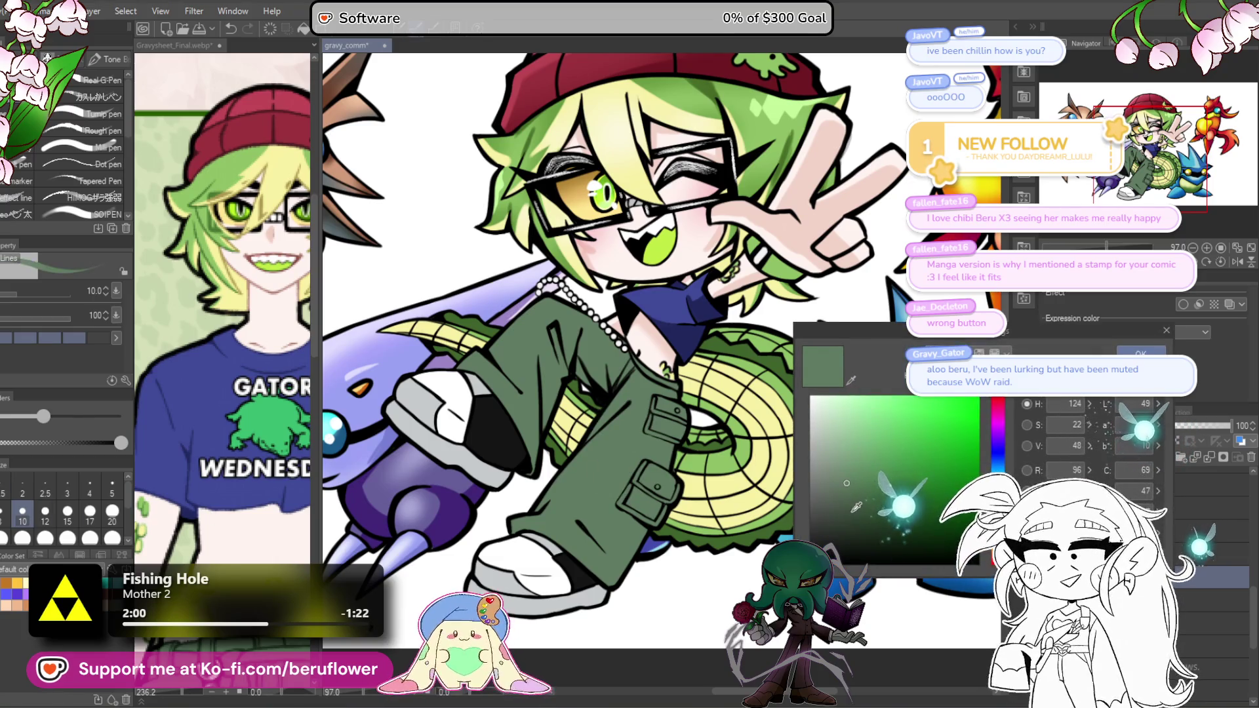
{"action": "left_click", "coordinate": [864, 515]}
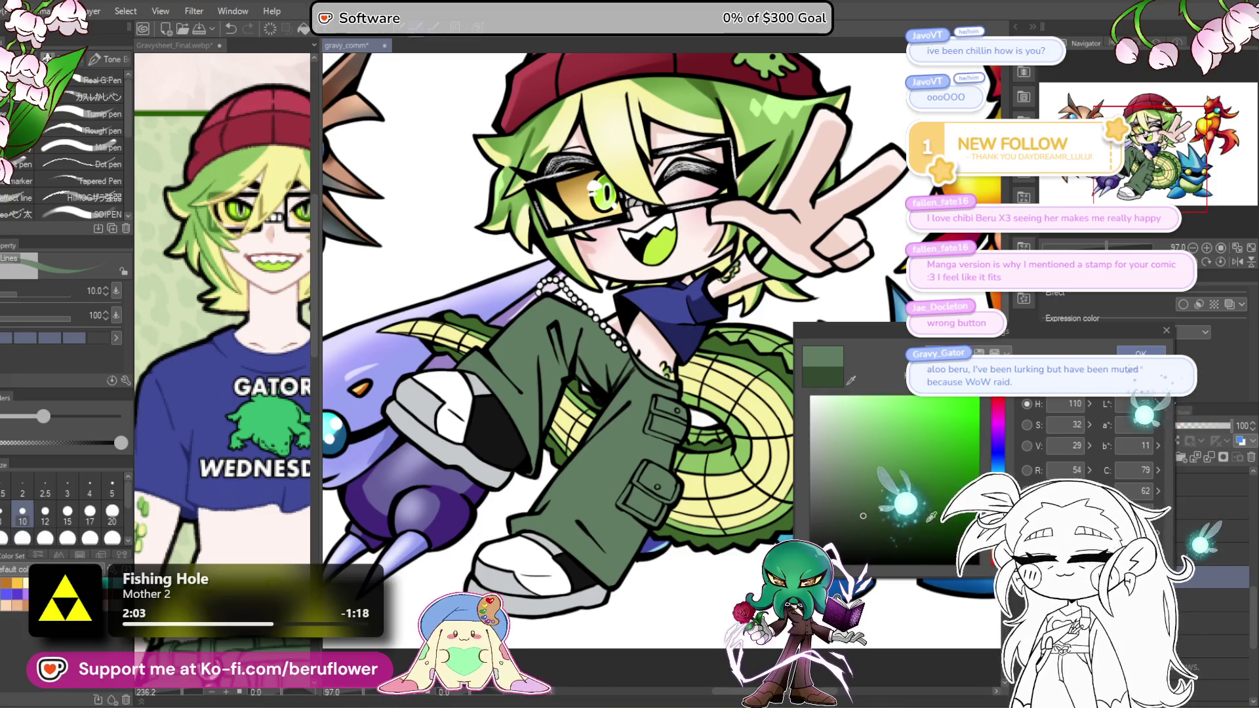
{"action": "key", "text": "Return"}
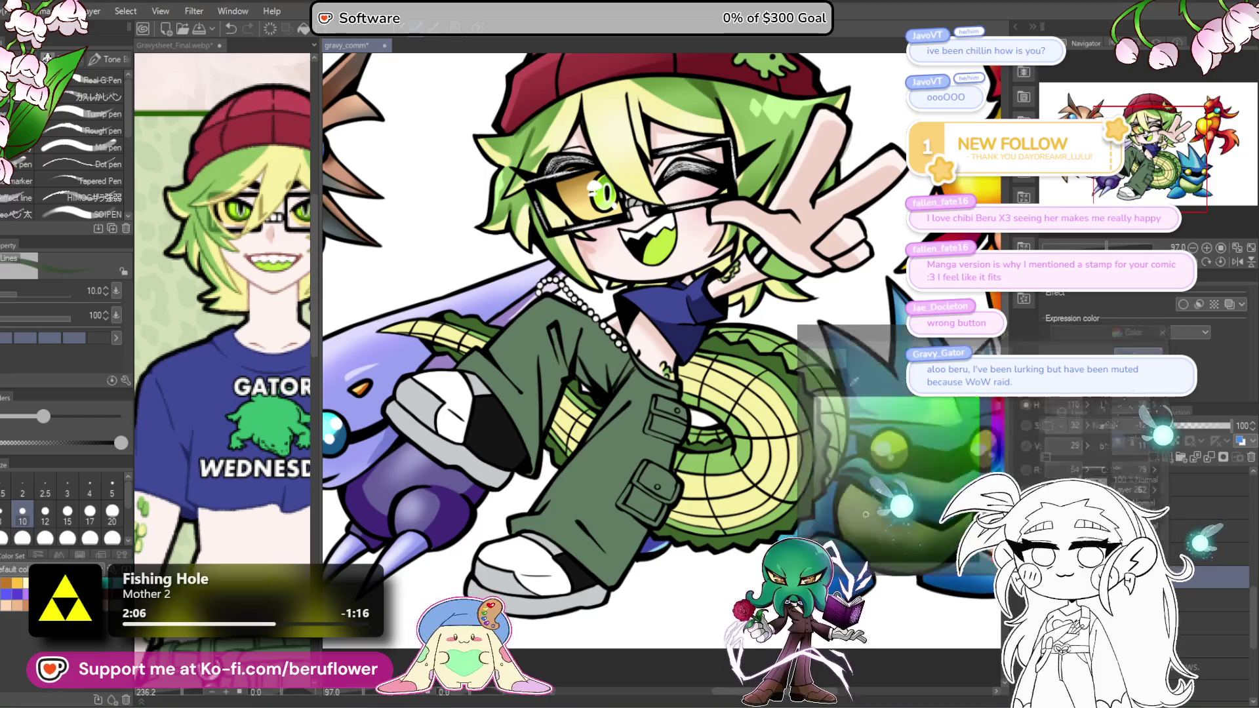
{"action": "scroll", "coordinate": [585, 468], "scroll_direction": "up", "scroll_amount": 3}
{"action": "scroll", "coordinate": [608, 395], "scroll_direction": "up", "scroll_amount": 1}
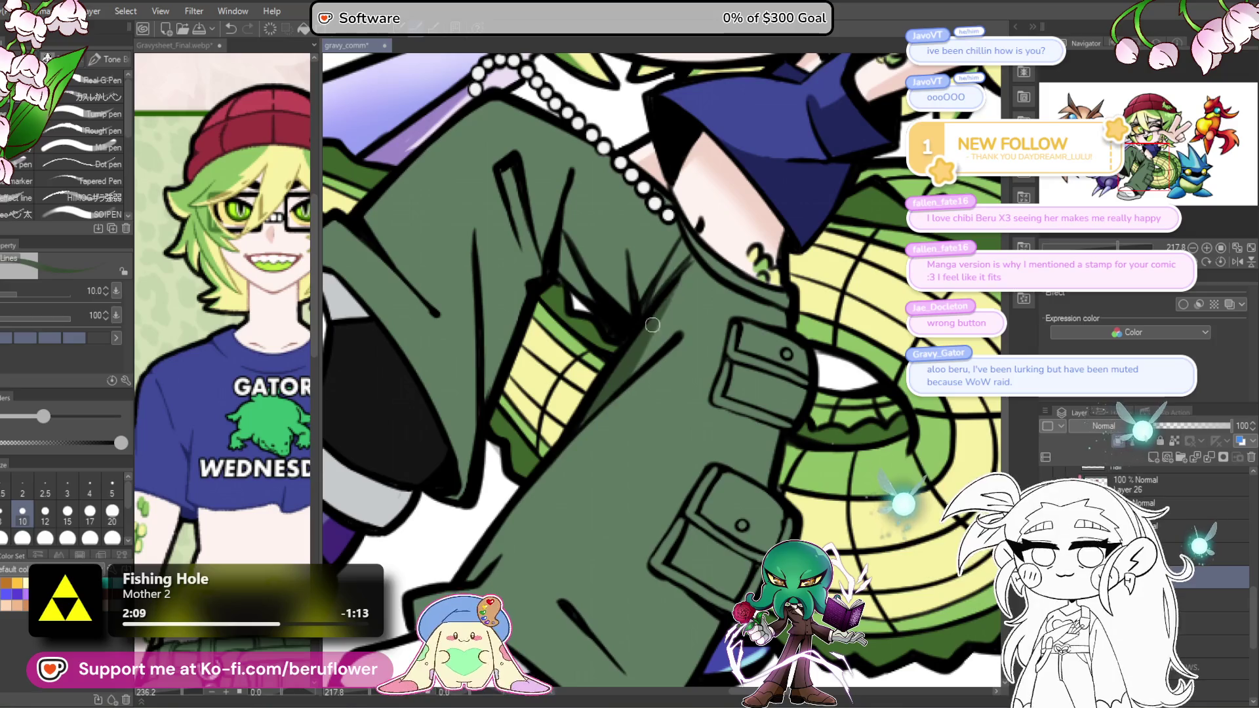
{"action": "scroll", "coordinate": [239, 572], "scroll_direction": "down", "scroll_amount": 5}
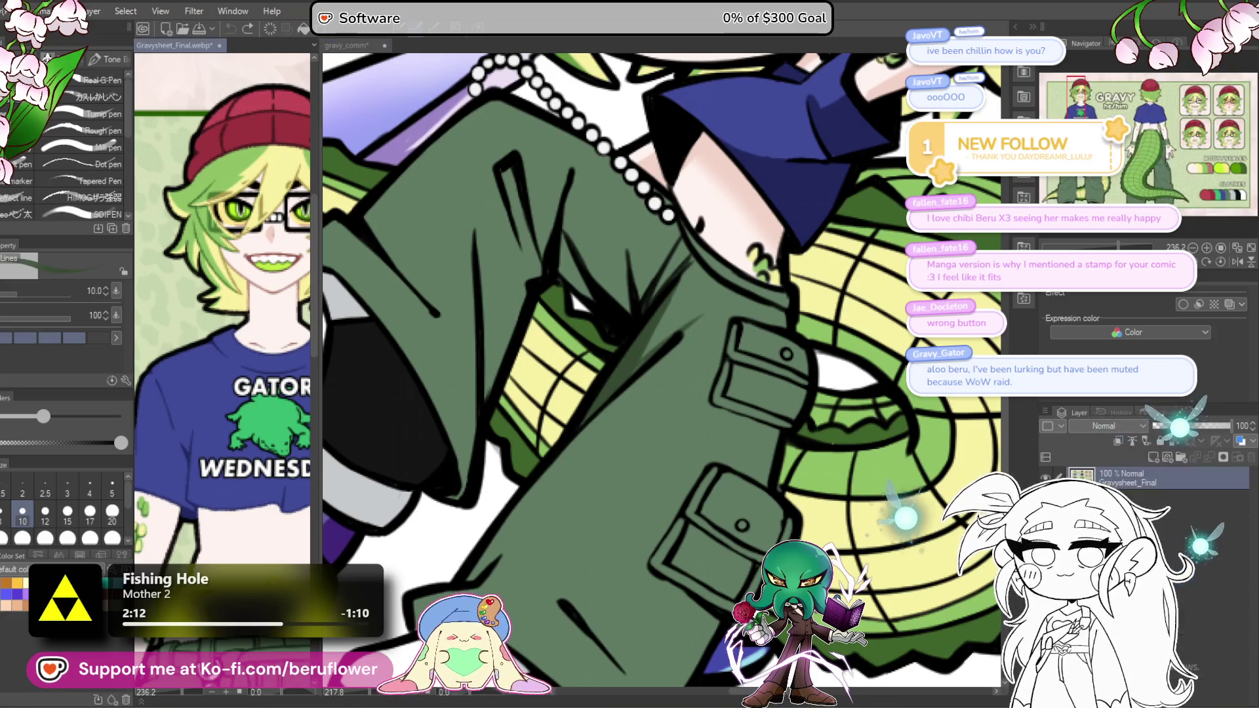
{"action": "scroll", "coordinate": [250, 556], "scroll_direction": "up", "scroll_amount": 4}
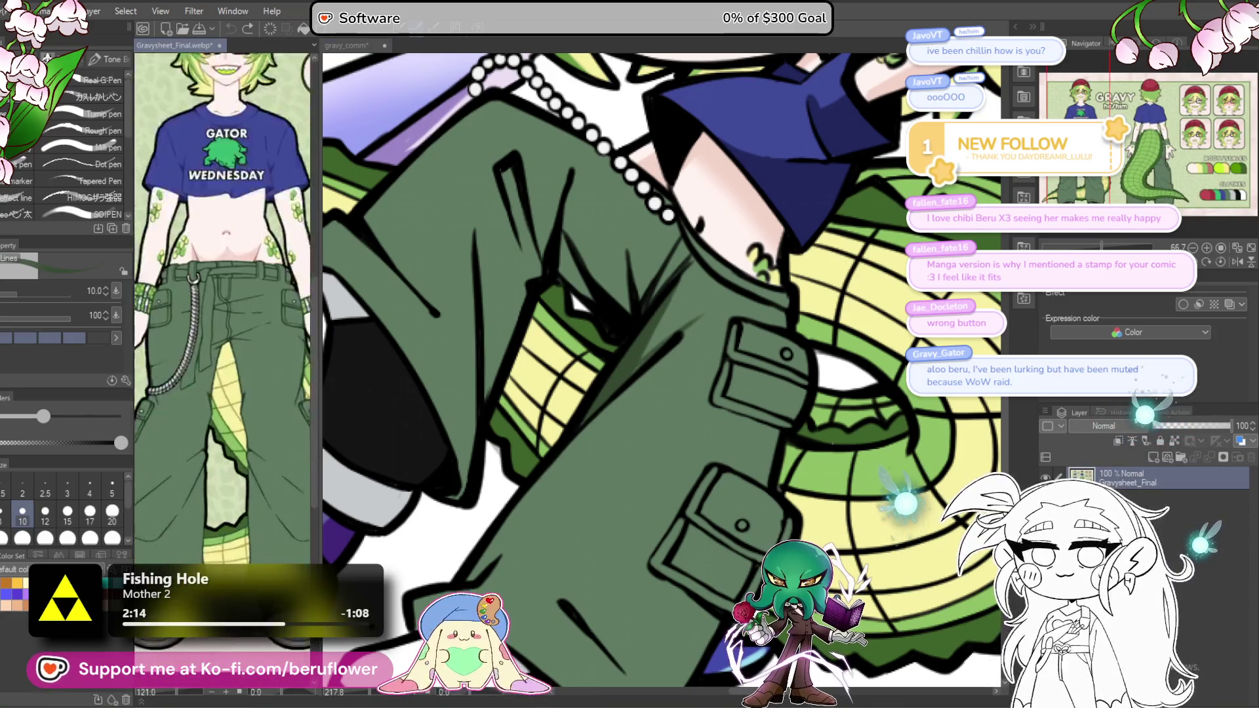
{"action": "left_click_drag", "start_coordinate": [223, 282], "coordinate": [196, 634]}
{"action": "left_click_drag", "start_coordinate": [197, 459], "coordinate": [216, 499]}
{"action": "left_click", "coordinate": [639, 359]}
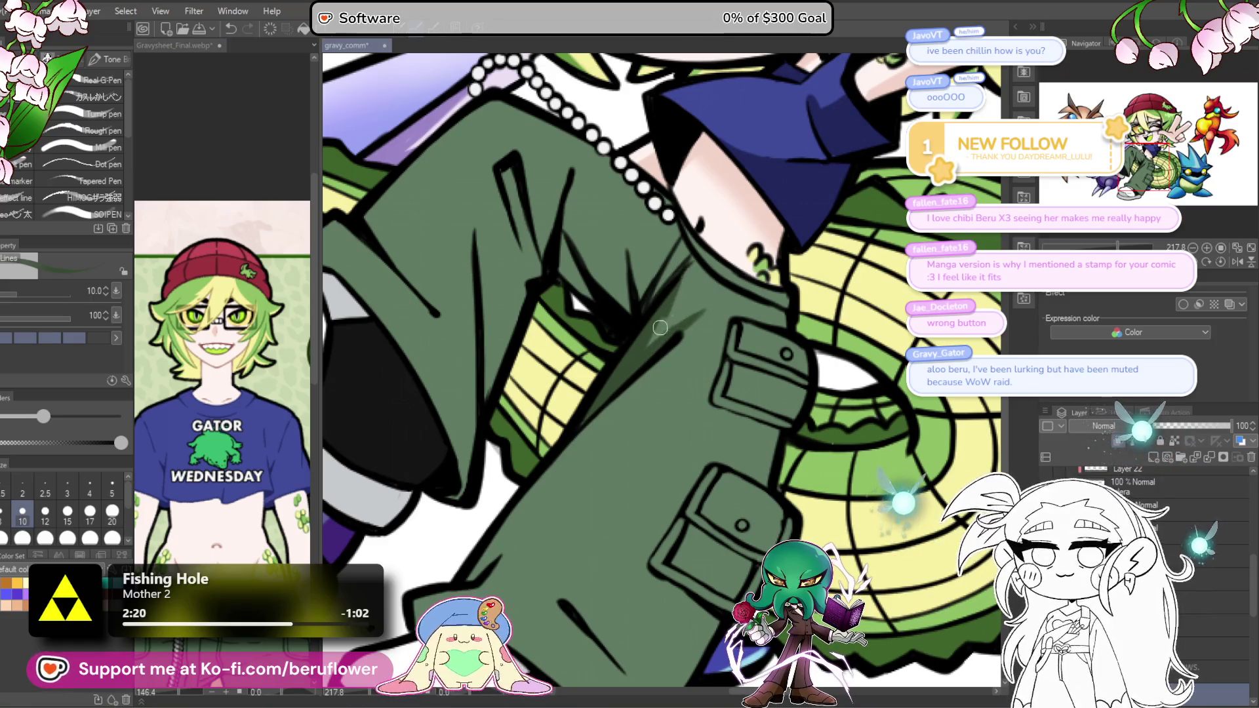
Step: Hatch darker green shading along the pants folds, raising the brush size to 20
{"action": "left_click_drag", "start_coordinate": [667, 295], "coordinate": [634, 380]}
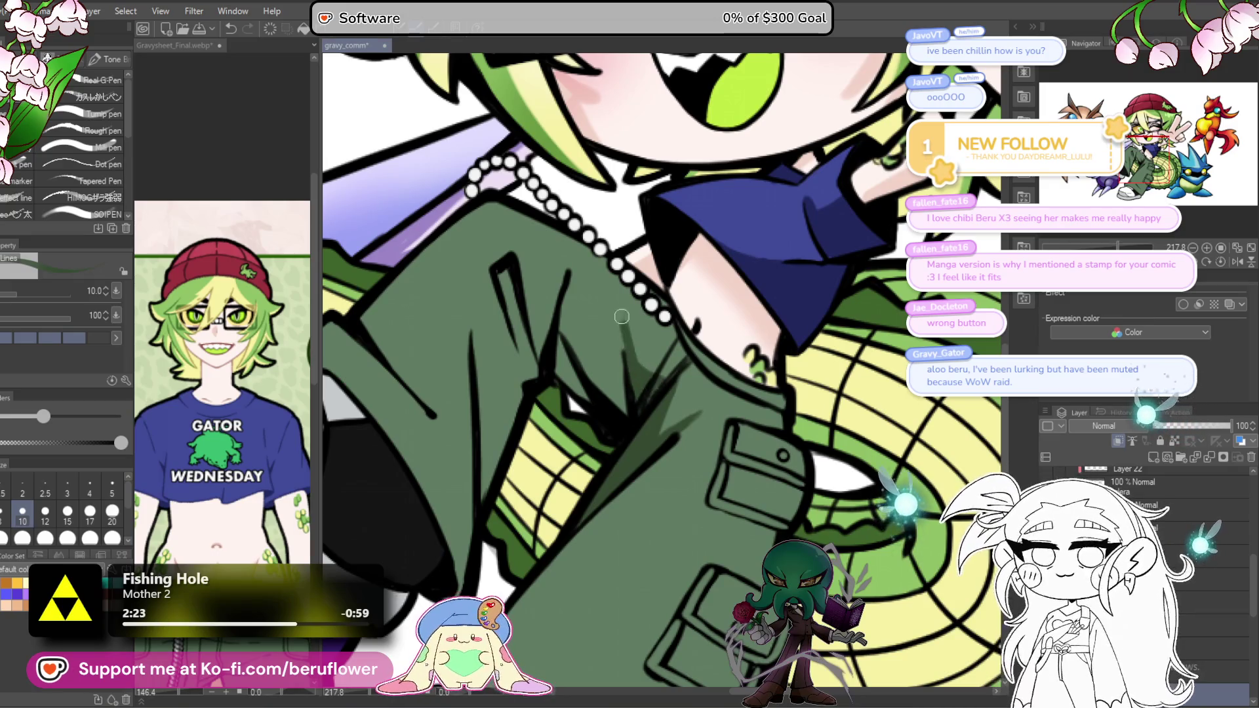
{"action": "mouse_move", "coordinate": [570, 301]}
{"action": "left_mouse_down"}
{"action": "mouse_move", "coordinate": [620, 374]}
{"action": "mouse_move", "coordinate": [558, 338]}
{"action": "left_mouse_up"}
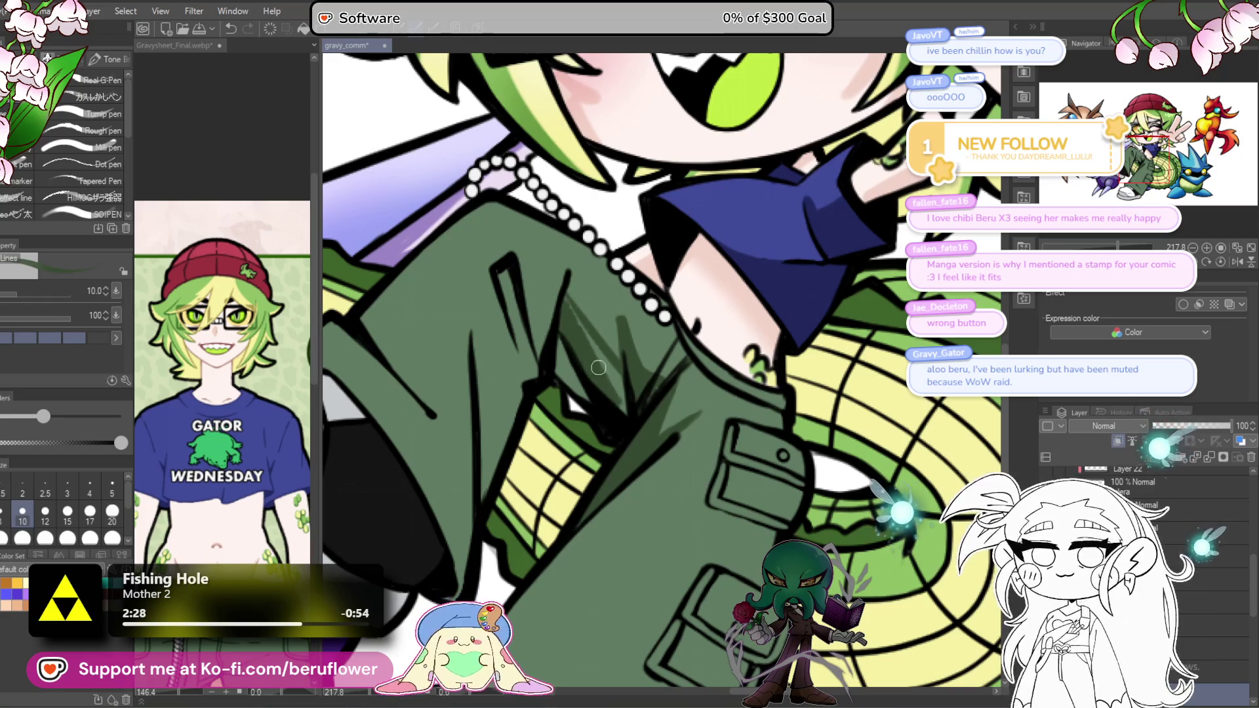
{"action": "key", "text": "bracketright"}
{"action": "key", "text": "bracketright"}
{"action": "key", "text": "bracketright"}
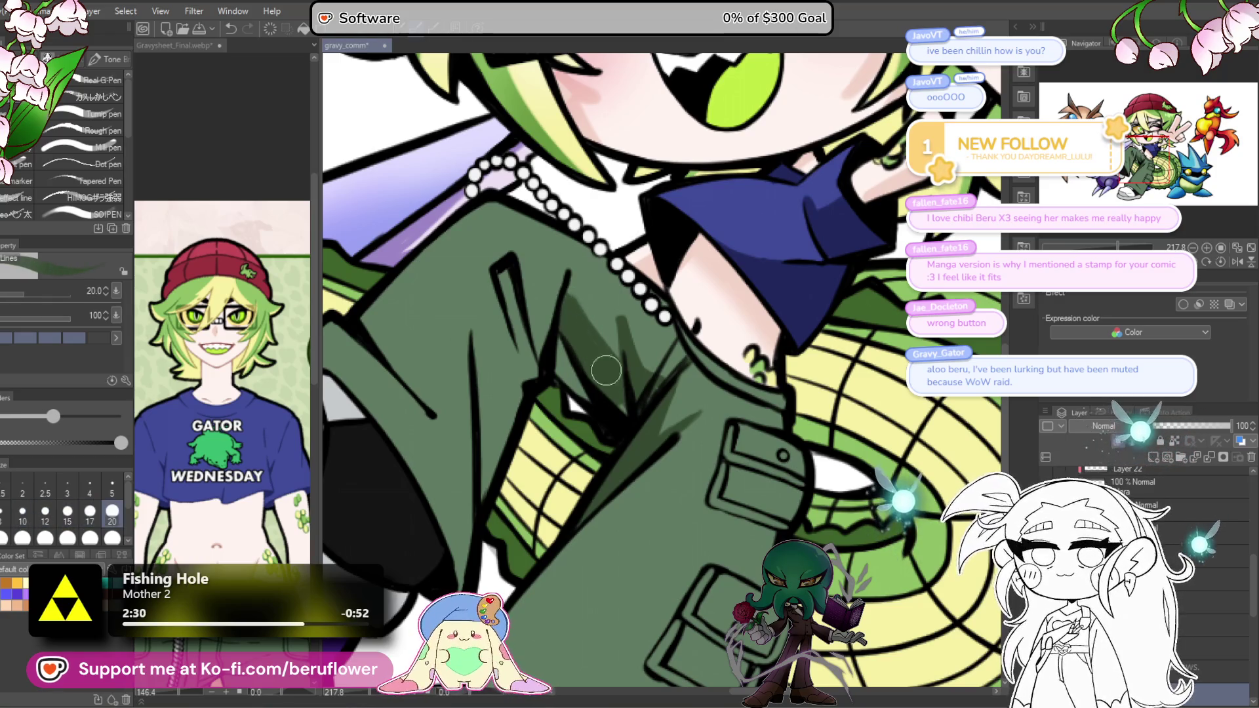
{"action": "left_click_drag", "start_coordinate": [623, 411], "coordinate": [564, 356]}
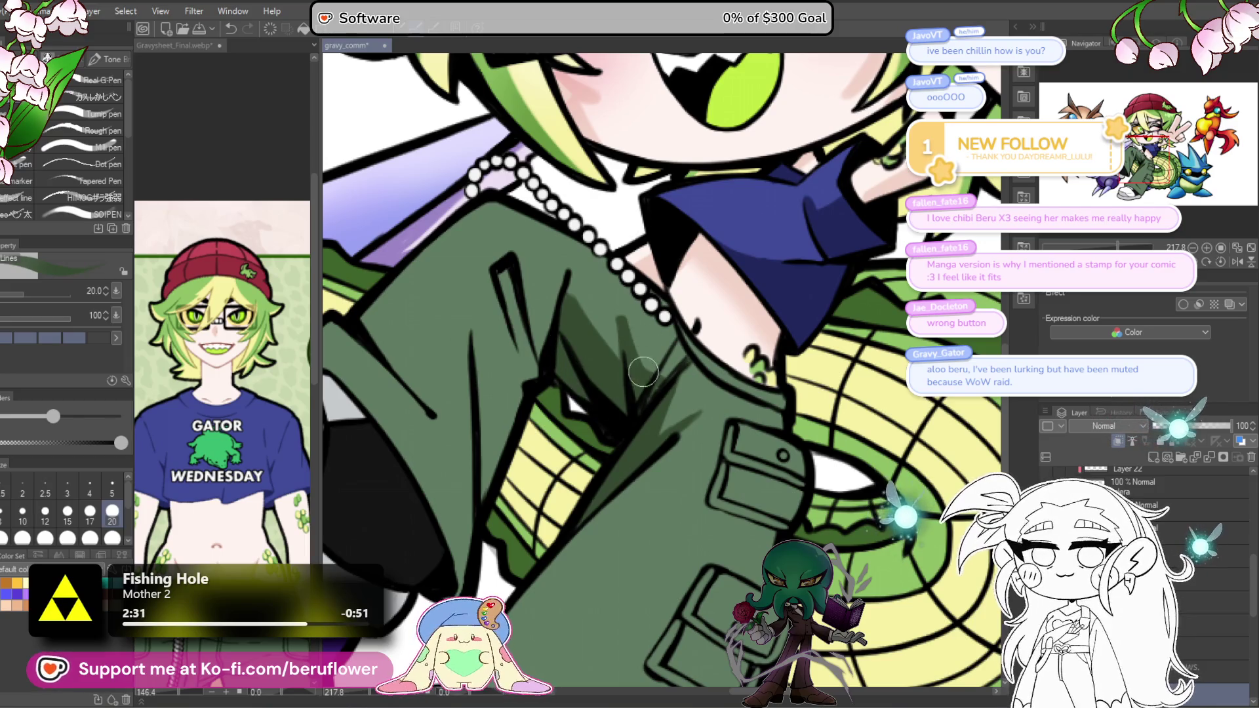
{"action": "mouse_move", "coordinate": [519, 284]}
{"action": "left_mouse_down"}
{"action": "mouse_move", "coordinate": [531, 221]}
{"action": "mouse_move", "coordinate": [599, 143]}
{"action": "mouse_move", "coordinate": [621, 320]}
{"action": "left_mouse_up"}
{"action": "left_click_drag", "start_coordinate": [611, 253], "coordinate": [623, 307]}
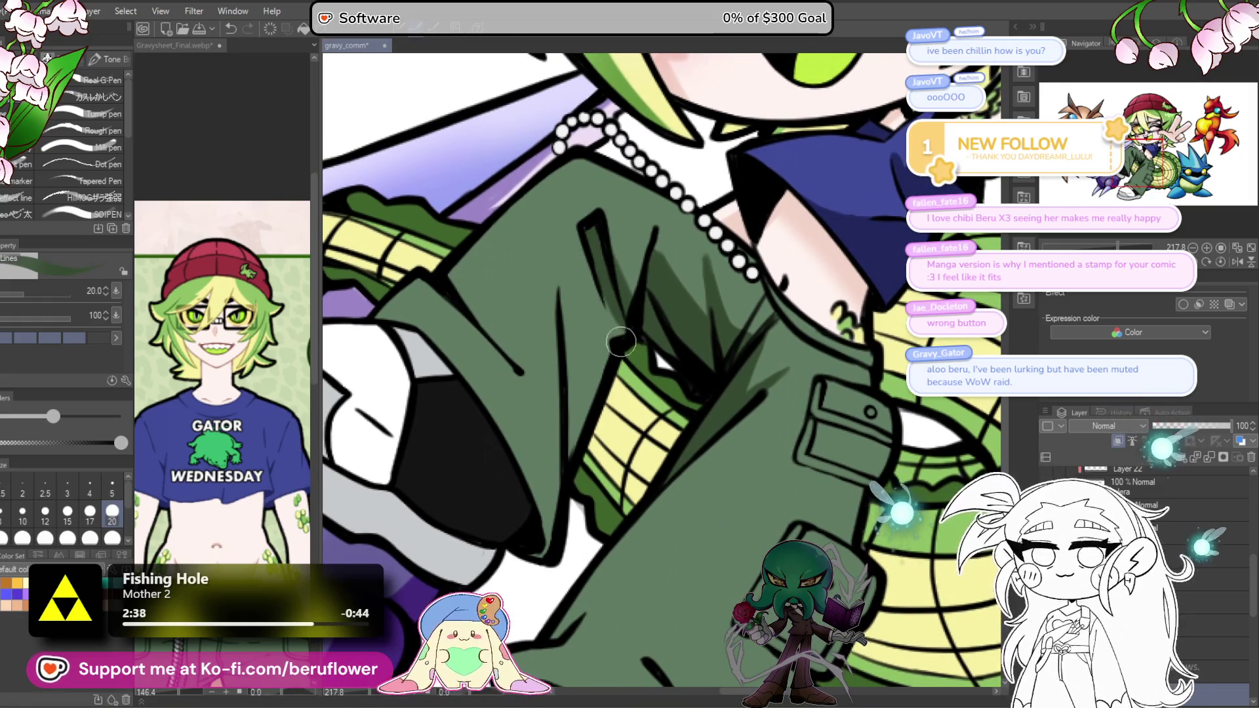
{"action": "left_click_drag", "start_coordinate": [641, 387], "coordinate": [663, 363]}
{"action": "left_click_drag", "start_coordinate": [588, 315], "coordinate": [602, 447]}
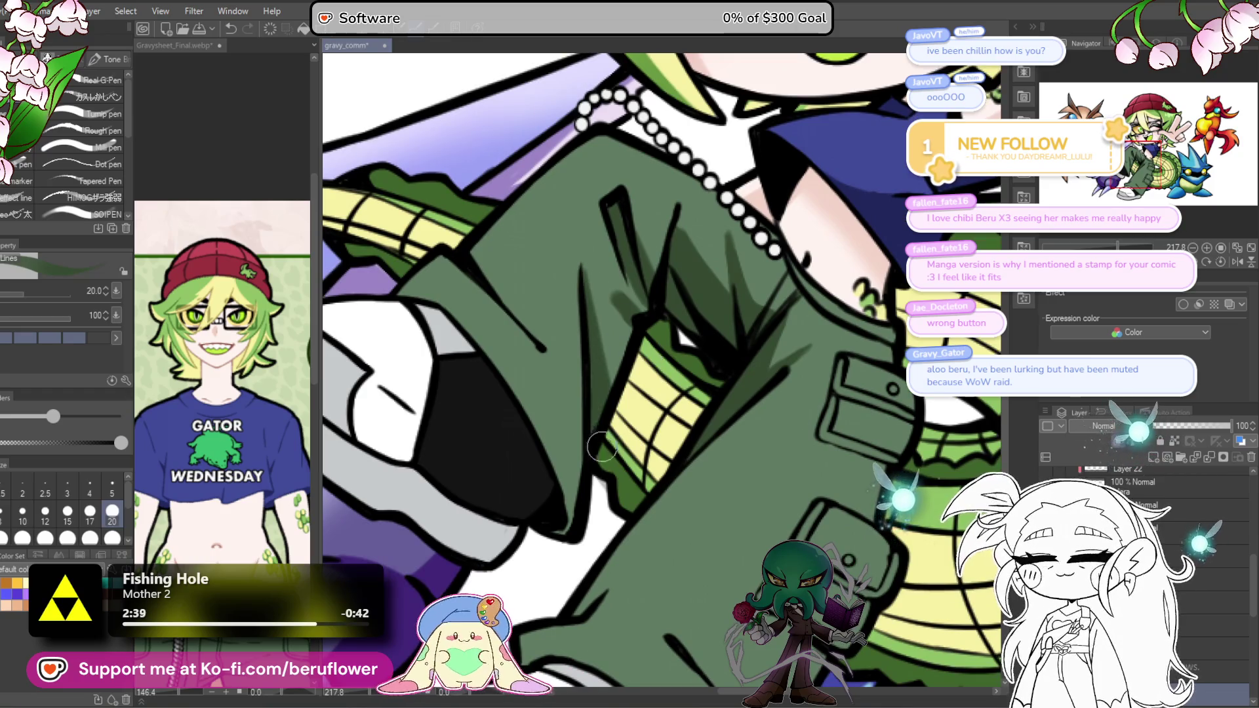
{"action": "mouse_move", "coordinate": [642, 303]}
{"action": "left_mouse_down"}
{"action": "mouse_move", "coordinate": [613, 367]}
{"action": "mouse_move", "coordinate": [623, 276]}
{"action": "mouse_move", "coordinate": [652, 226]}
{"action": "left_mouse_up"}
{"action": "left_click_drag", "start_coordinate": [605, 339], "coordinate": [587, 385]}
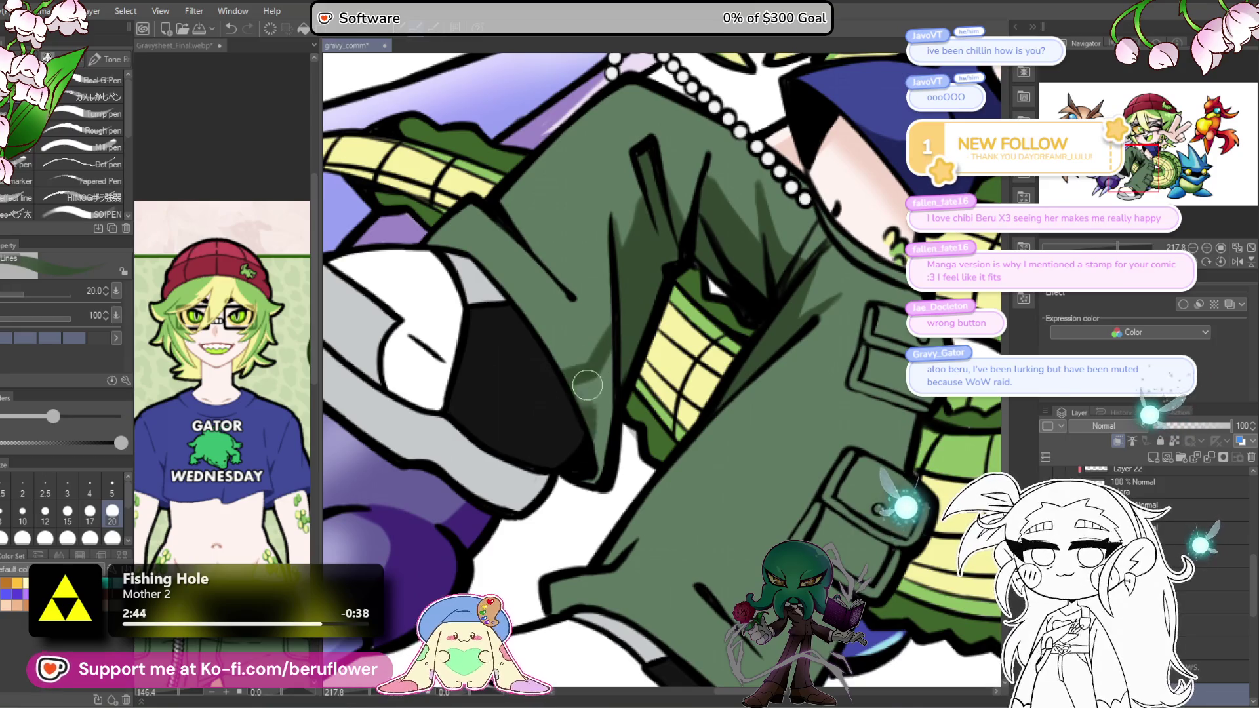
{"action": "scroll", "coordinate": [594, 503], "scroll_direction": "up", "scroll_amount": 3}
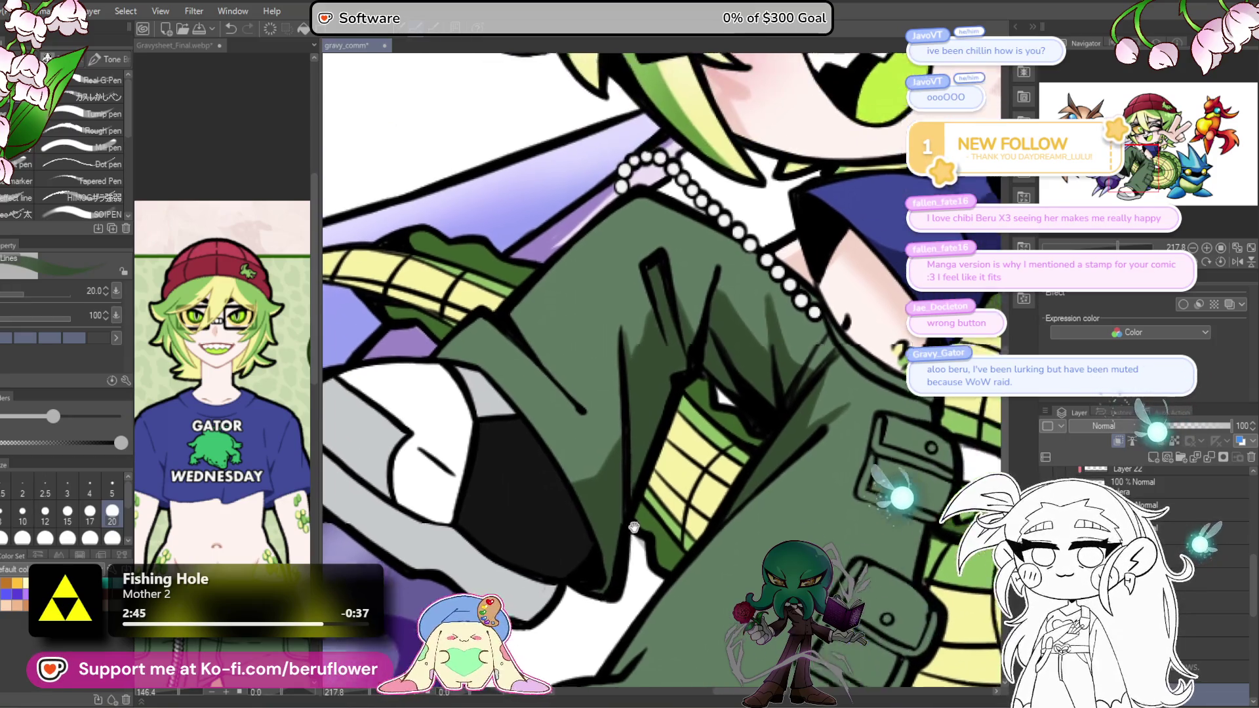
{"action": "scroll", "coordinate": [521, 229], "scroll_direction": "down", "scroll_amount": 5}
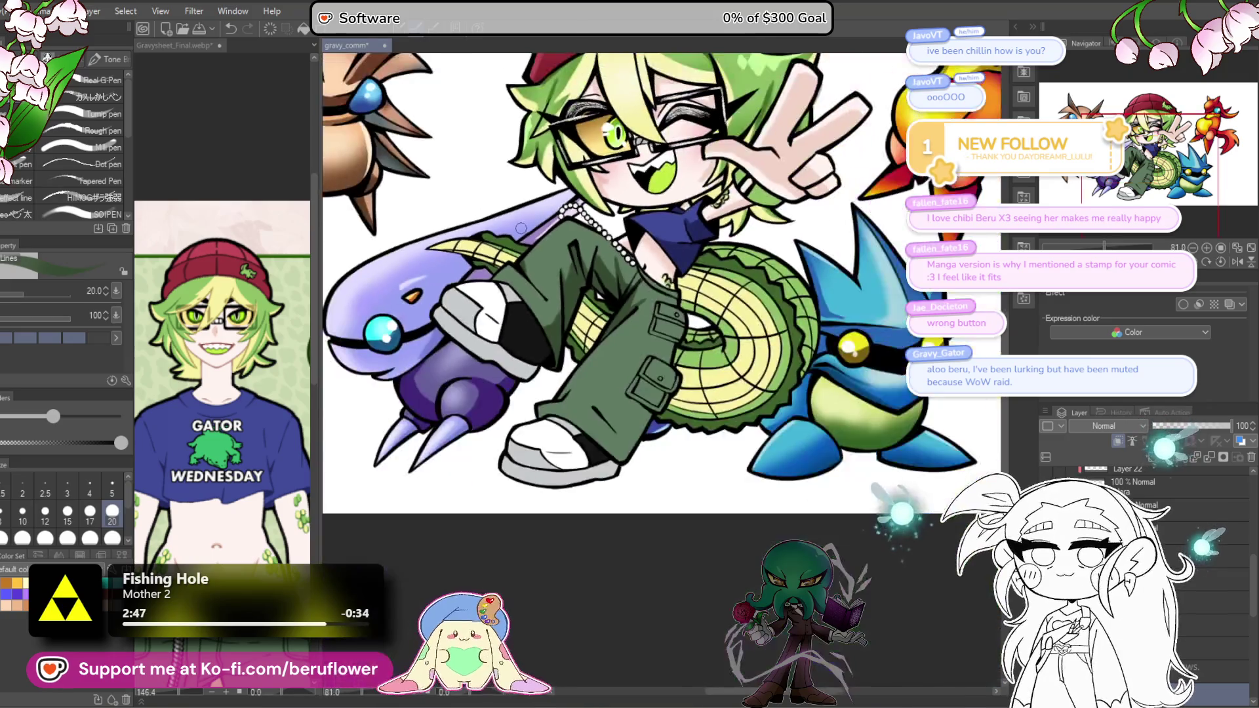
Step: Add darker green strokes down the lower pant leg, undoing the last one
{"action": "scroll", "coordinate": [521, 228], "scroll_direction": "up", "scroll_amount": 4}
{"action": "left_click_drag", "start_coordinate": [574, 495], "coordinate": [623, 395]}
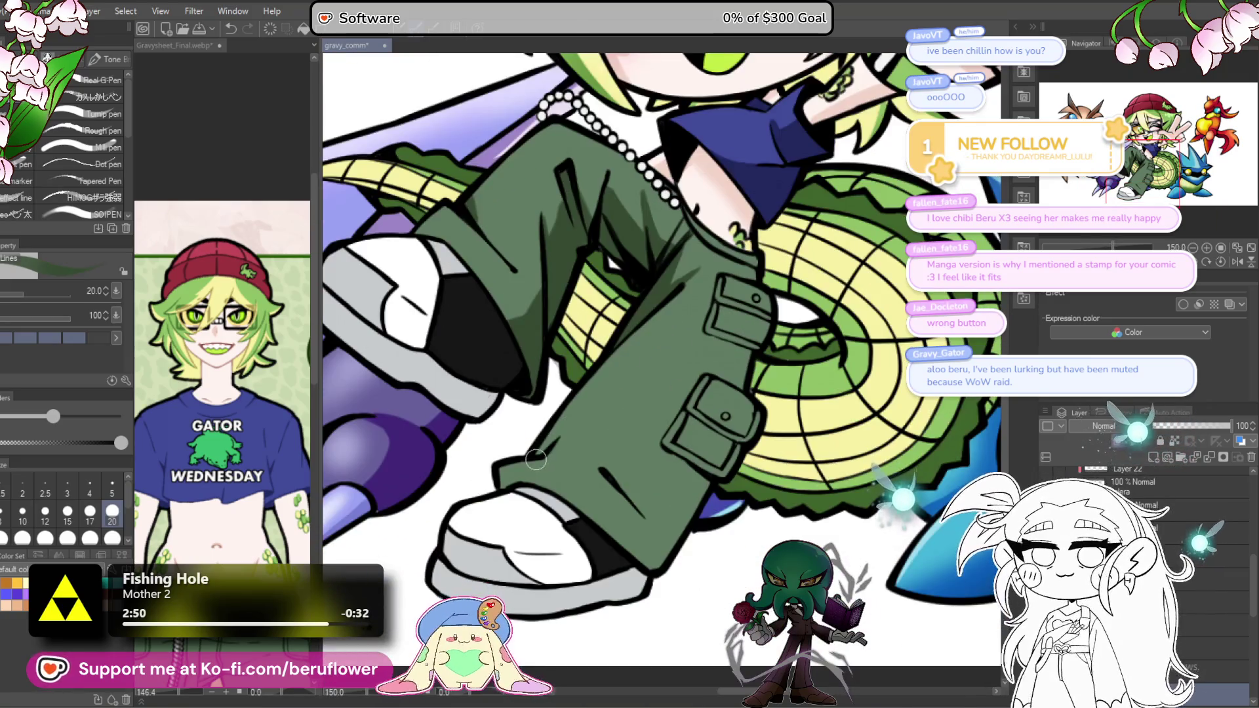
{"action": "left_click_drag", "start_coordinate": [575, 392], "coordinate": [546, 444]}
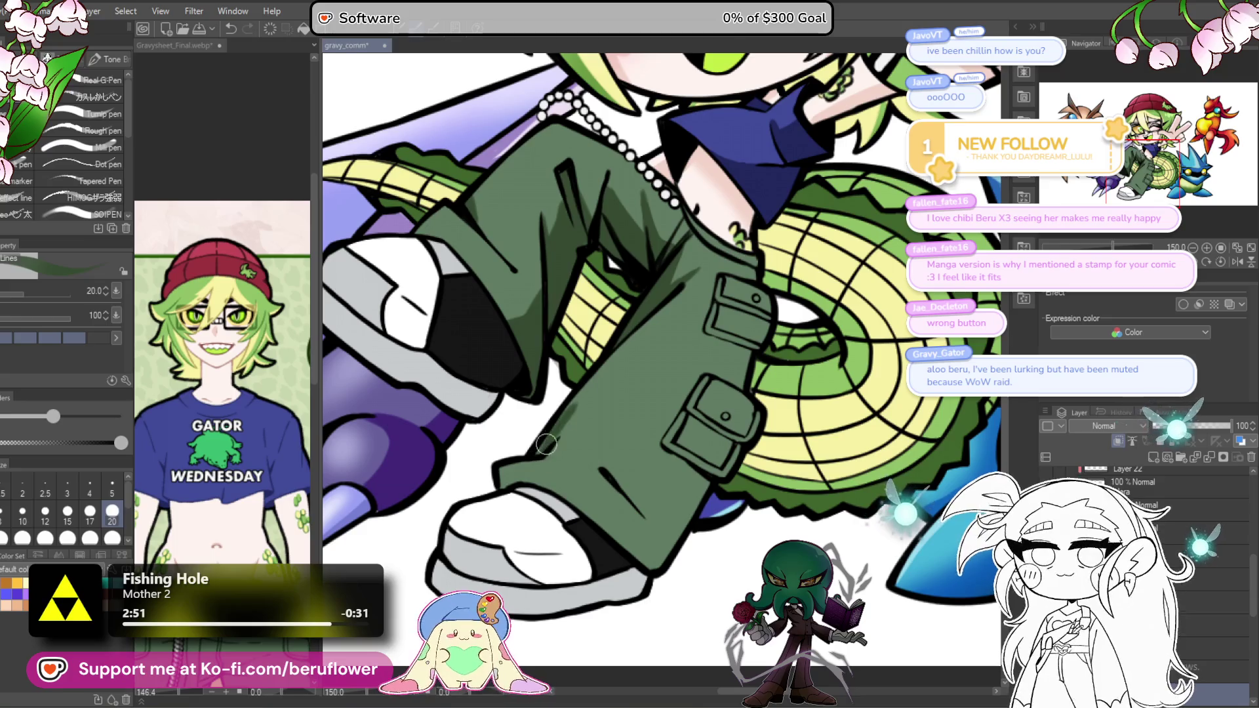
{"action": "left_click_drag", "start_coordinate": [645, 313], "coordinate": [620, 302]}
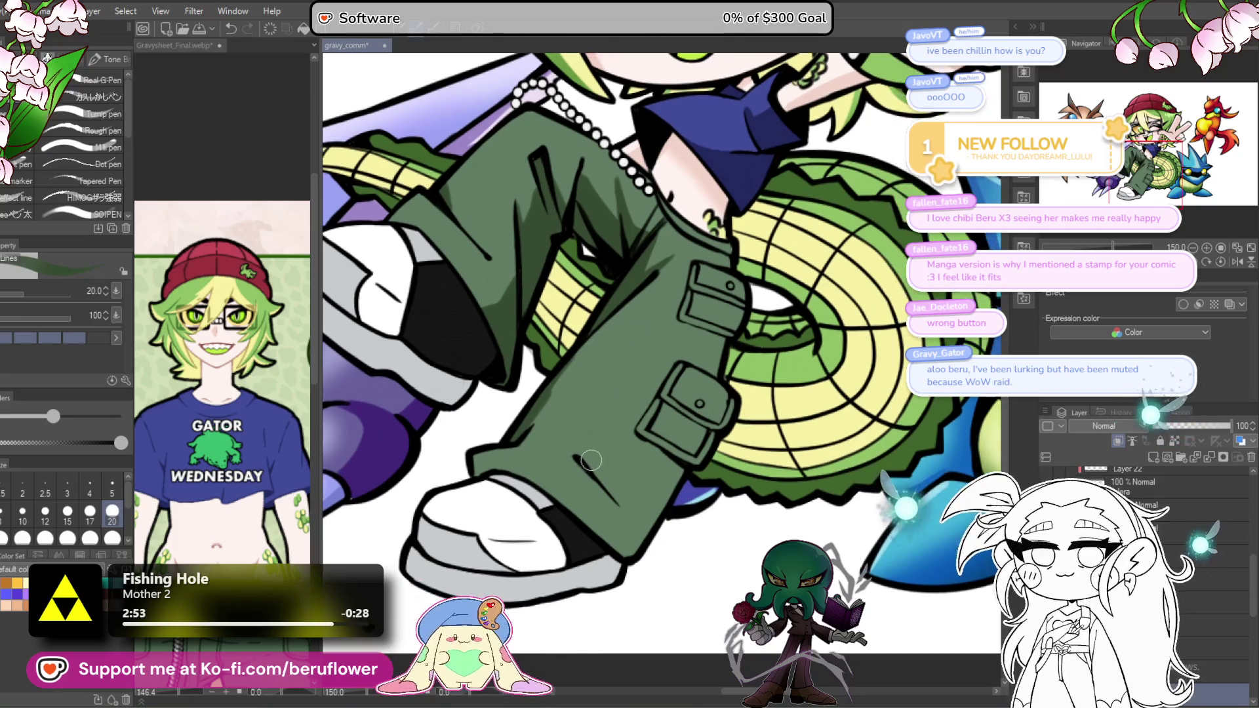
{"action": "left_click_drag", "start_coordinate": [580, 452], "coordinate": [646, 539]}
{"action": "key", "text": "ctrl+z"}
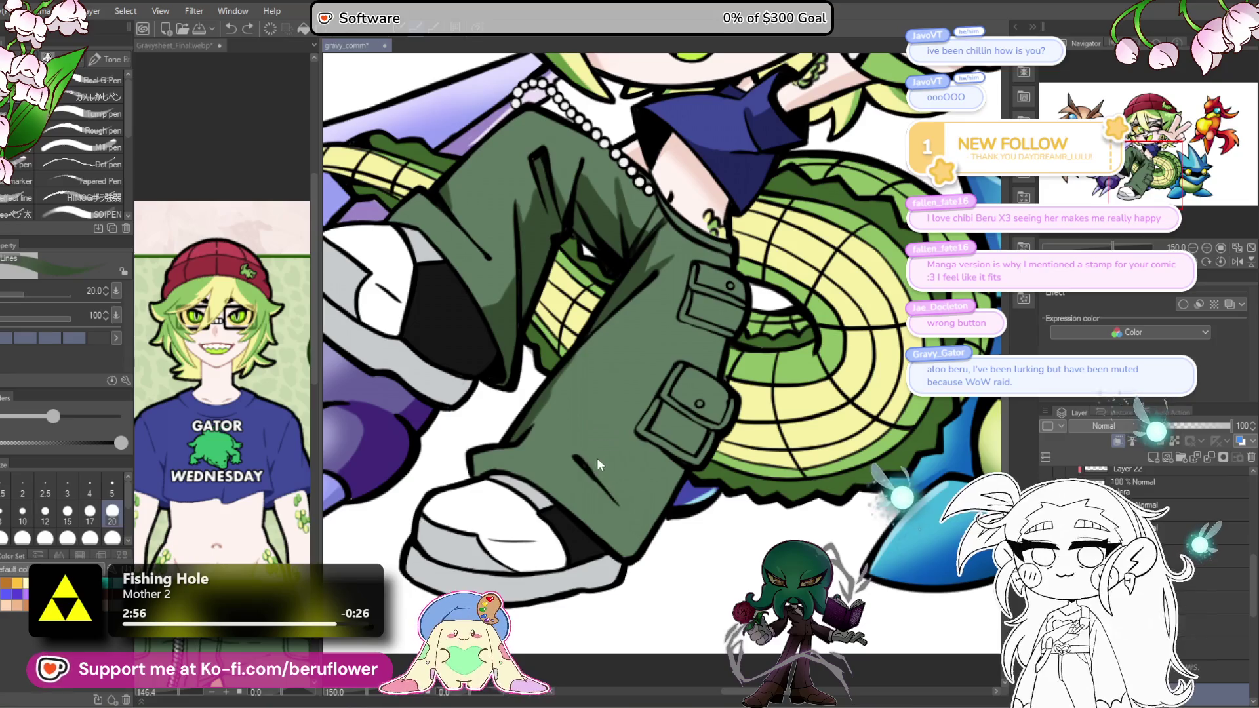
Step: Paint dark shadows along the trouser pocket flaps, undoing one stroke, and review the result
{"action": "left_click_drag", "start_coordinate": [652, 467], "coordinate": [656, 500]}
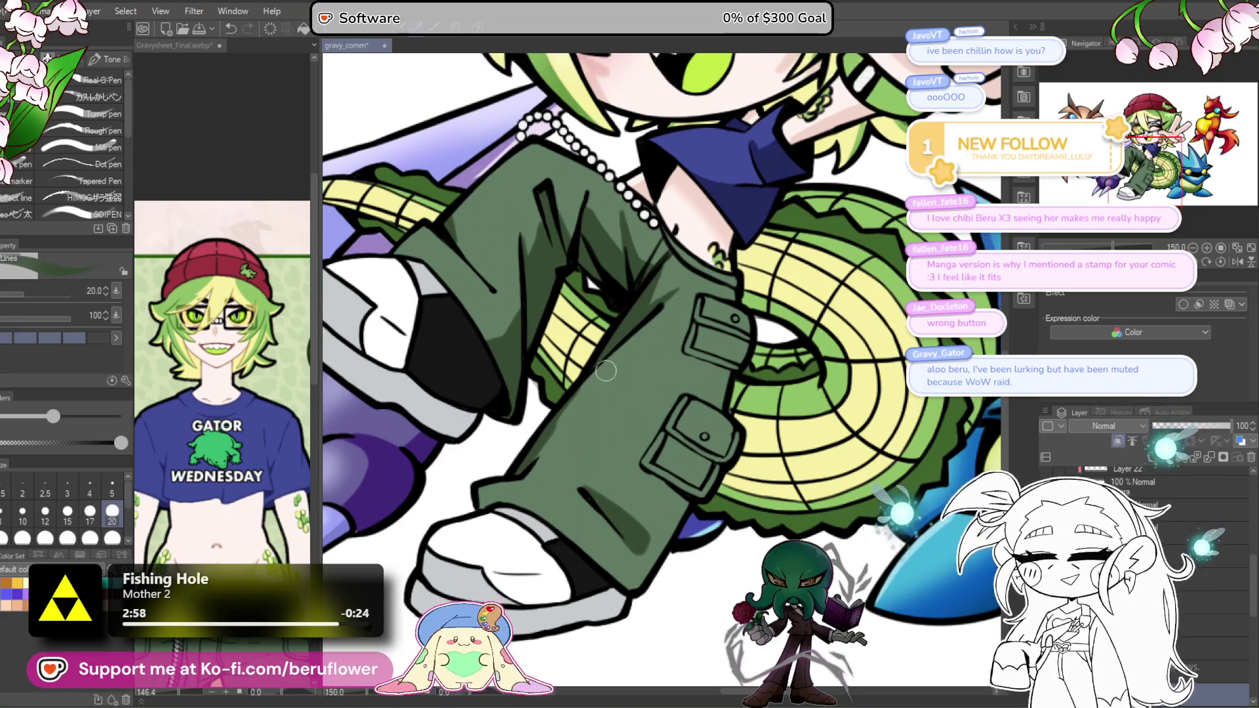
{"action": "scroll", "coordinate": [602, 364], "scroll_direction": "down", "scroll_amount": 4}
{"action": "scroll", "coordinate": [630, 374], "scroll_direction": "up", "scroll_amount": 5}
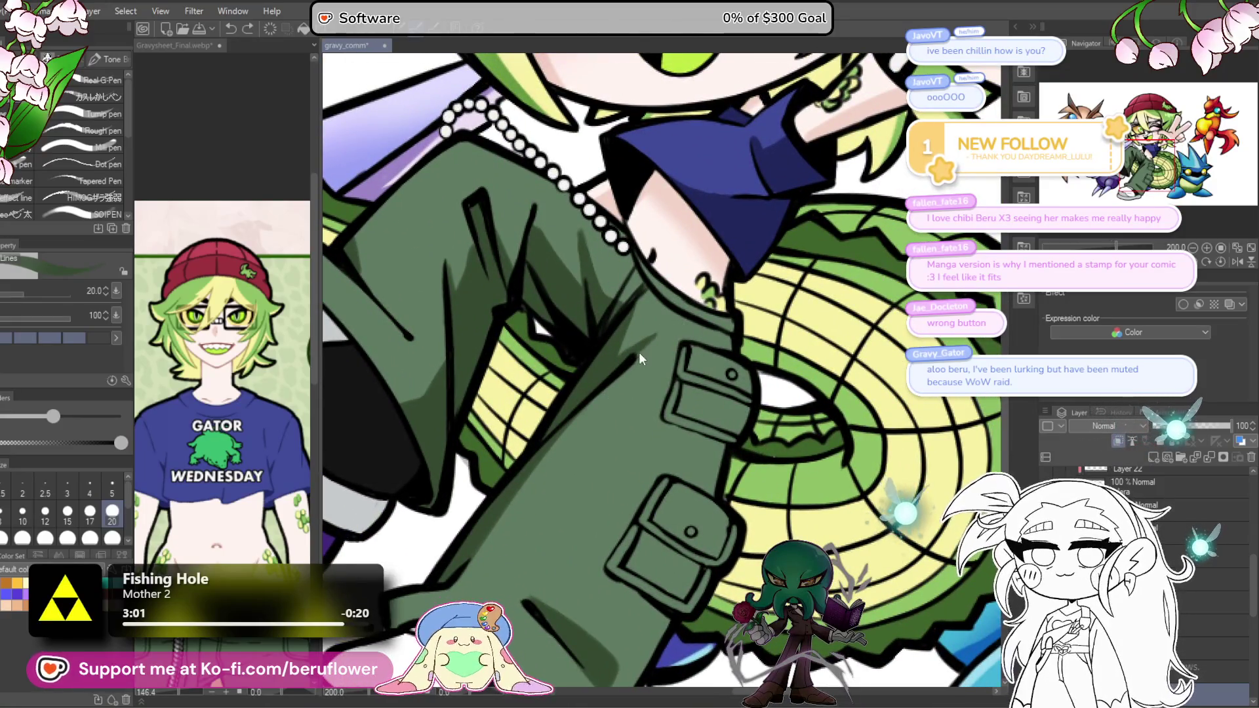
{"action": "scroll", "coordinate": [690, 297], "scroll_direction": "down", "scroll_amount": 4}
{"action": "scroll", "coordinate": [682, 315], "scroll_direction": "up", "scroll_amount": 4}
{"action": "left_click_drag", "start_coordinate": [662, 328], "coordinate": [642, 381]}
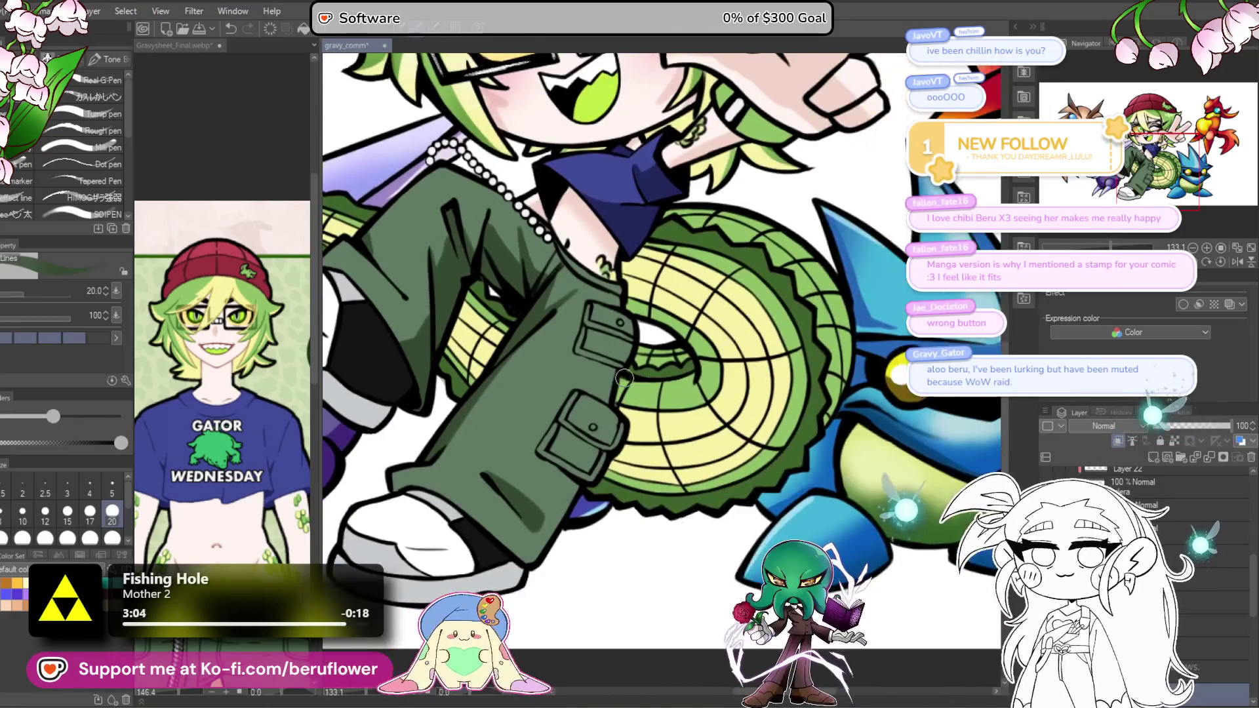
{"action": "scroll", "coordinate": [637, 392], "scroll_direction": "up", "scroll_amount": 1}
{"action": "left_click_drag", "start_coordinate": [607, 298], "coordinate": [591, 324]}
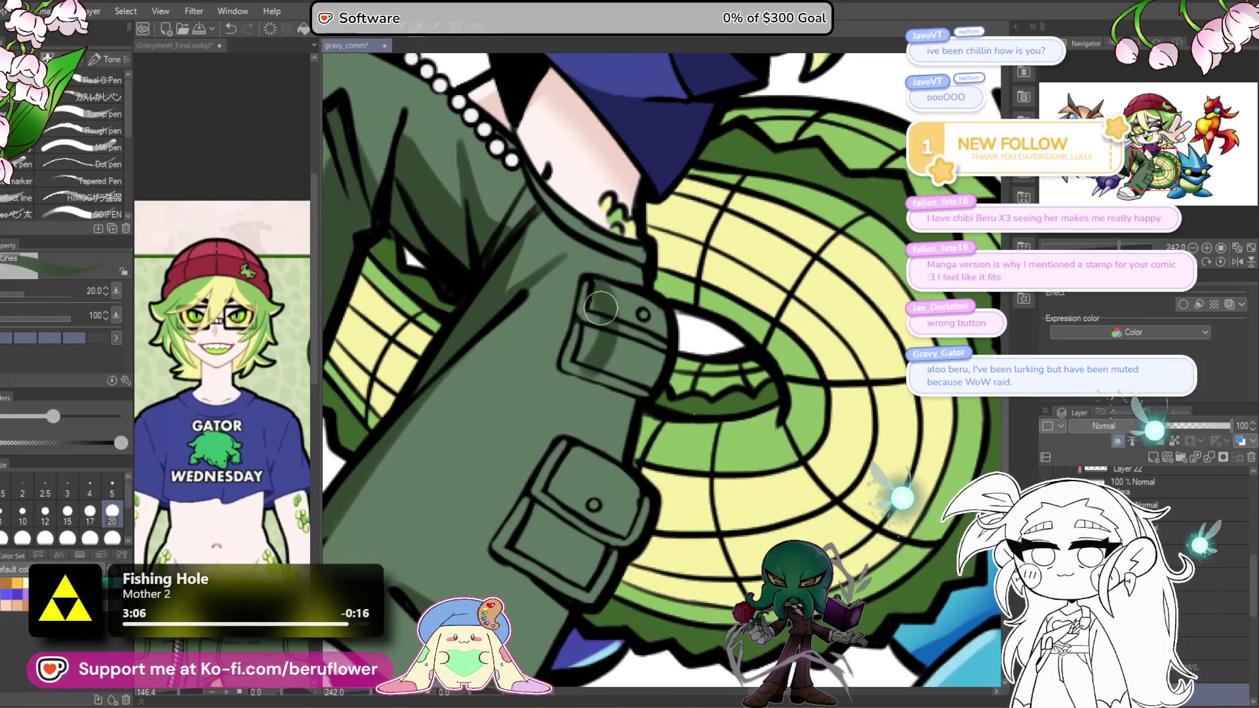
{"action": "mouse_move", "coordinate": [609, 270]}
{"action": "left_mouse_down"}
{"action": "mouse_move", "coordinate": [598, 384]}
{"action": "mouse_move", "coordinate": [594, 315]}
{"action": "left_mouse_up"}
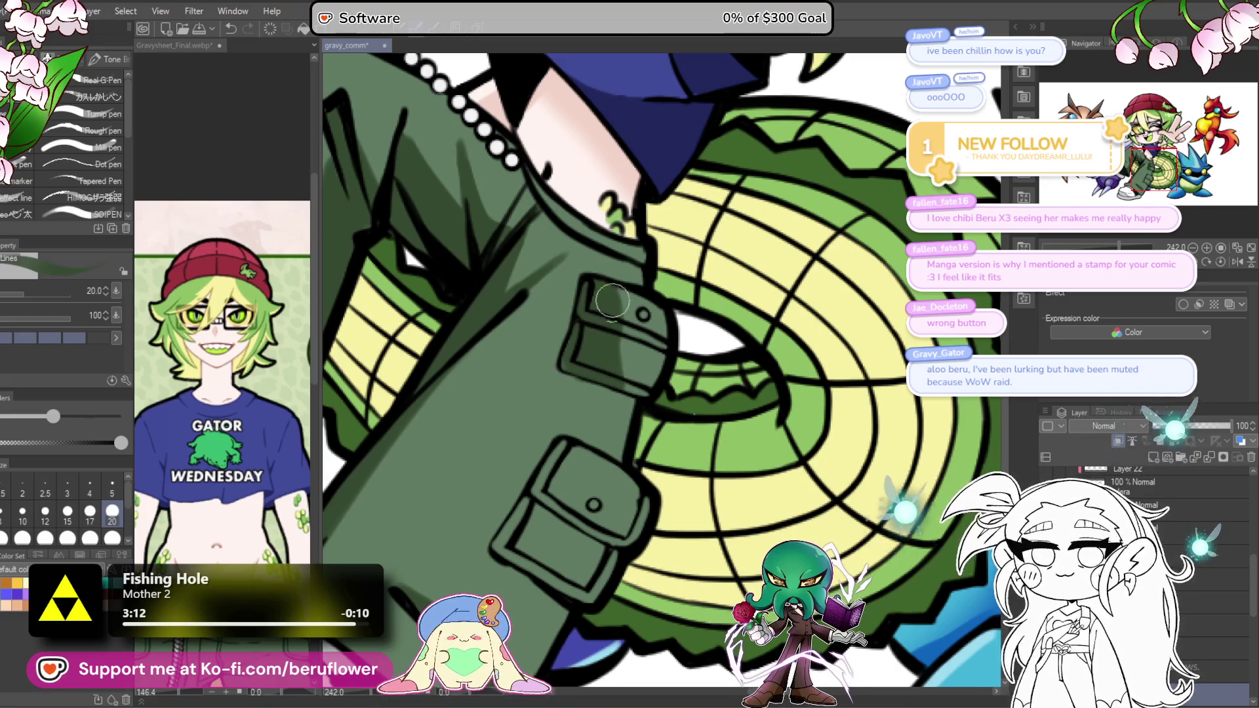
{"action": "scroll", "coordinate": [623, 328], "scroll_direction": "down", "scroll_amount": 2}
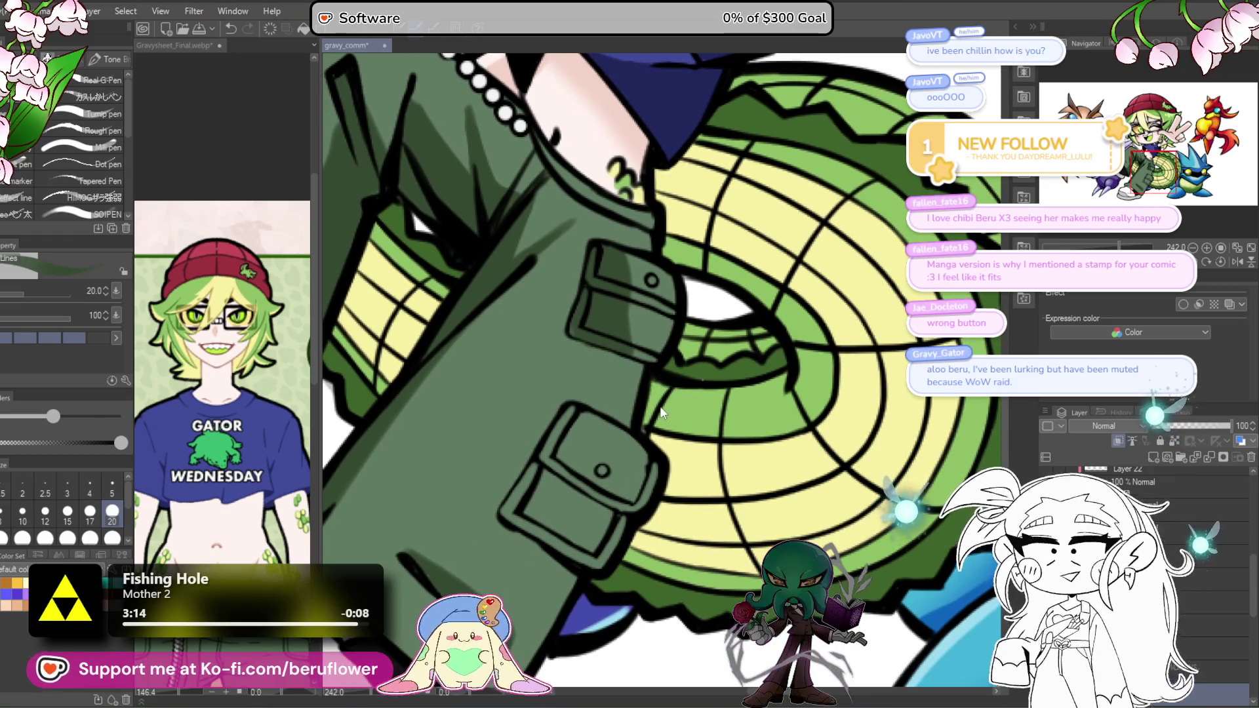
{"action": "key", "text": "ctrl+z"}
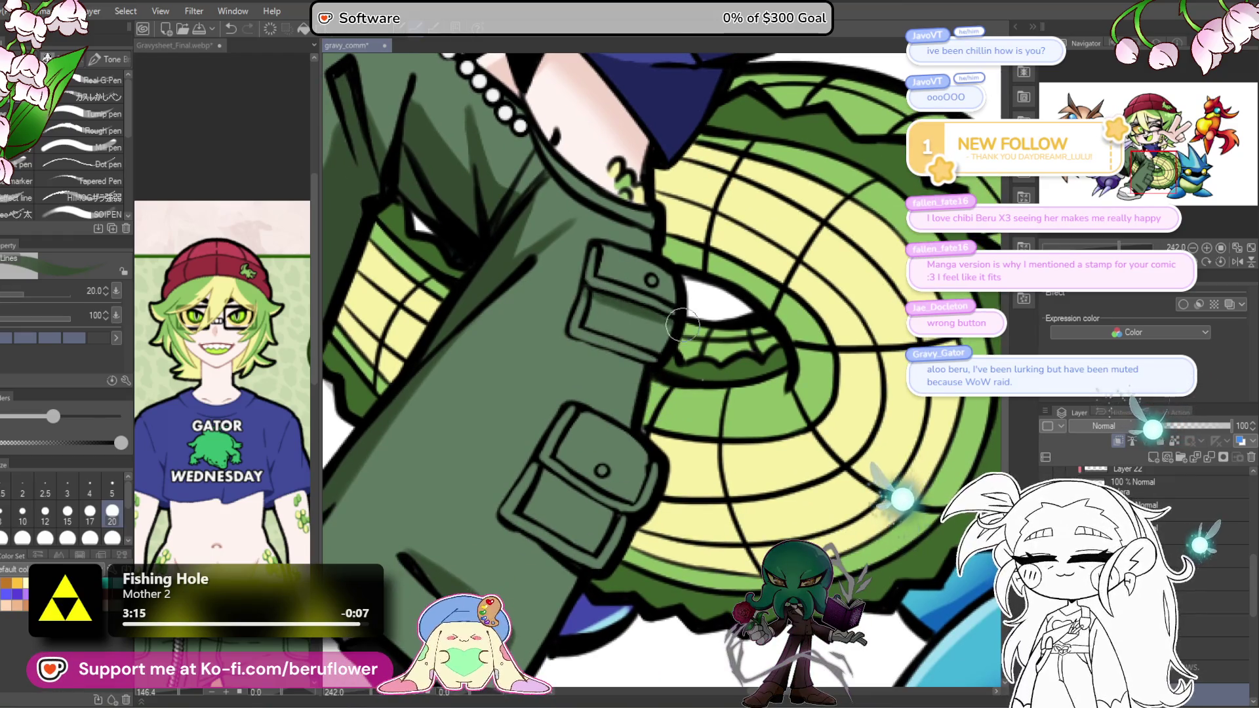
{"action": "scroll", "coordinate": [655, 374], "scroll_direction": "down", "scroll_amount": 1}
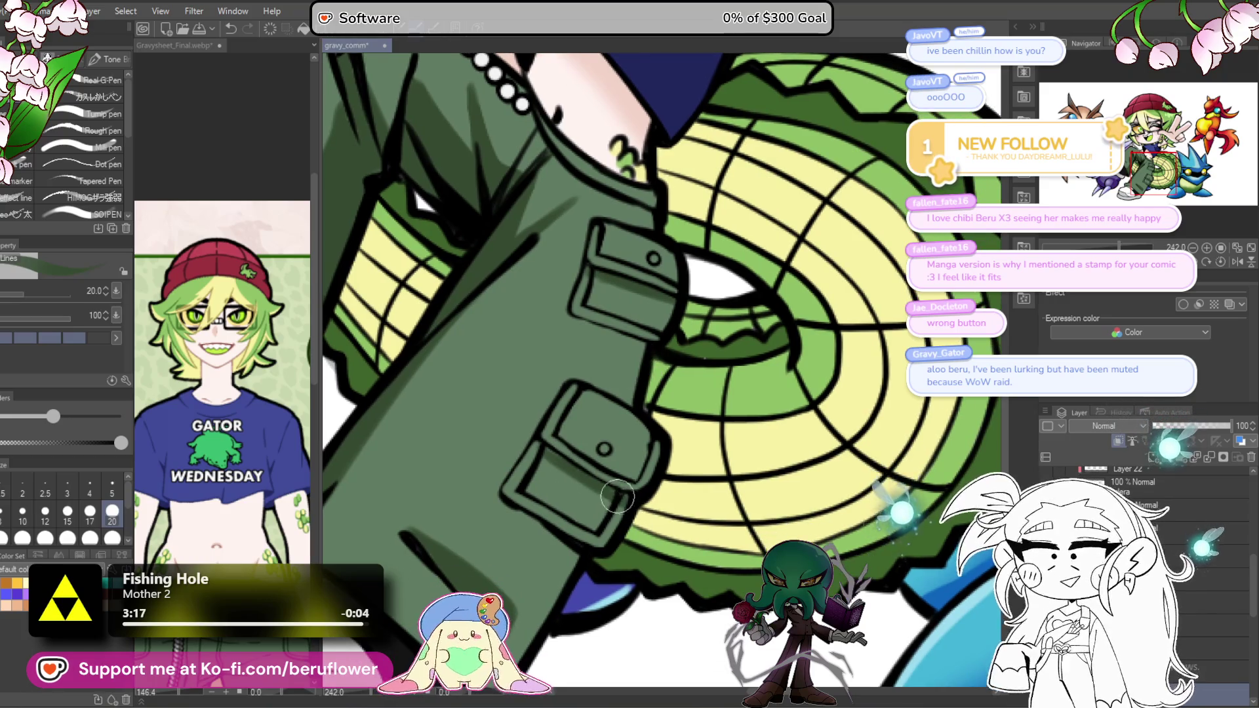
{"action": "left_click_drag", "start_coordinate": [553, 453], "coordinate": [543, 407]}
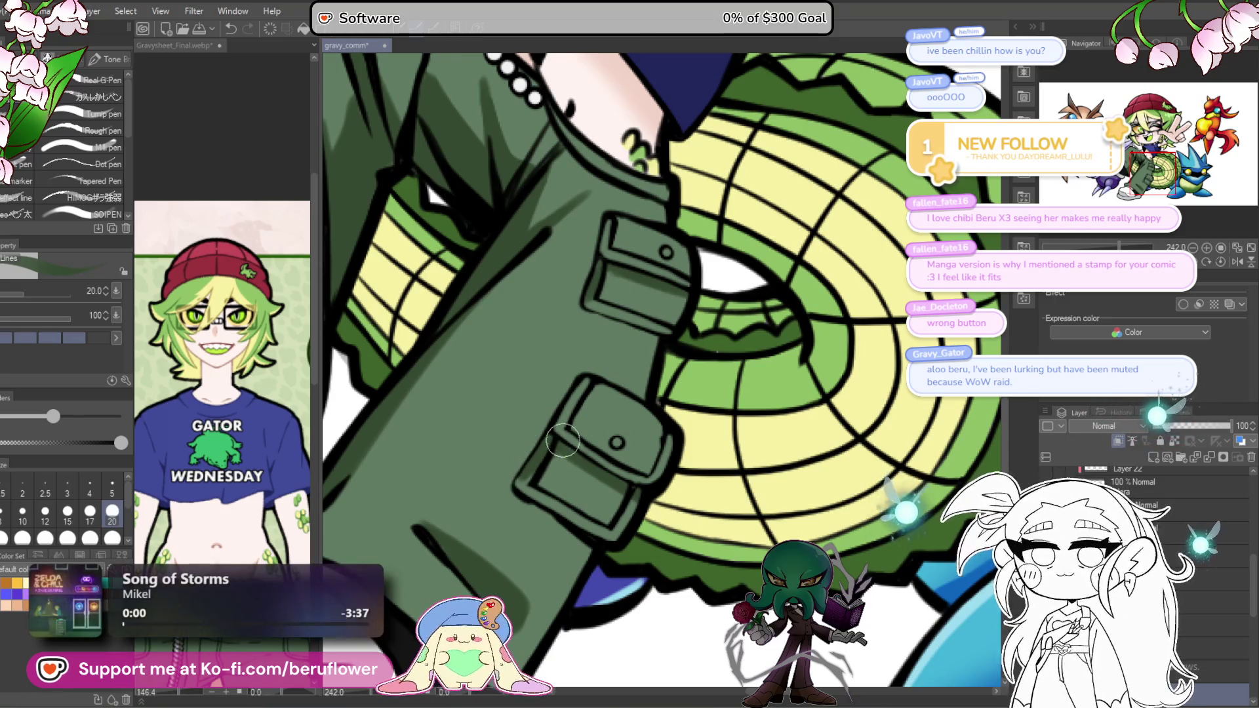
{"action": "scroll", "coordinate": [548, 447], "scroll_direction": "down", "scroll_amount": 4}
{"action": "scroll", "coordinate": [563, 440], "scroll_direction": "up", "scroll_amount": 2}
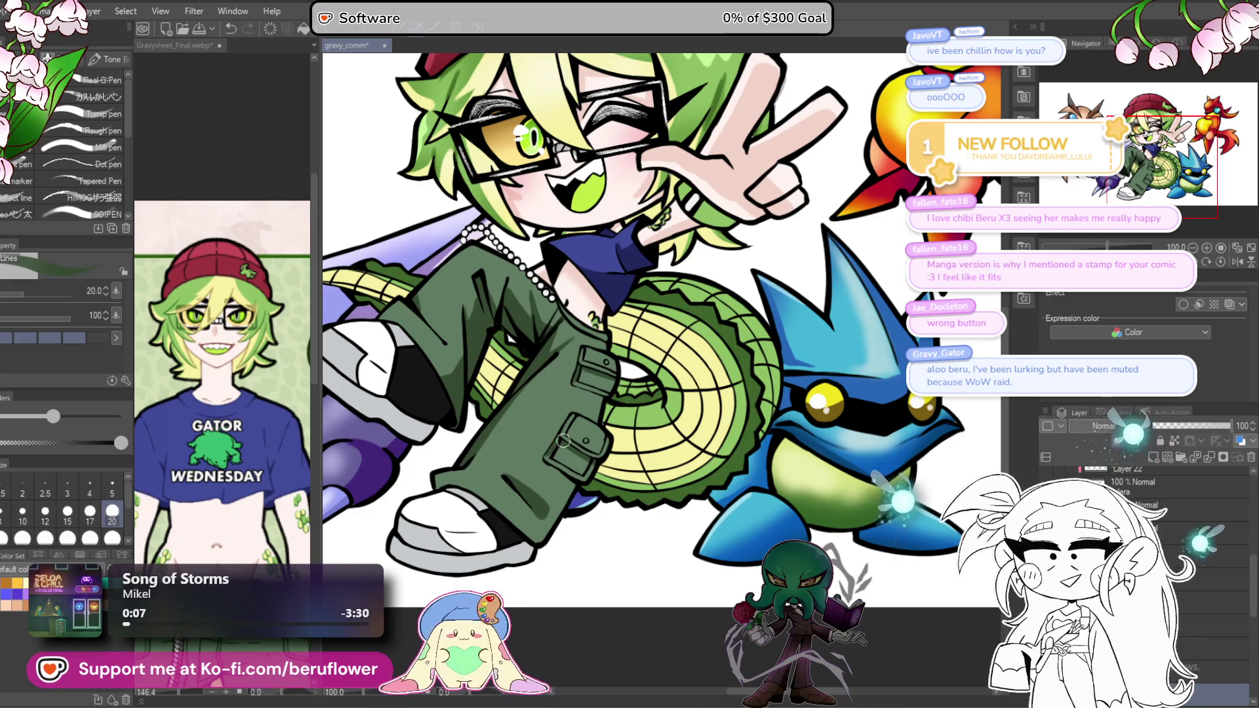
{"action": "scroll", "coordinate": [590, 473], "scroll_direction": "down", "scroll_amount": 2}
{"action": "scroll", "coordinate": [586, 498], "scroll_direction": "up", "scroll_amount": 4}
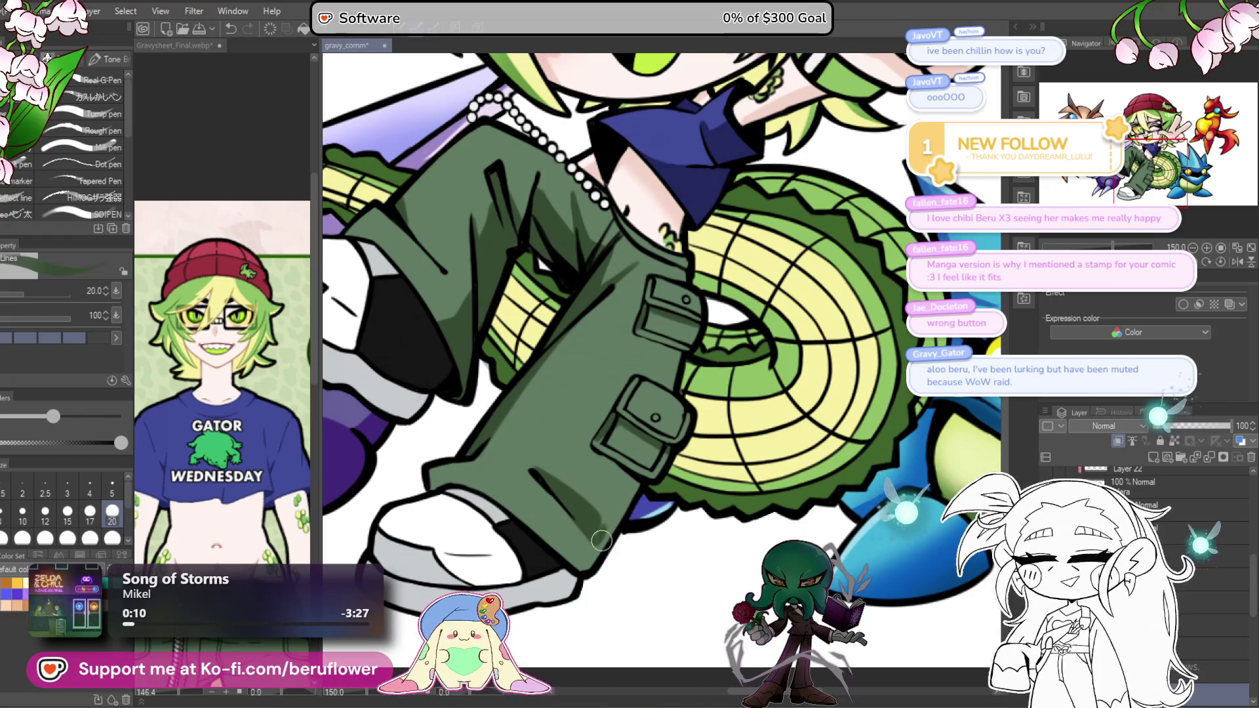
{"action": "left_click_drag", "start_coordinate": [601, 546], "coordinate": [618, 539]}
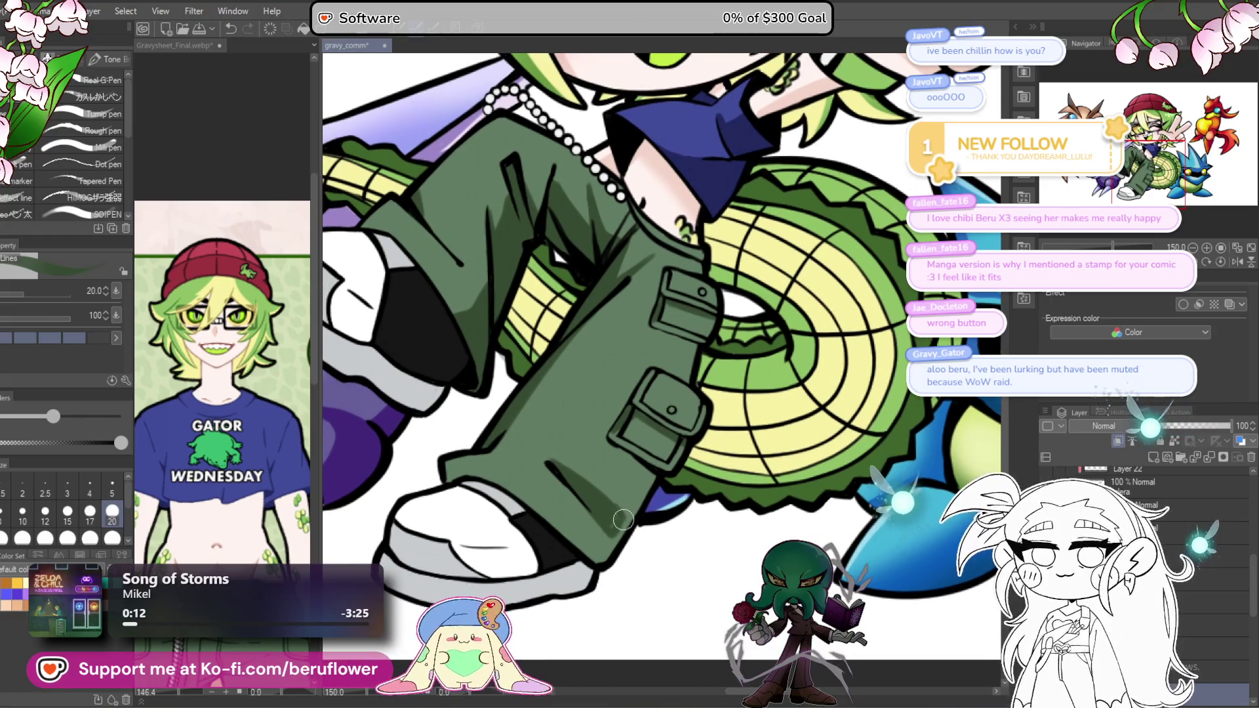
{"action": "scroll", "coordinate": [611, 525], "scroll_direction": "down", "scroll_amount": 2}
{"action": "scroll", "coordinate": [611, 525], "scroll_direction": "up", "scroll_amount": 3}
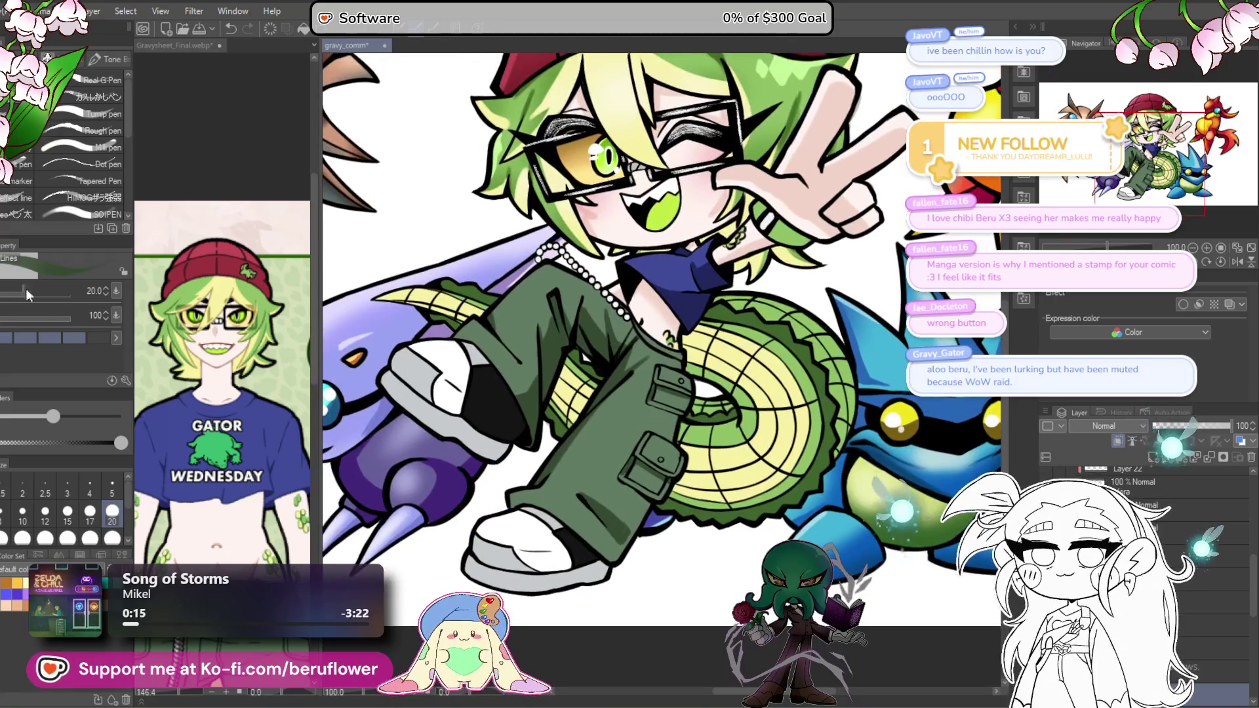
Step: Switch to the airbrush at size 200, rotating the canvas and then resetting it upright
{"action": "left_click", "coordinate": [3, 226]}
{"action": "left_click_drag", "start_coordinate": [721, 394], "coordinate": [638, 452]}
{"action": "key", "text": "bracketright"}
{"action": "key", "text": "bracketright"}
{"action": "key", "text": "bracketright"}
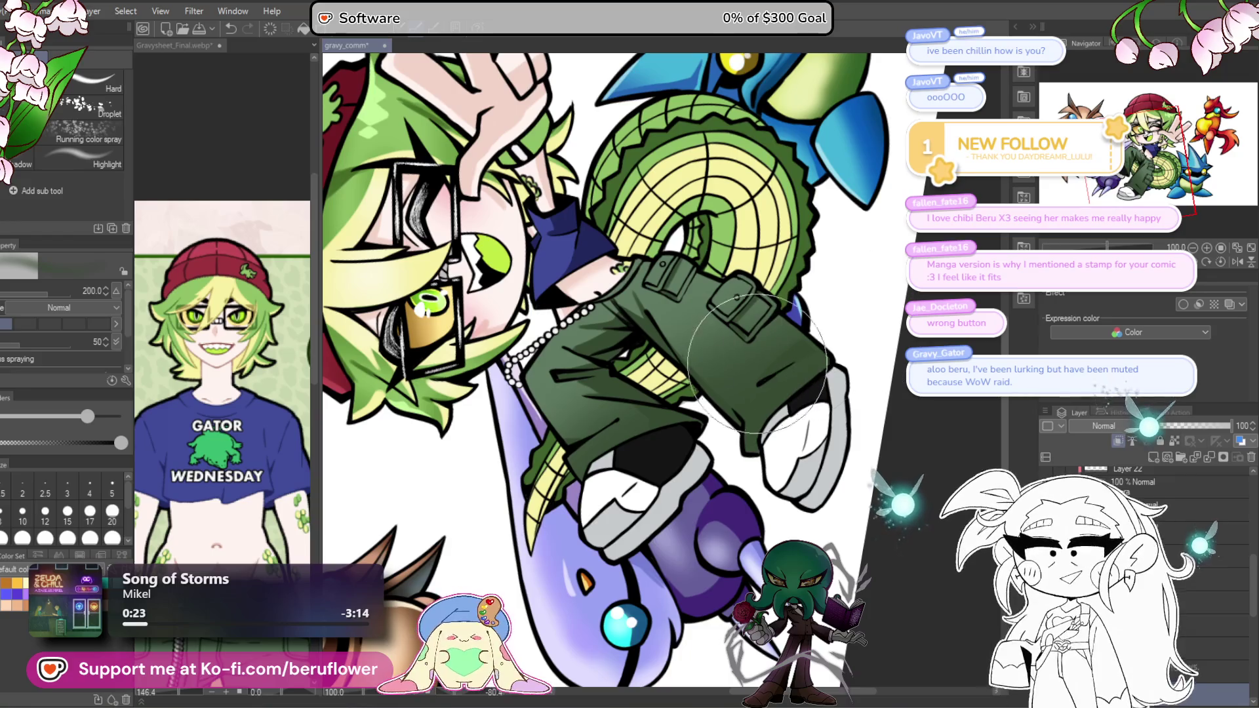
{"action": "key", "text": "ctrl+at"}
{"action": "left_click_drag", "start_coordinate": [771, 438], "coordinate": [670, 480]}
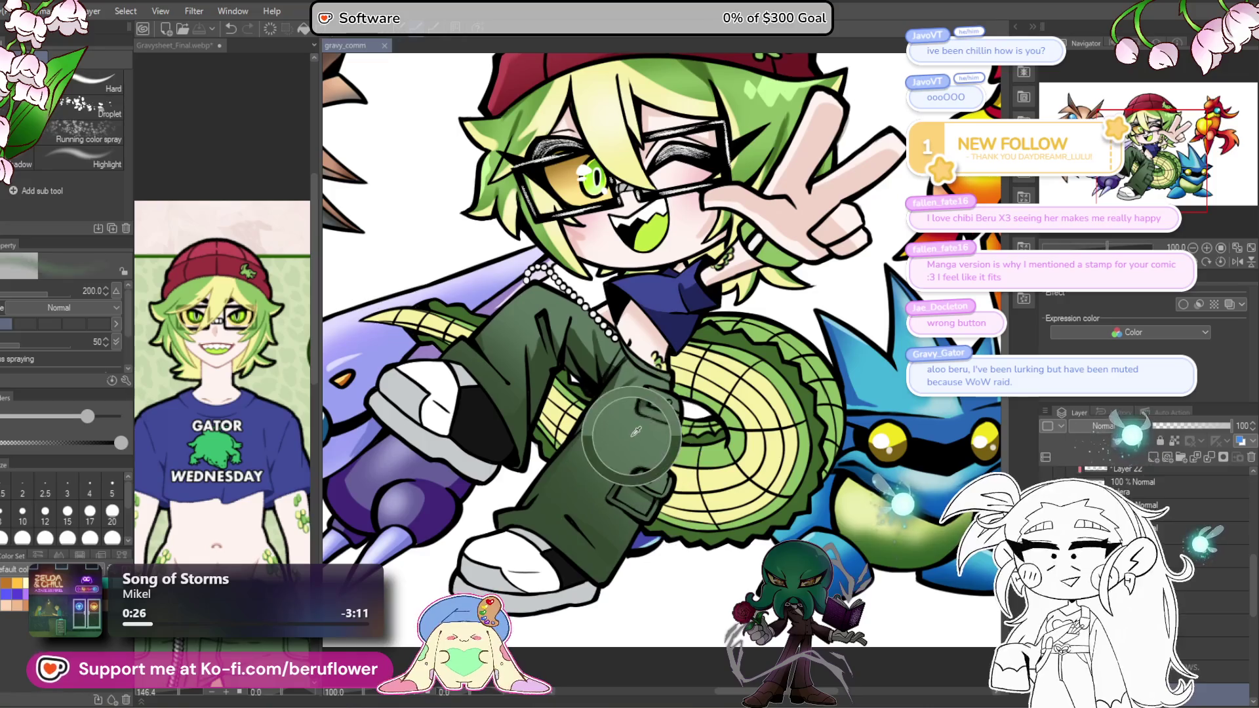
Step: Choose a muted green and shrink the airbrush to 150 for the trousers
{"action": "left_click", "coordinate": [865, 446]}
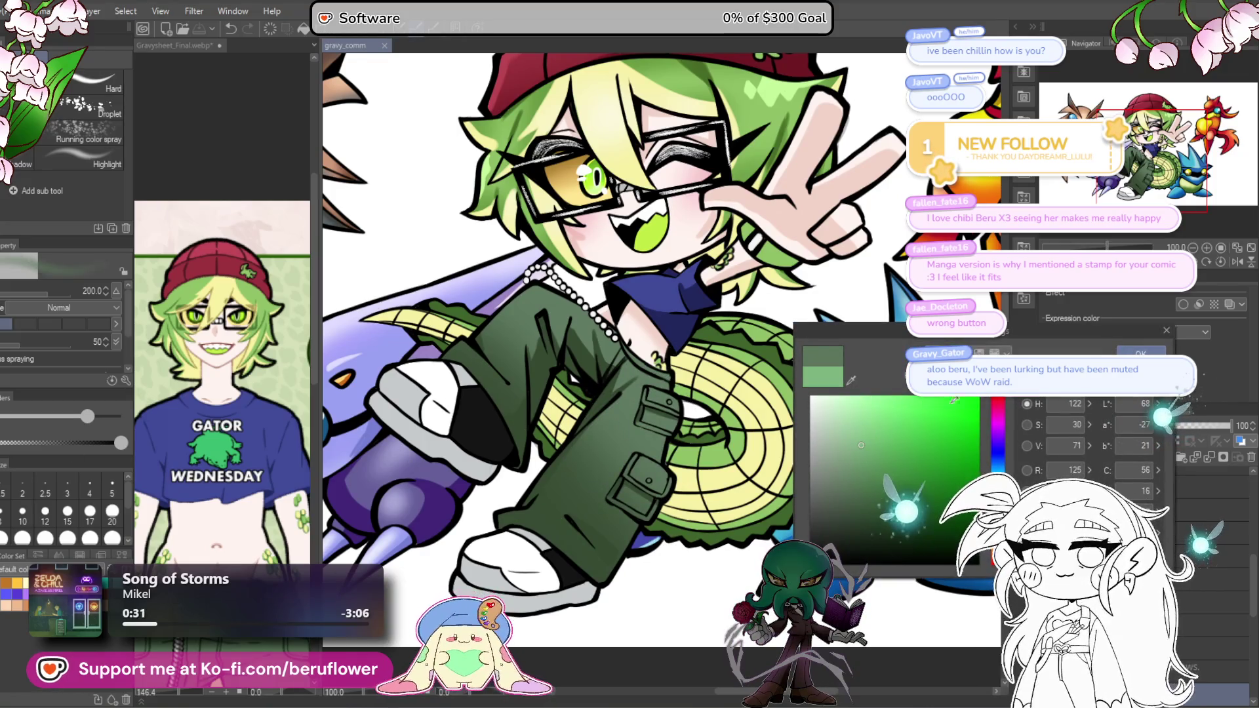
{"action": "left_click", "coordinate": [1141, 352]}
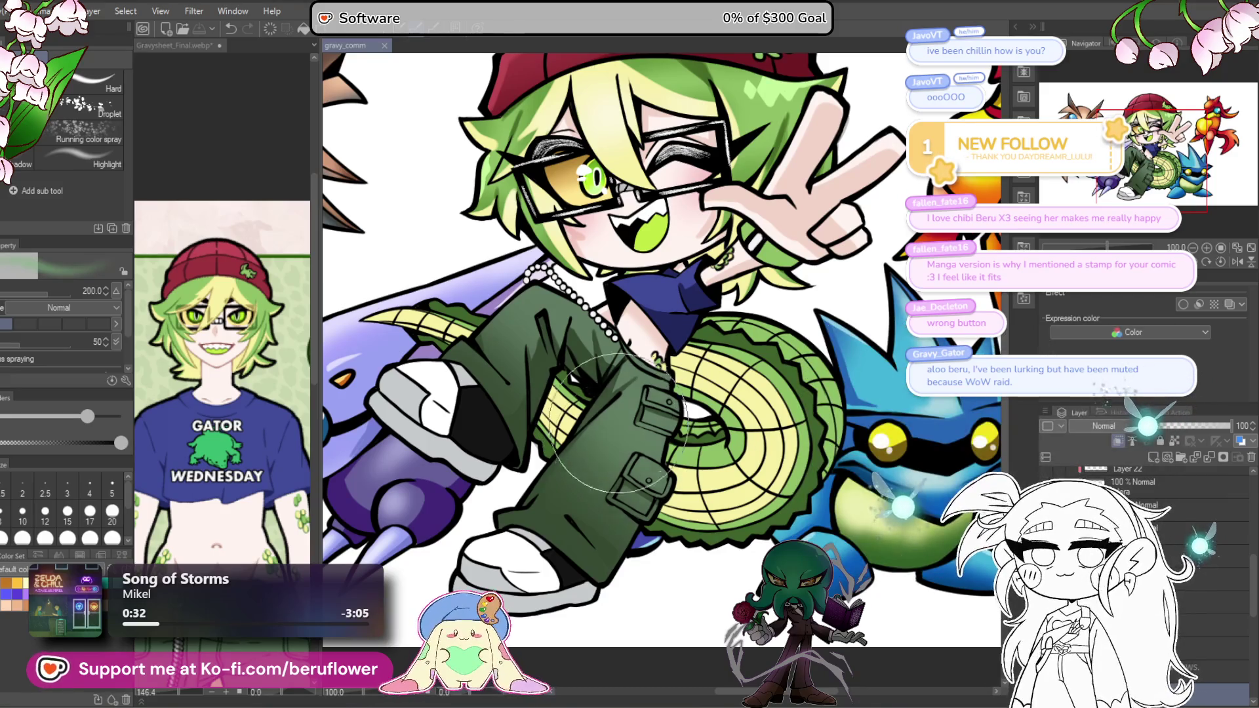
{"action": "left_click_drag", "start_coordinate": [601, 389], "coordinate": [598, 411]}
{"action": "key", "text": "bracketleft"}
{"action": "key", "text": "bracketleft"}
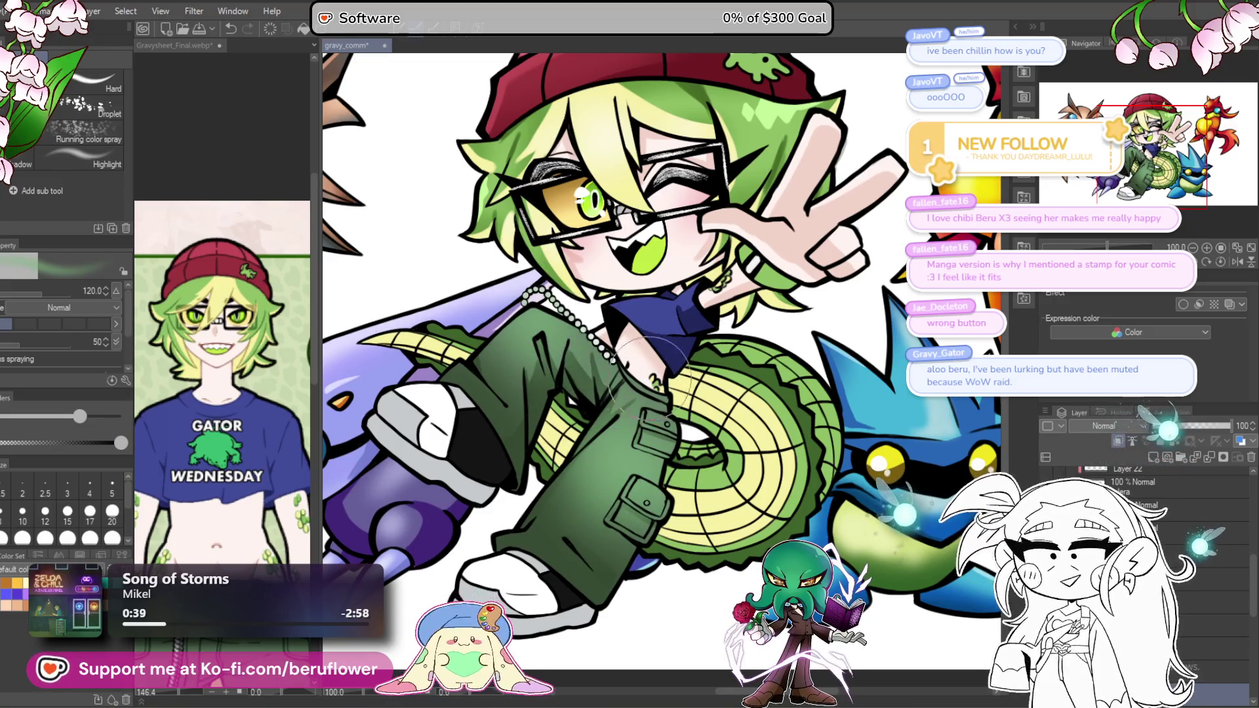
{"action": "scroll", "coordinate": [640, 438], "scroll_direction": "down", "scroll_amount": 3}
{"action": "scroll", "coordinate": [635, 543], "scroll_direction": "up", "scroll_amount": 2}
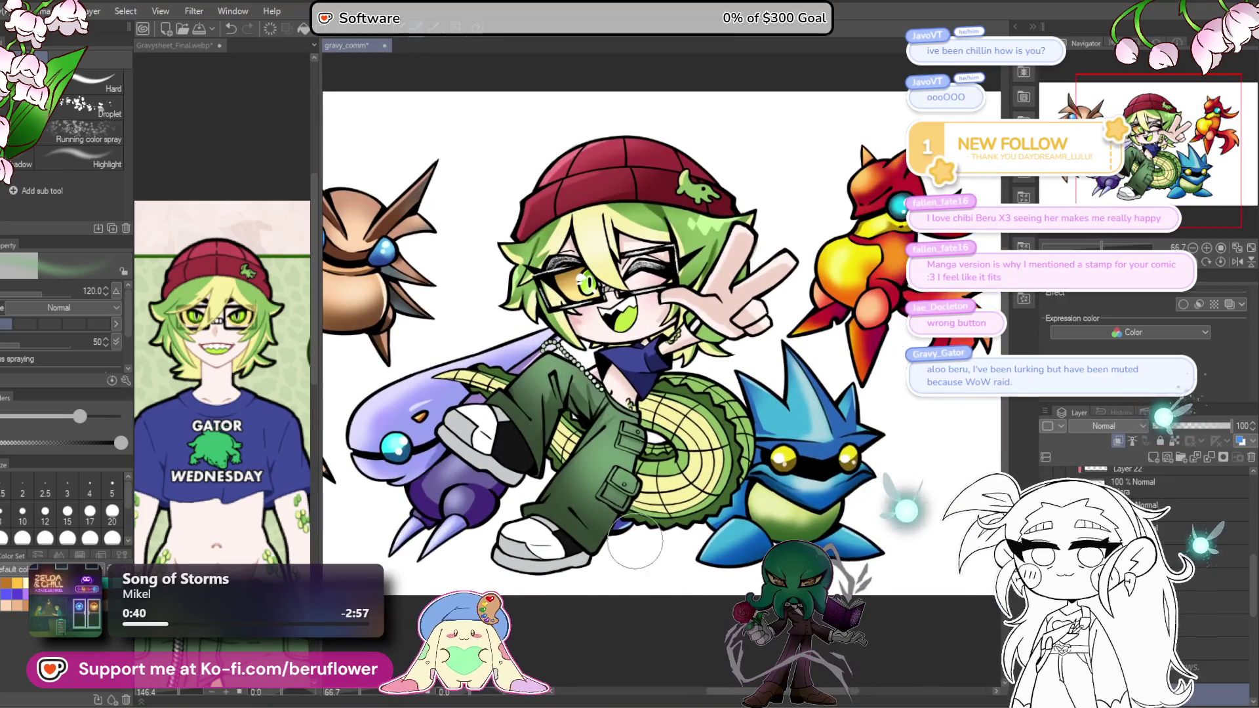
{"action": "scroll", "coordinate": [524, 467], "scroll_direction": "up", "scroll_amount": 5}
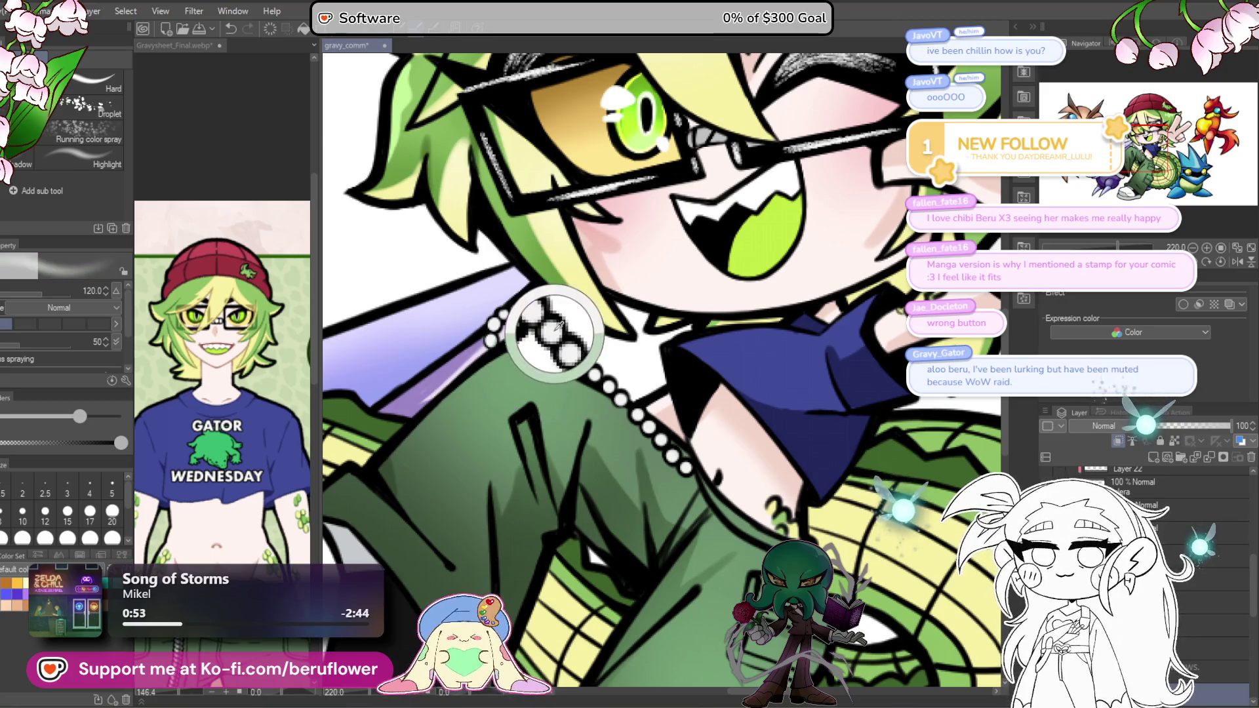
{"action": "mouse_move", "coordinate": [771, 634]}
{"action": "left_mouse_down"}
{"action": "mouse_move", "coordinate": [645, 489]}
{"action": "mouse_move", "coordinate": [640, 440]}
{"action": "left_mouse_up"}
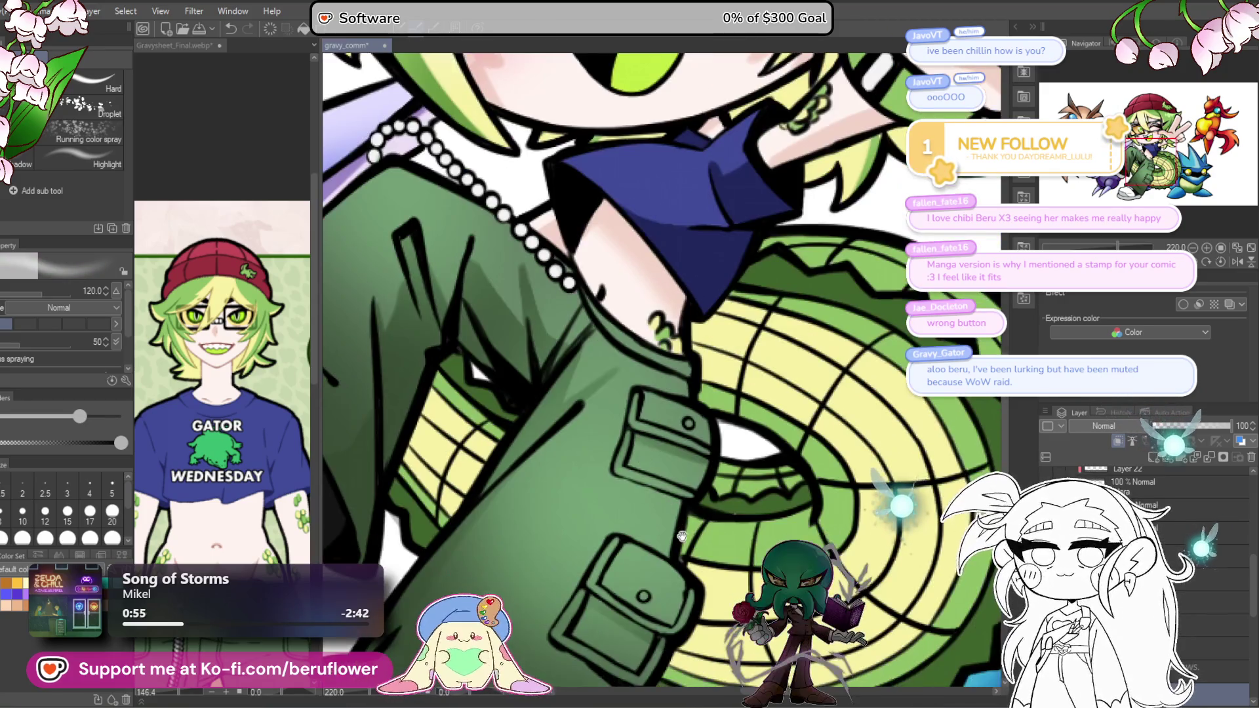
Step: Switch back to the pen at size 20 and choose a light green
{"action": "left_click_drag", "start_coordinate": [639, 524], "coordinate": [626, 481]}
{"action": "mouse_move", "coordinate": [625, 565]}
{"action": "left_mouse_down"}
{"action": "mouse_move", "coordinate": [612, 521]}
{"action": "mouse_move", "coordinate": [602, 583]}
{"action": "left_mouse_up"}
{"action": "key", "text": "p"}
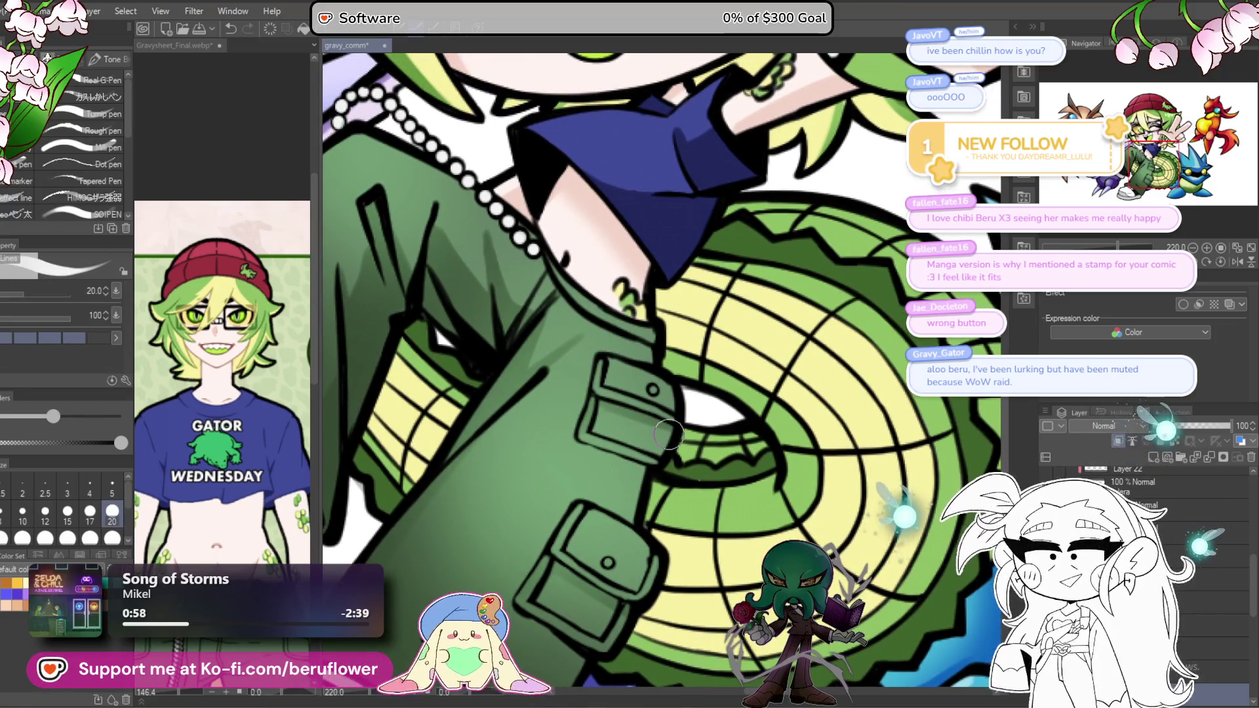
{"action": "scroll", "coordinate": [669, 435], "scroll_direction": "up", "scroll_amount": 3}
{"action": "mouse_move", "coordinate": [648, 405]}
{"action": "left_mouse_down"}
{"action": "mouse_move", "coordinate": [651, 154]}
{"action": "mouse_move", "coordinate": [653, 299]}
{"action": "left_mouse_up"}
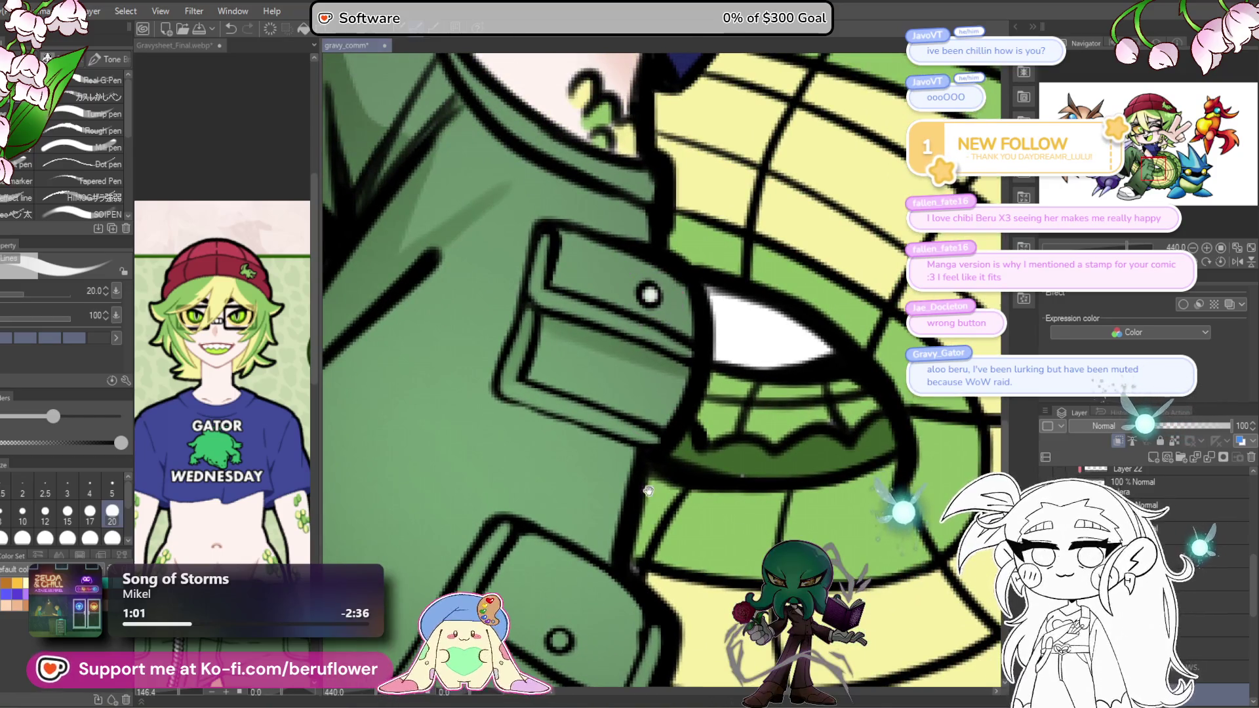
{"action": "left_click_drag", "start_coordinate": [648, 491], "coordinate": [654, 395]}
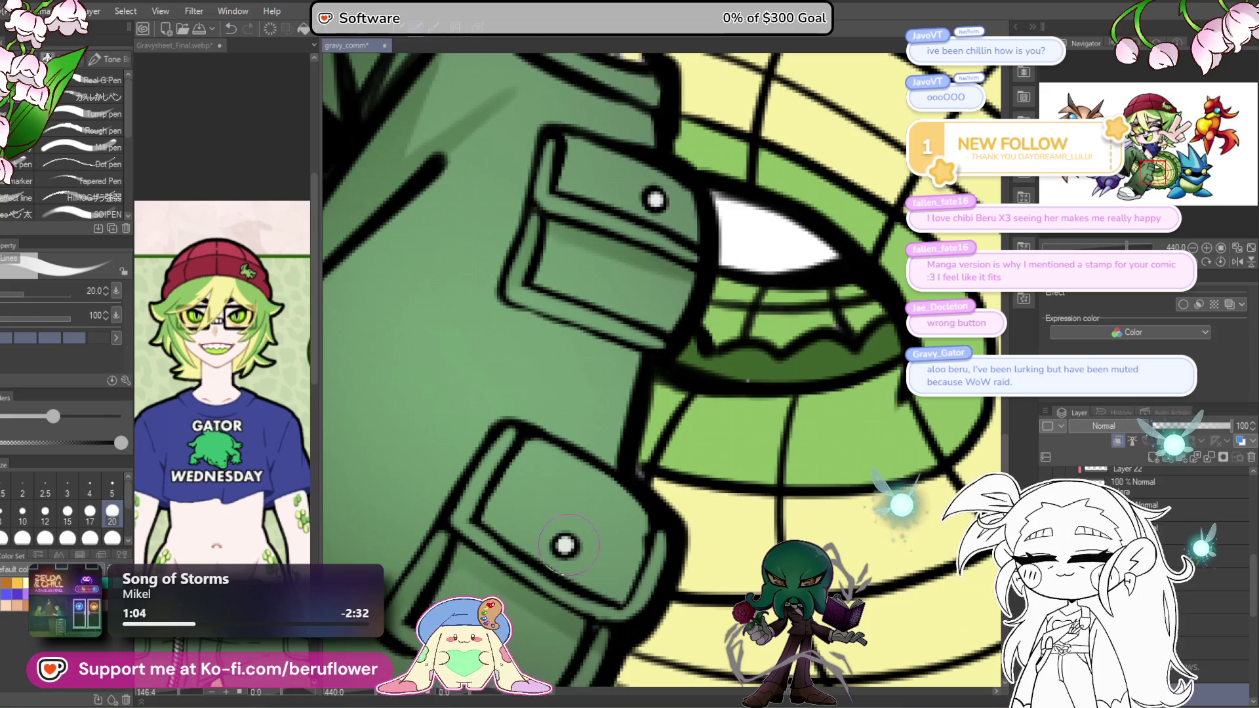
{"action": "scroll", "coordinate": [564, 543], "scroll_direction": "down", "scroll_amount": 8}
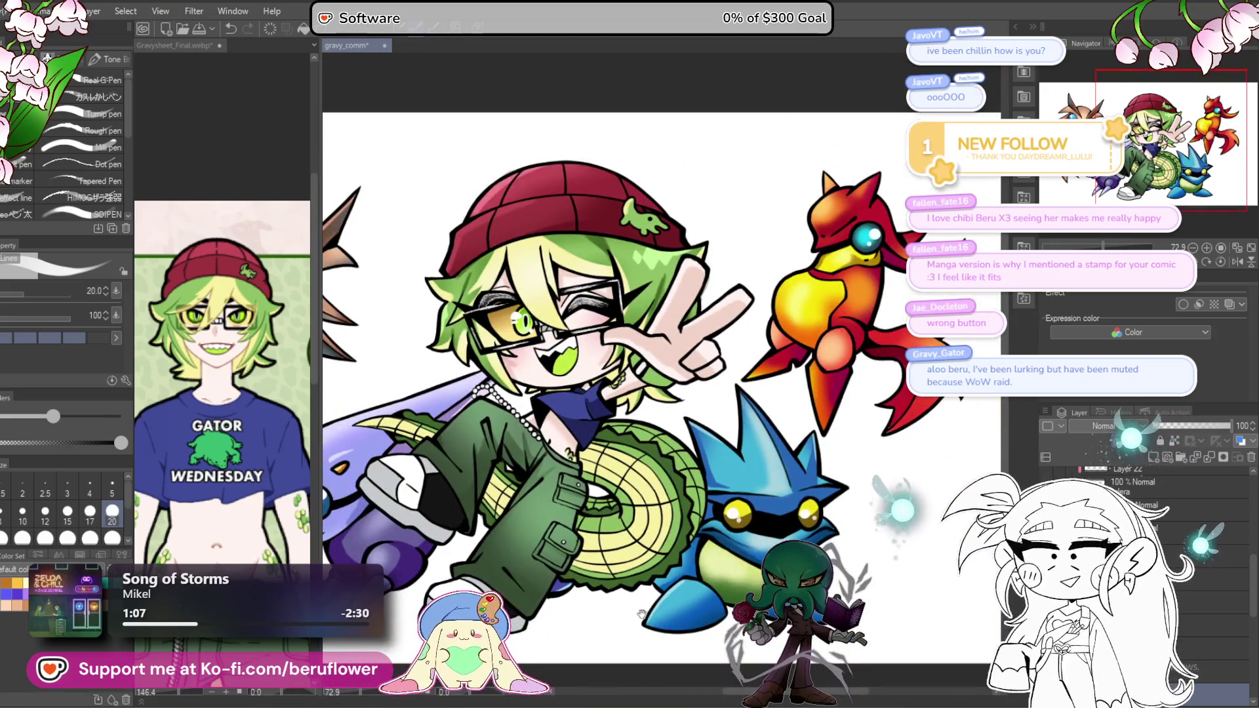
{"action": "mouse_move", "coordinate": [642, 614]}
{"action": "left_mouse_down"}
{"action": "mouse_move", "coordinate": [725, 485]}
{"action": "mouse_move", "coordinate": [726, 536]}
{"action": "left_mouse_up"}
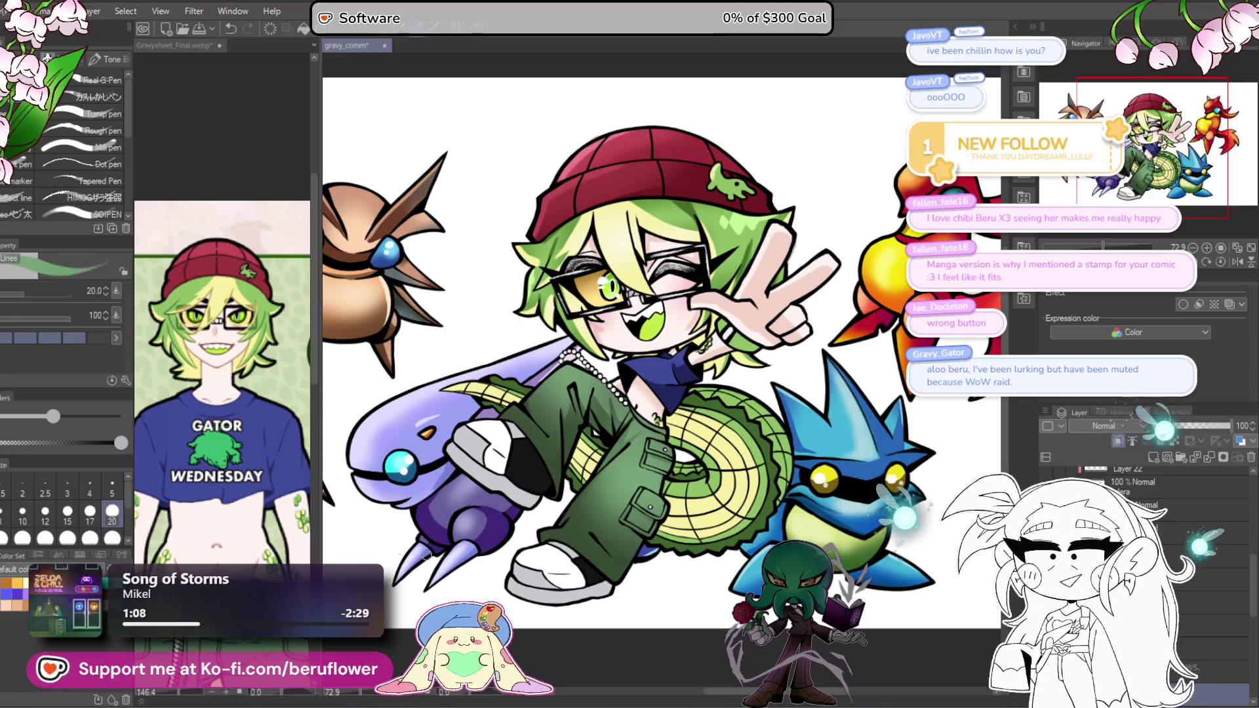
{"action": "left_click", "coordinate": [853, 429]}
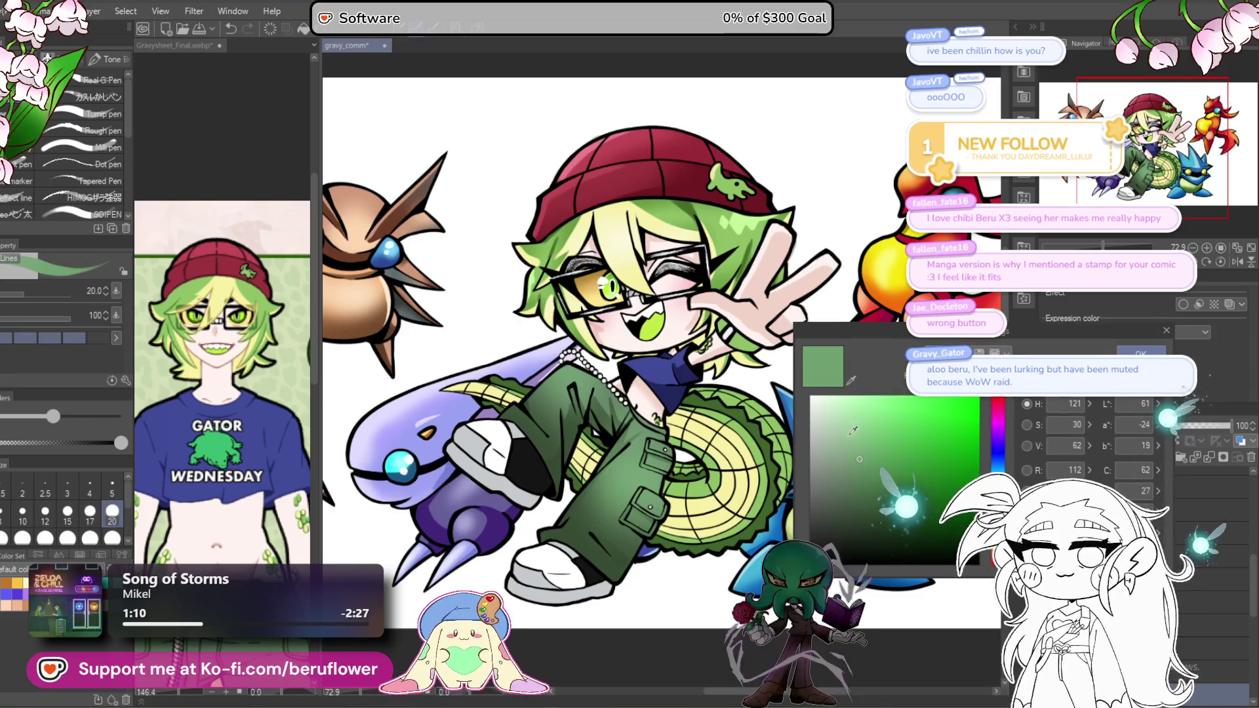
{"action": "key", "text": "Return"}
Step: Paint light-green highlights along the upper and lower pocket edges
{"action": "scroll", "coordinate": [579, 415], "scroll_direction": "up", "scroll_amount": 5}
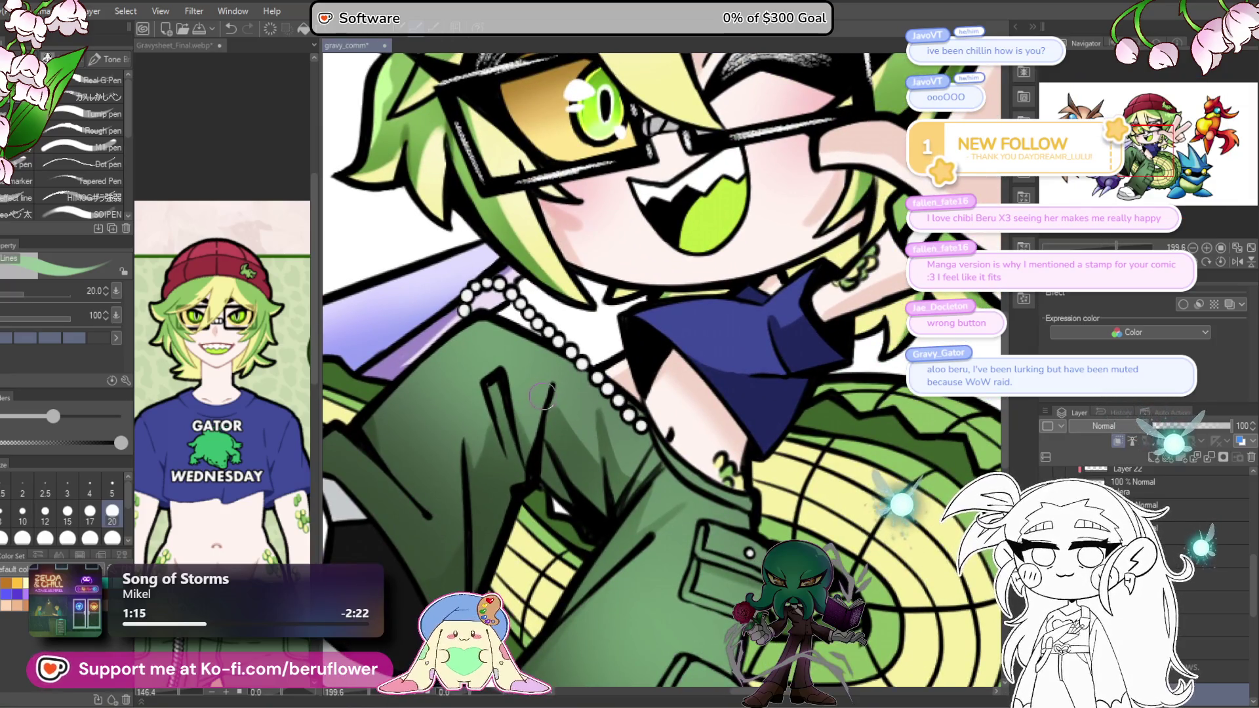
{"action": "scroll", "coordinate": [534, 397], "scroll_direction": "up", "scroll_amount": 2}
{"action": "left_click_drag", "start_coordinate": [631, 403], "coordinate": [720, 411]}
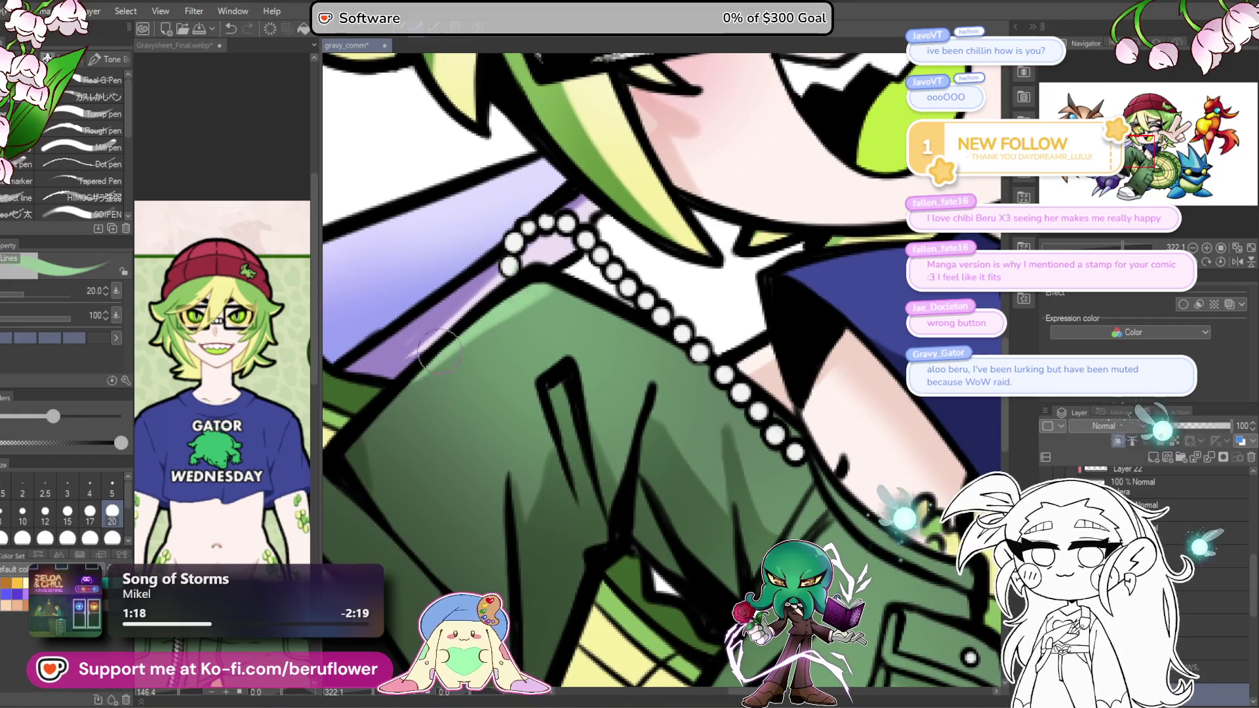
{"action": "mouse_move", "coordinate": [754, 623]}
{"action": "left_mouse_down"}
{"action": "mouse_move", "coordinate": [680, 358]}
{"action": "mouse_move", "coordinate": [589, 451]}
{"action": "left_mouse_up"}
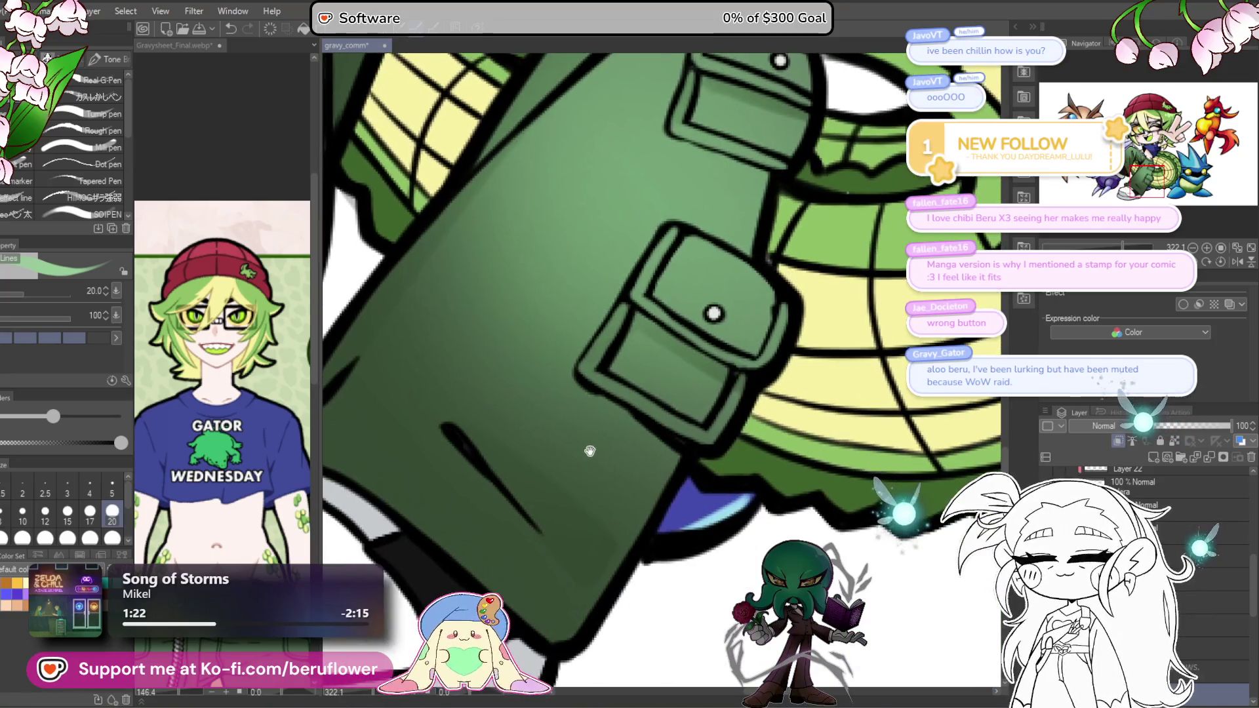
{"action": "mouse_move", "coordinate": [687, 470]}
{"action": "left_mouse_down"}
{"action": "mouse_move", "coordinate": [627, 403]}
{"action": "mouse_move", "coordinate": [552, 588]}
{"action": "left_mouse_up"}
{"action": "mouse_move", "coordinate": [646, 459]}
{"action": "left_mouse_down"}
{"action": "mouse_move", "coordinate": [629, 396]}
{"action": "mouse_move", "coordinate": [639, 452]}
{"action": "left_mouse_up"}
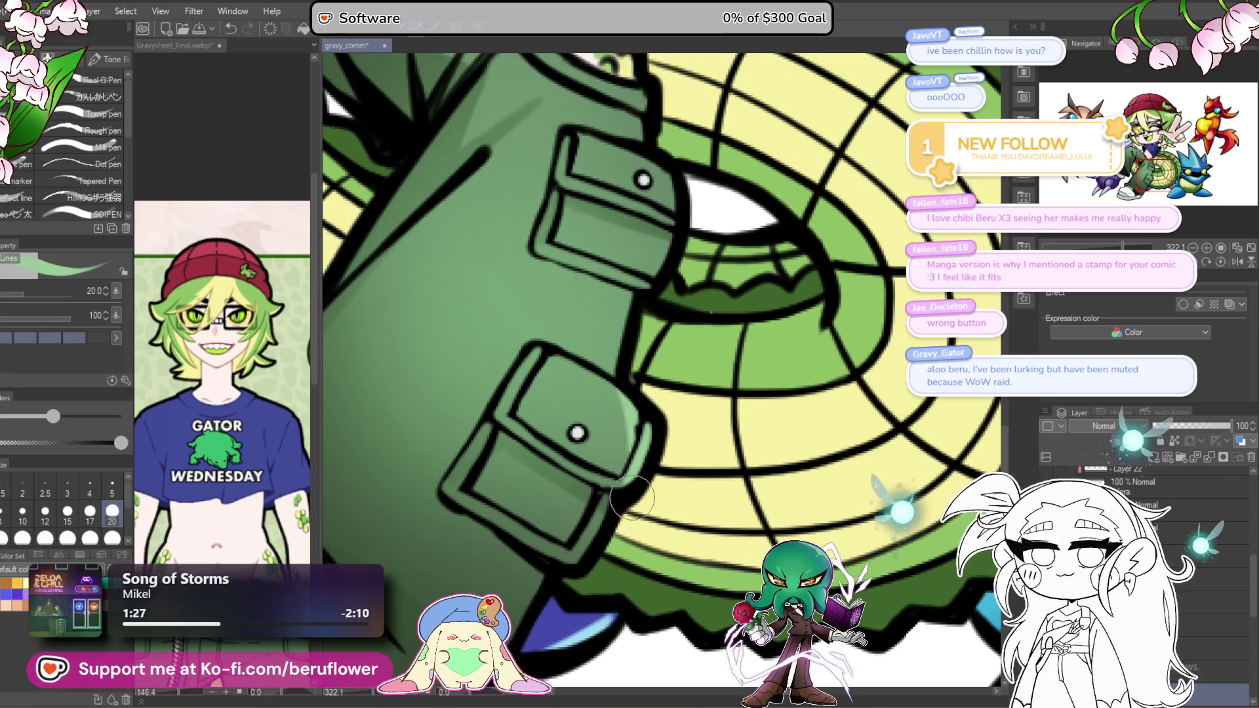
{"action": "mouse_move", "coordinate": [616, 275]}
{"action": "left_mouse_down"}
{"action": "mouse_move", "coordinate": [593, 397]}
{"action": "mouse_move", "coordinate": [640, 394]}
{"action": "left_mouse_up"}
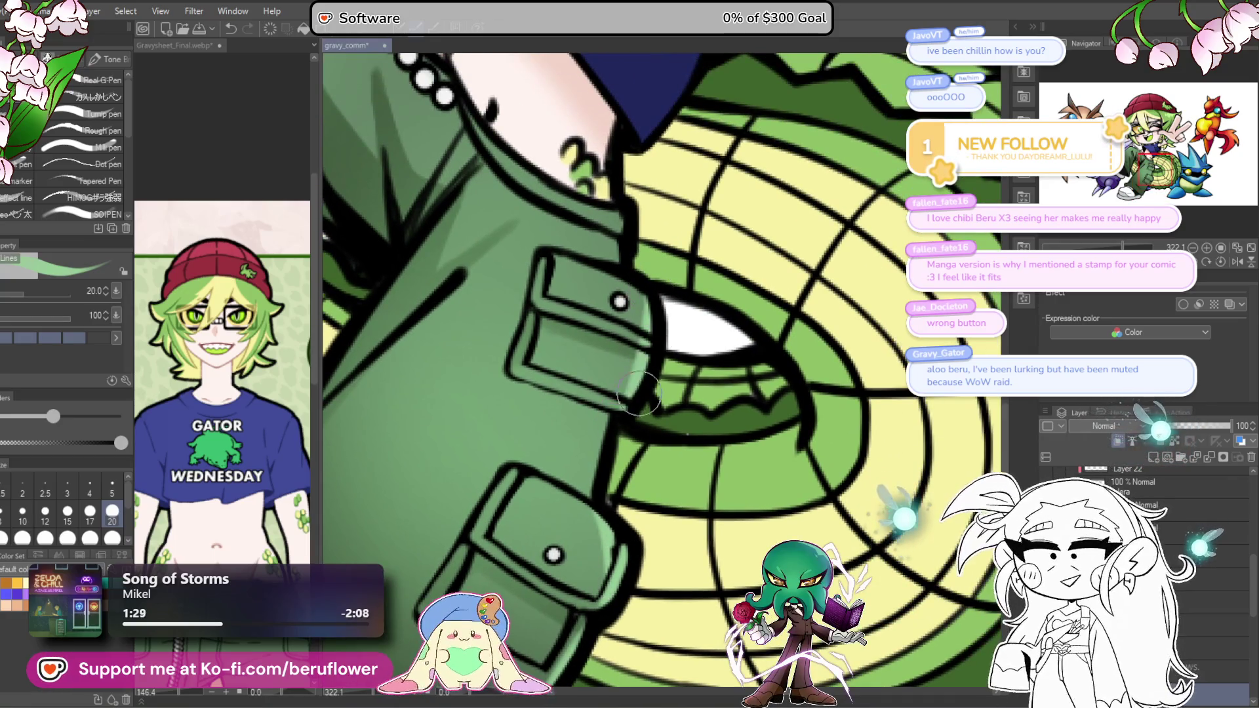
{"action": "scroll", "coordinate": [646, 361], "scroll_direction": "down", "scroll_amount": 5}
{"action": "scroll", "coordinate": [619, 409], "scroll_direction": "up", "scroll_amount": 4}
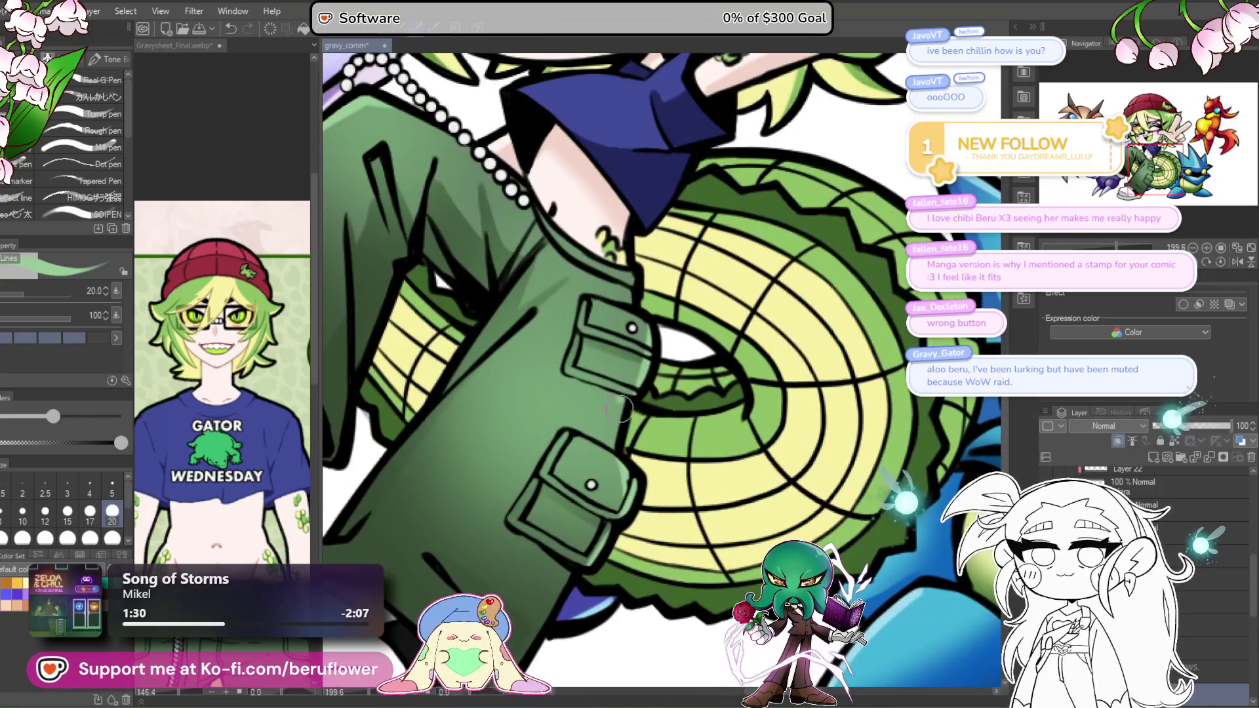
{"action": "left_click_drag", "start_coordinate": [623, 407], "coordinate": [635, 240]}
{"action": "mouse_move", "coordinate": [525, 532]}
{"action": "left_mouse_down"}
{"action": "mouse_move", "coordinate": [583, 433]}
{"action": "mouse_move", "coordinate": [588, 470]}
{"action": "left_mouse_up"}
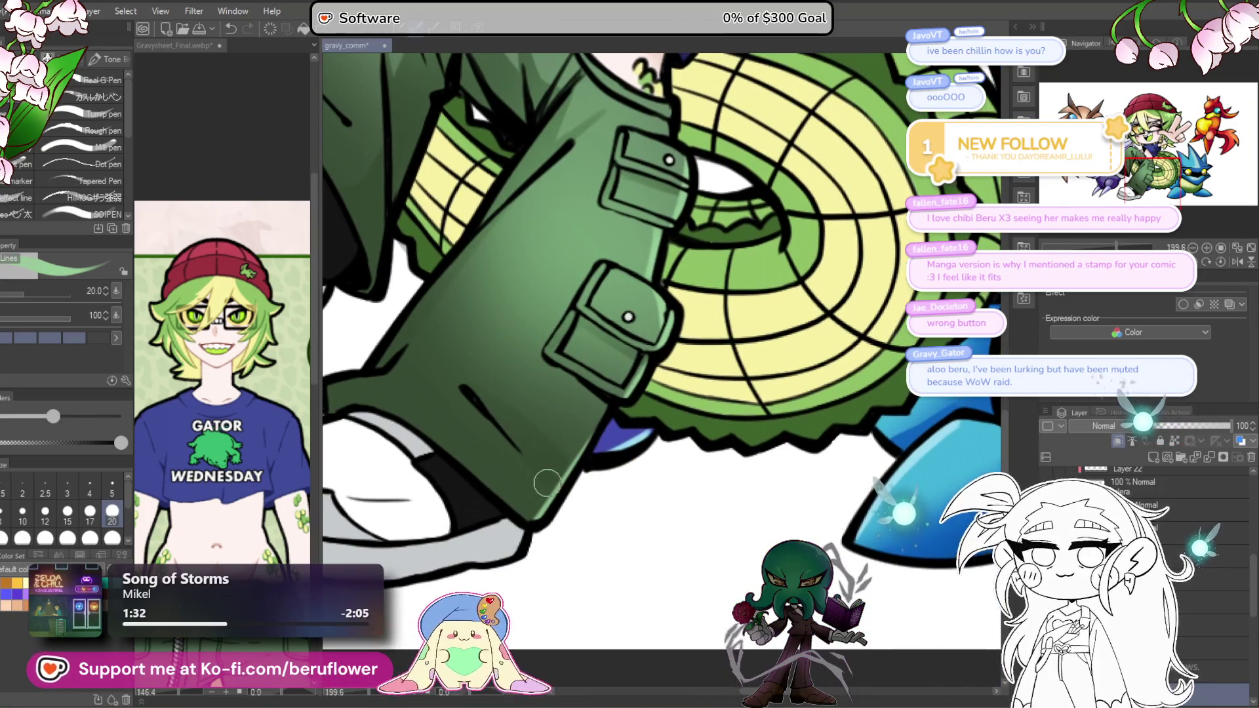
{"action": "left_click_drag", "start_coordinate": [505, 433], "coordinate": [540, 487]}
{"action": "scroll", "coordinate": [541, 488], "scroll_direction": "down", "scroll_amount": 5}
{"action": "scroll", "coordinate": [480, 408], "scroll_direction": "up", "scroll_amount": 5}
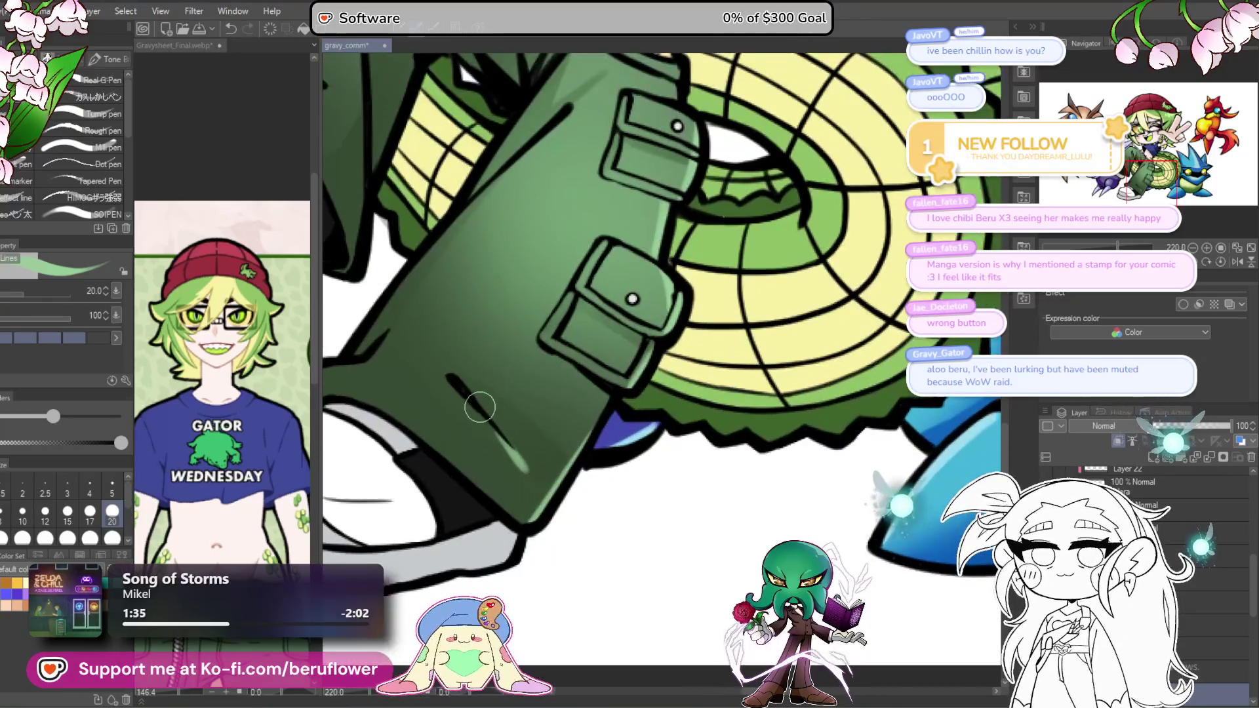
{"action": "scroll", "coordinate": [520, 468], "scroll_direction": "down", "scroll_amount": 5}
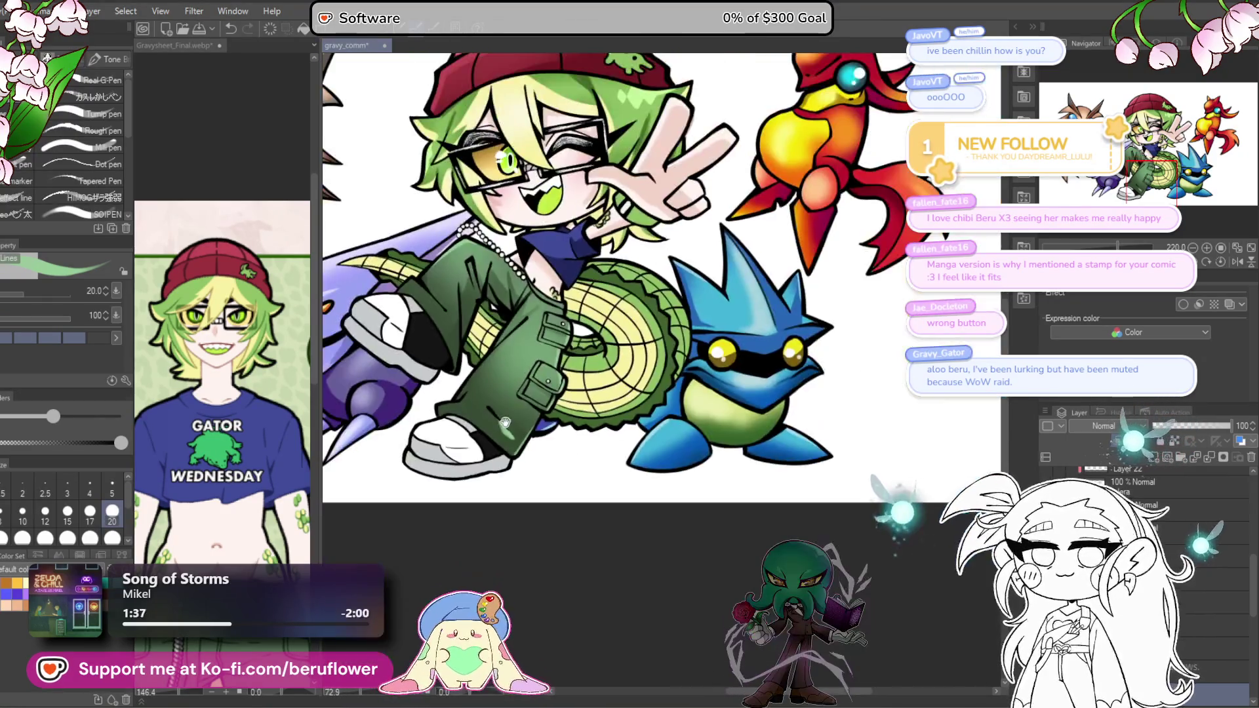
{"action": "scroll", "coordinate": [469, 492], "scroll_direction": "up", "scroll_amount": 3}
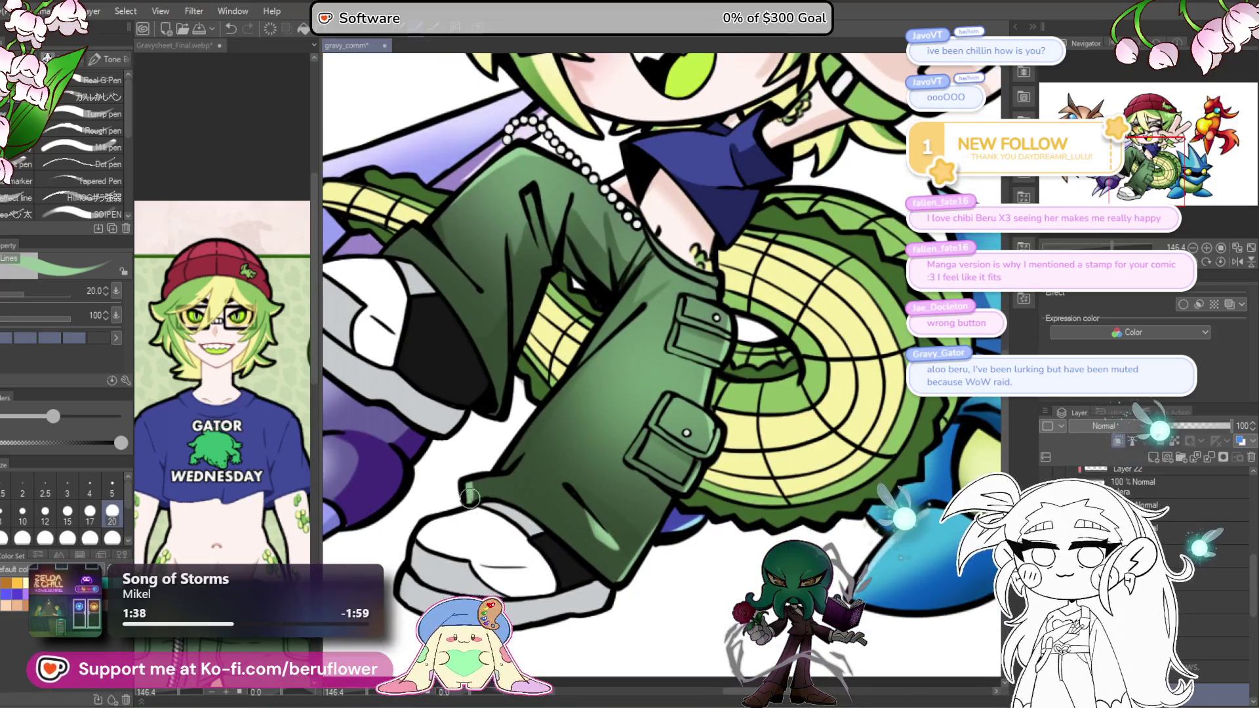
Step: Zoom and pan over the face, hat and whole character to check the shading
{"action": "left_click_drag", "start_coordinate": [469, 498], "coordinate": [430, 537]}
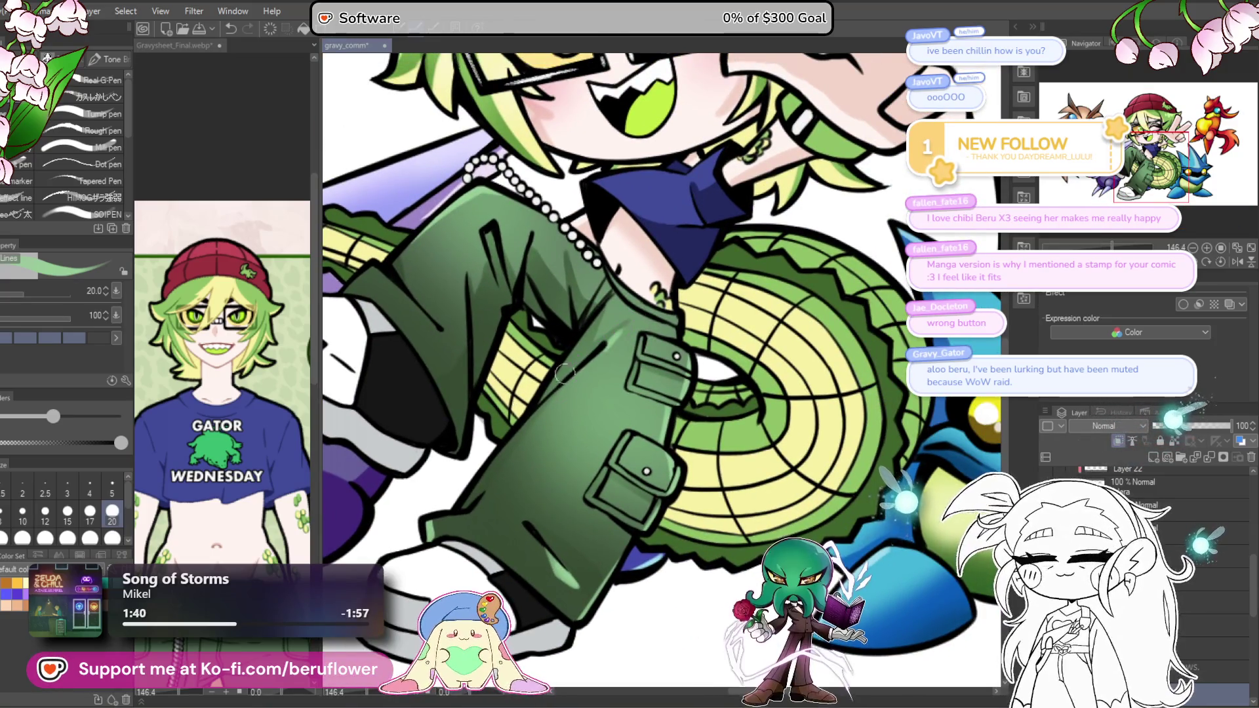
{"action": "left_click_drag", "start_coordinate": [636, 309], "coordinate": [660, 387]}
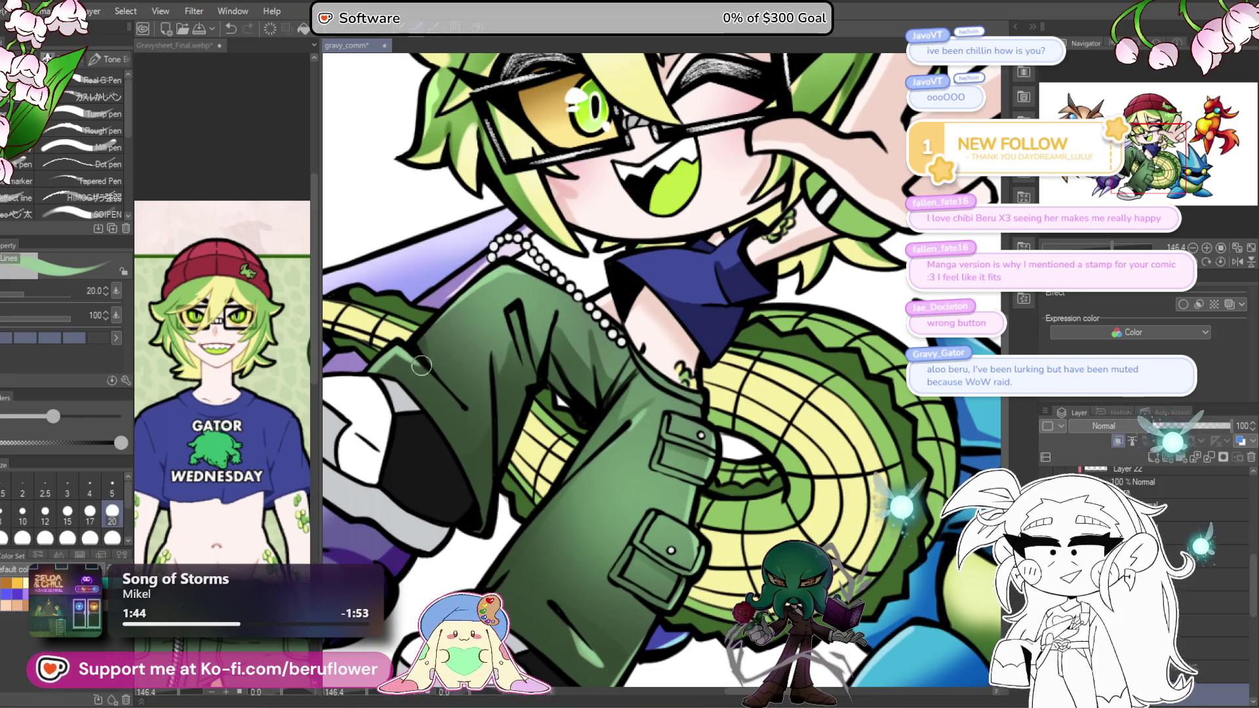
{"action": "scroll", "coordinate": [459, 459], "scroll_direction": "down", "scroll_amount": 5}
{"action": "scroll", "coordinate": [589, 554], "scroll_direction": "up", "scroll_amount": 4}
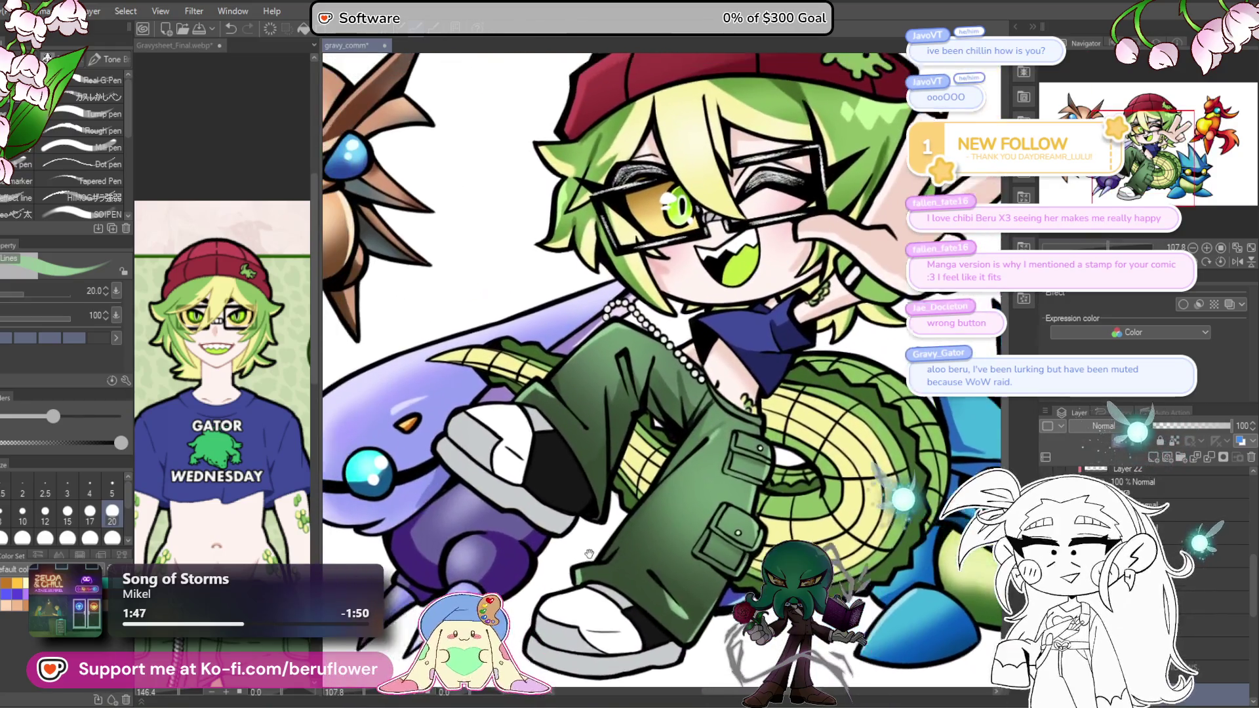
{"action": "left_click_drag", "start_coordinate": [588, 554], "coordinate": [602, 568]}
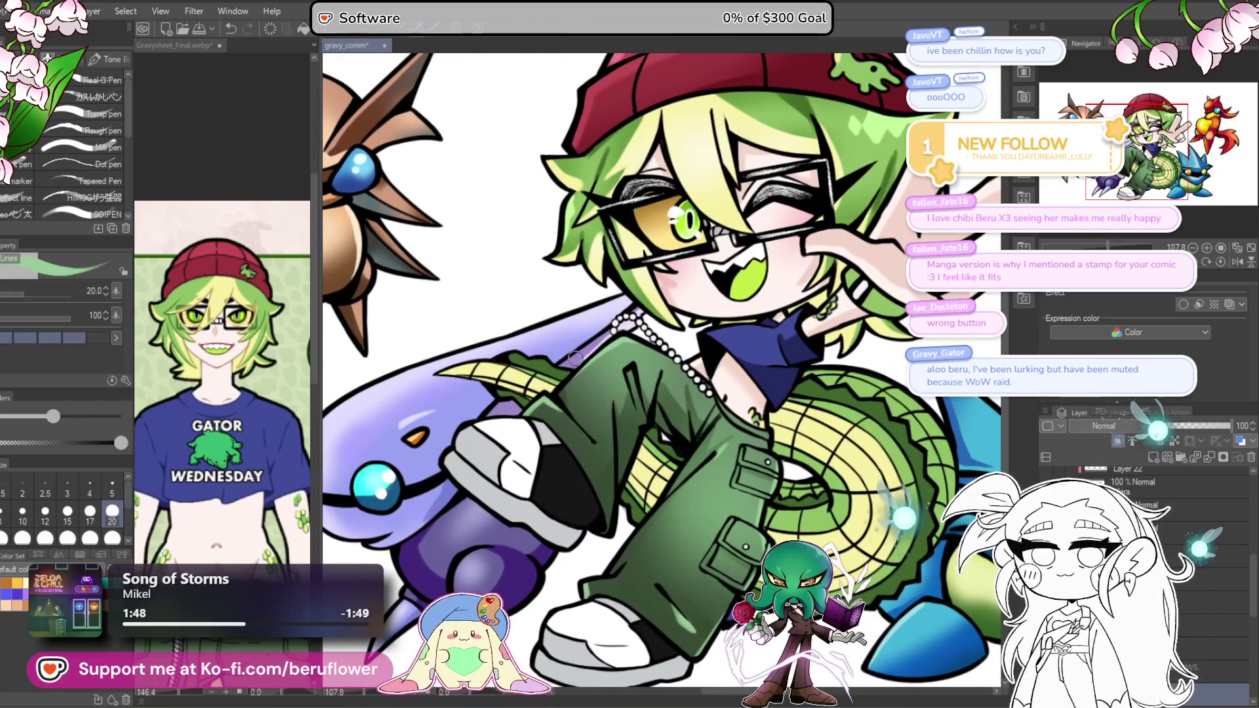
{"action": "scroll", "coordinate": [575, 358], "scroll_direction": "up", "scroll_amount": 3}
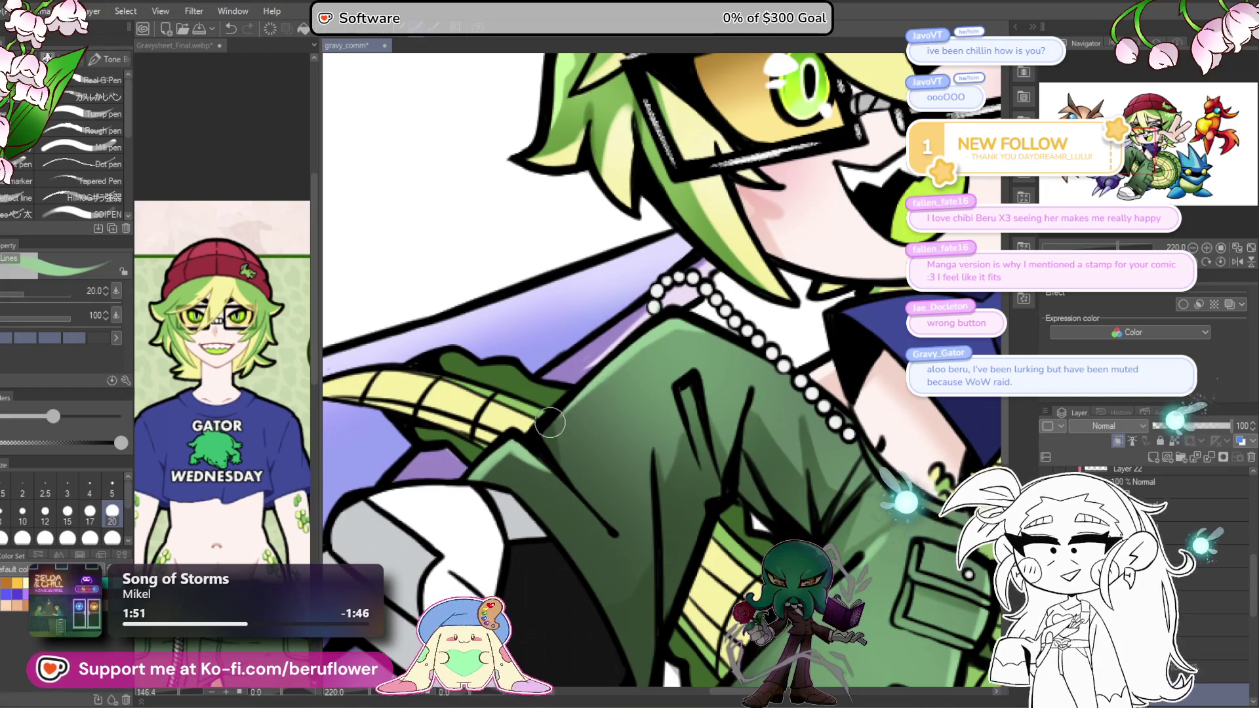
{"action": "scroll", "coordinate": [554, 415], "scroll_direction": "down", "scroll_amount": 4}
{"action": "left_click_drag", "start_coordinate": [691, 608], "coordinate": [596, 536]}
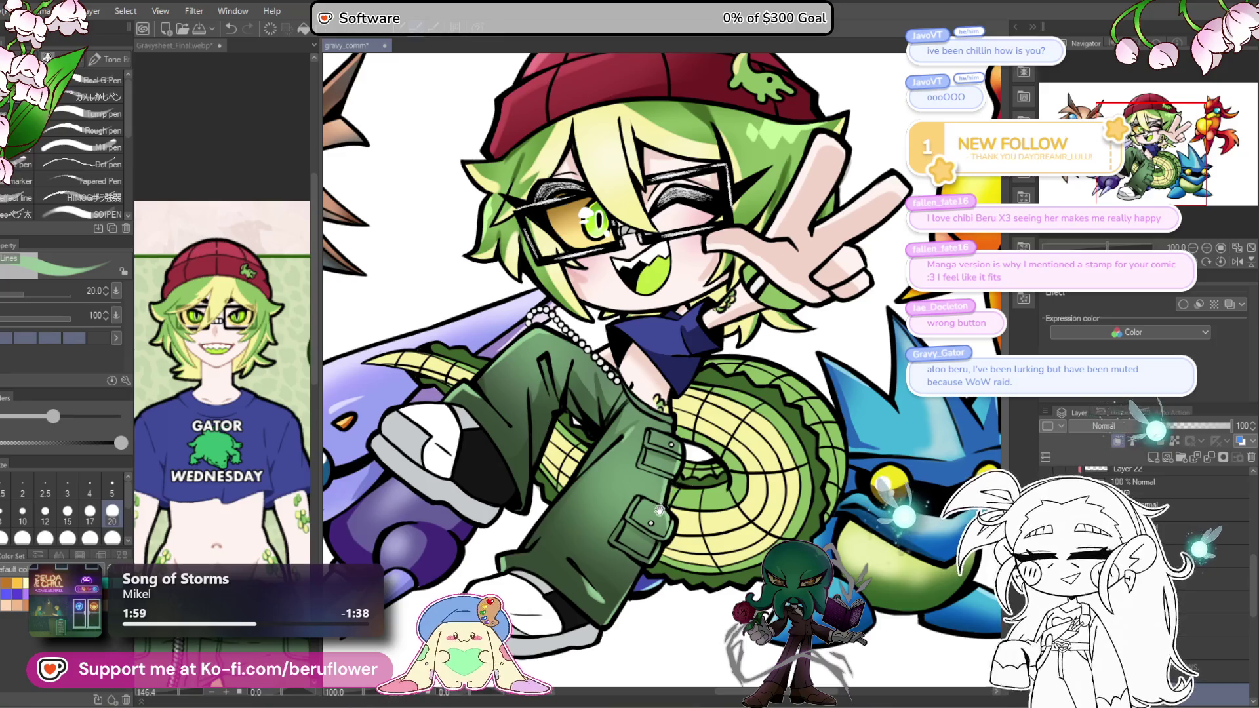
{"action": "scroll", "coordinate": [659, 510], "scroll_direction": "up", "scroll_amount": 3}
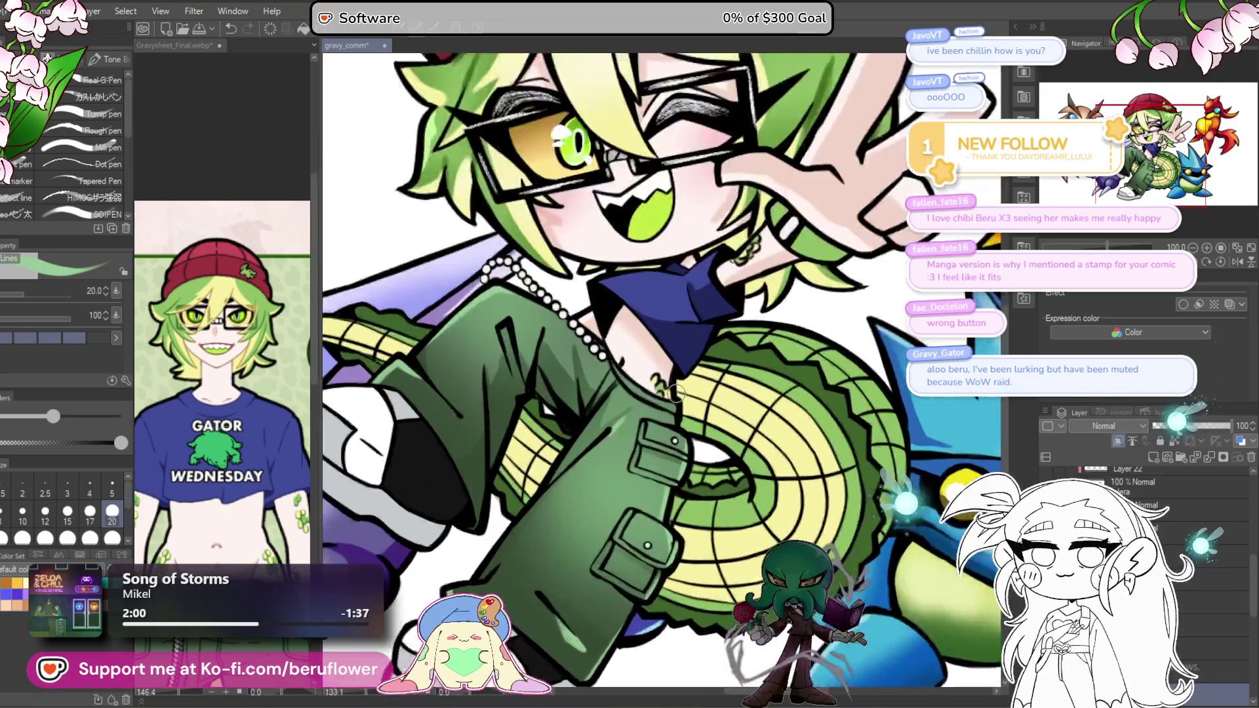
{"action": "scroll", "coordinate": [676, 393], "scroll_direction": "up", "scroll_amount": 8}
{"action": "scroll", "coordinate": [663, 392], "scroll_direction": "down", "scroll_amount": 1}
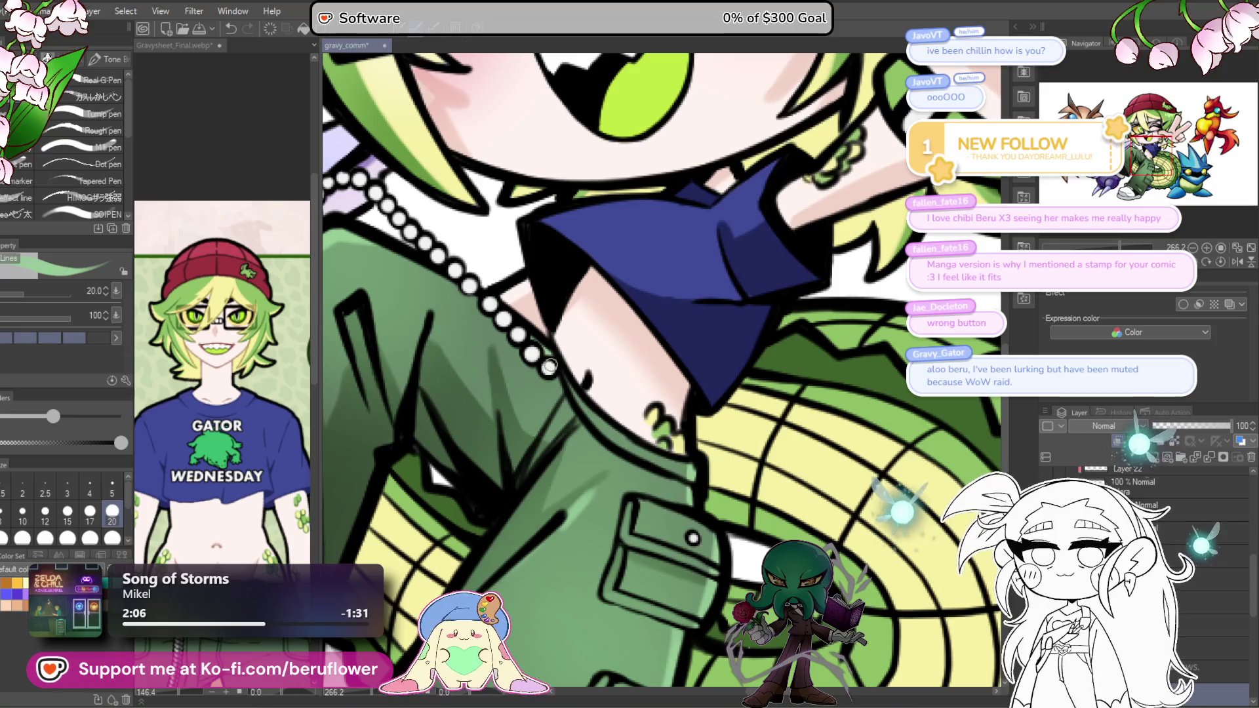
{"action": "scroll", "coordinate": [534, 351], "scroll_direction": "down", "scroll_amount": 10}
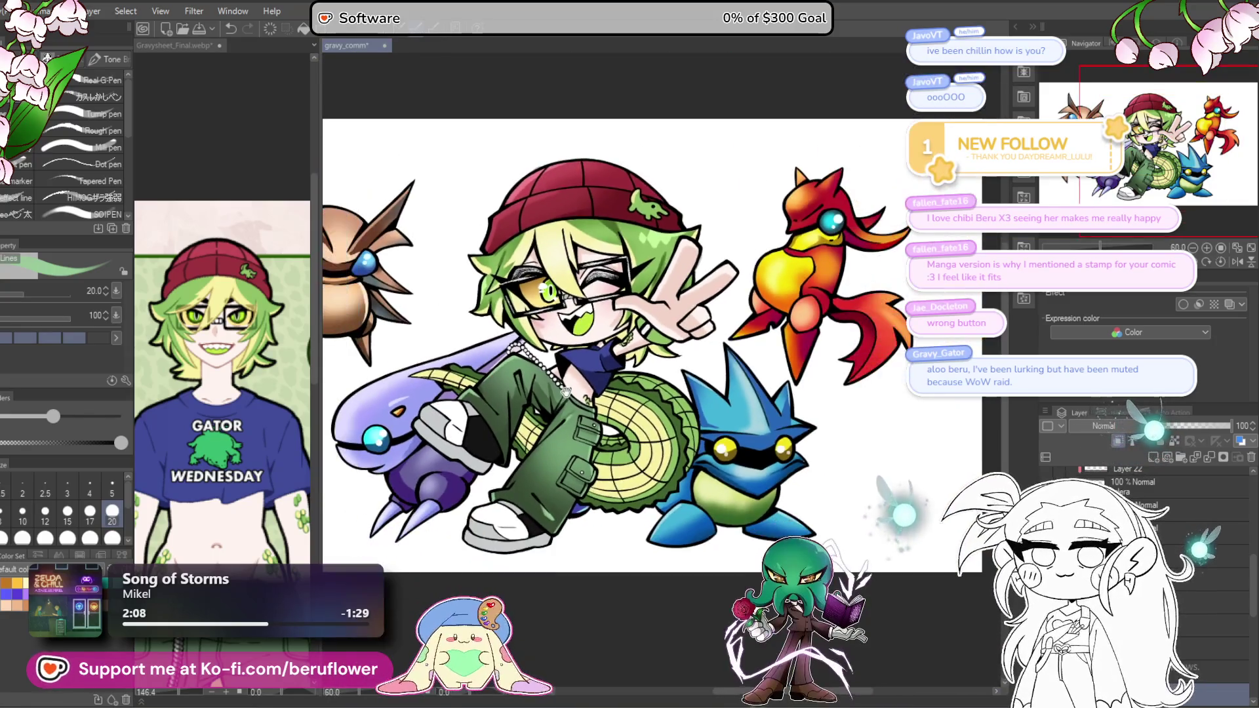
Step: Save the chibi illustration, zoom in on the cargo pants, and open the main colour settings
{"action": "scroll", "coordinate": [655, 627], "scroll_direction": "down", "scroll_amount": 3}
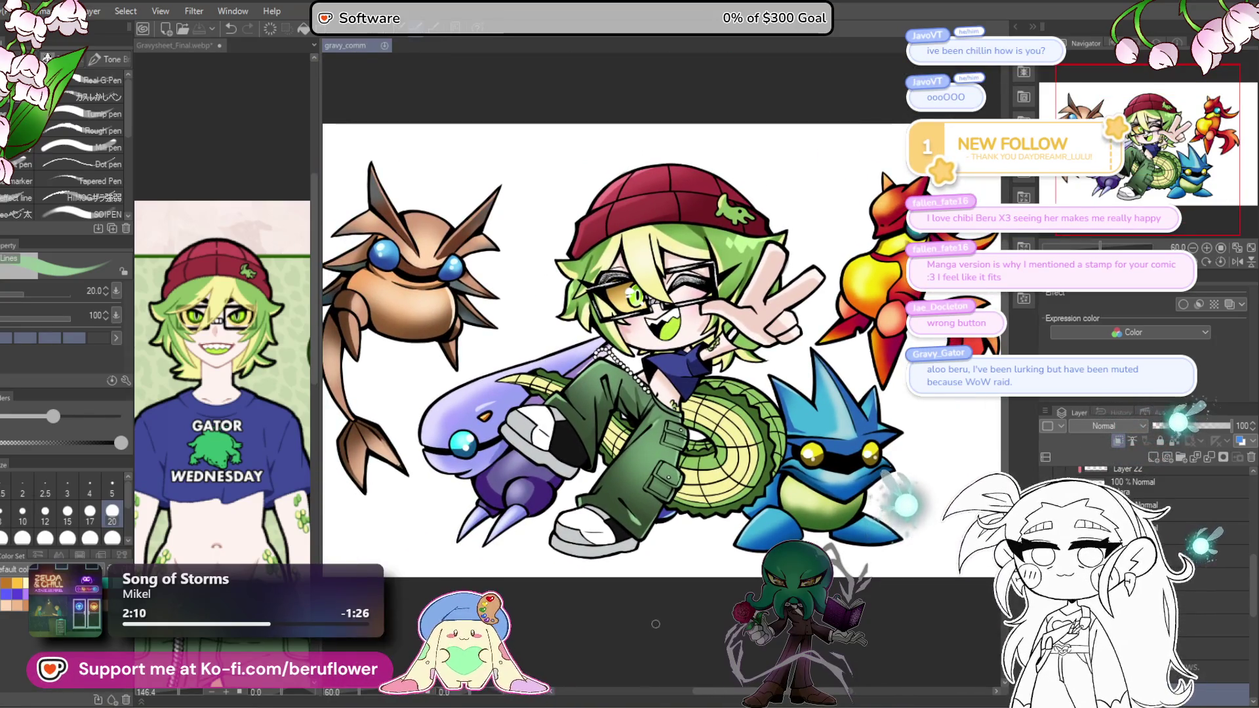
{"action": "key", "text": "ctrl+s"}
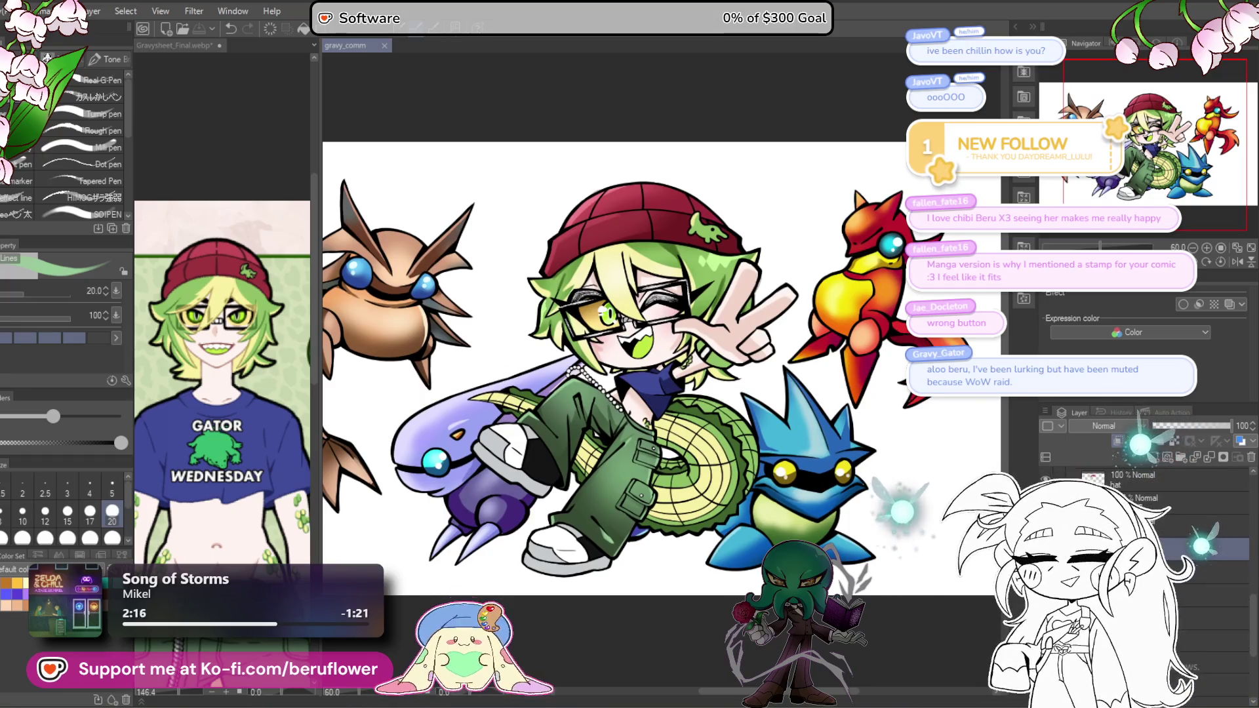
{"action": "scroll", "coordinate": [1158, 470], "scroll_direction": "up", "scroll_amount": 1}
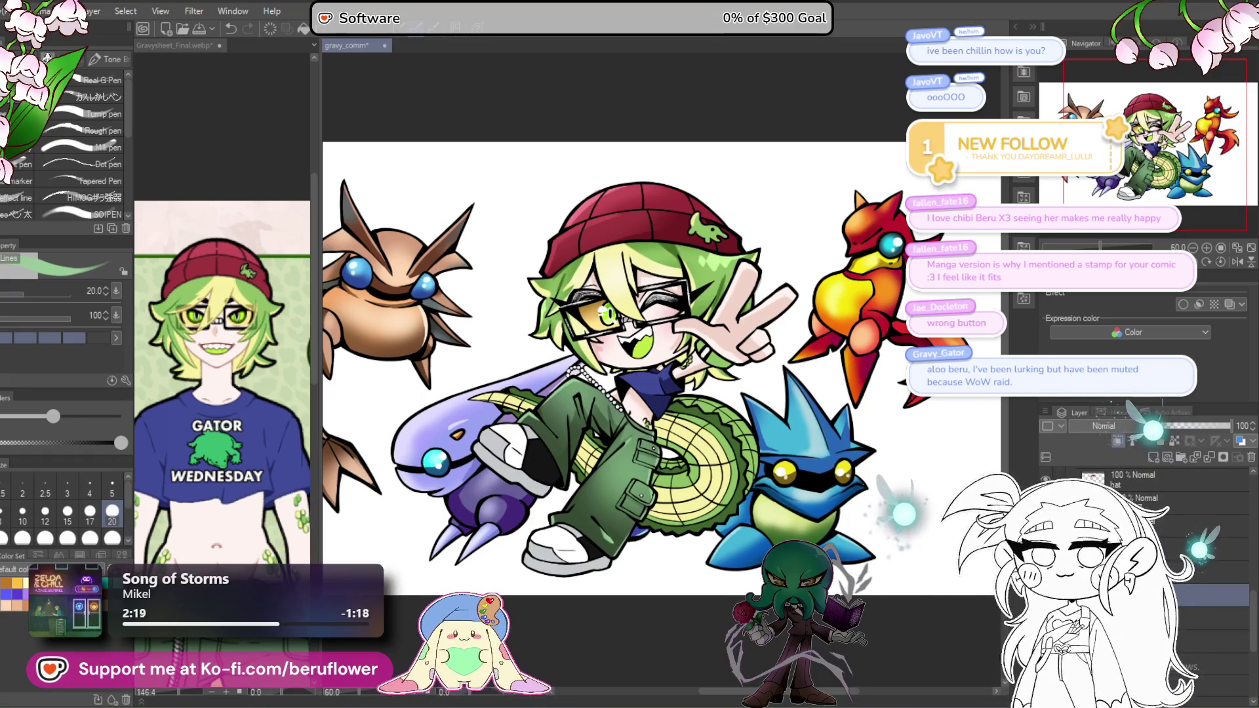
{"action": "scroll", "coordinate": [596, 454], "scroll_direction": "up", "scroll_amount": 3}
{"action": "scroll", "coordinate": [596, 454], "scroll_direction": "up", "scroll_amount": 1}
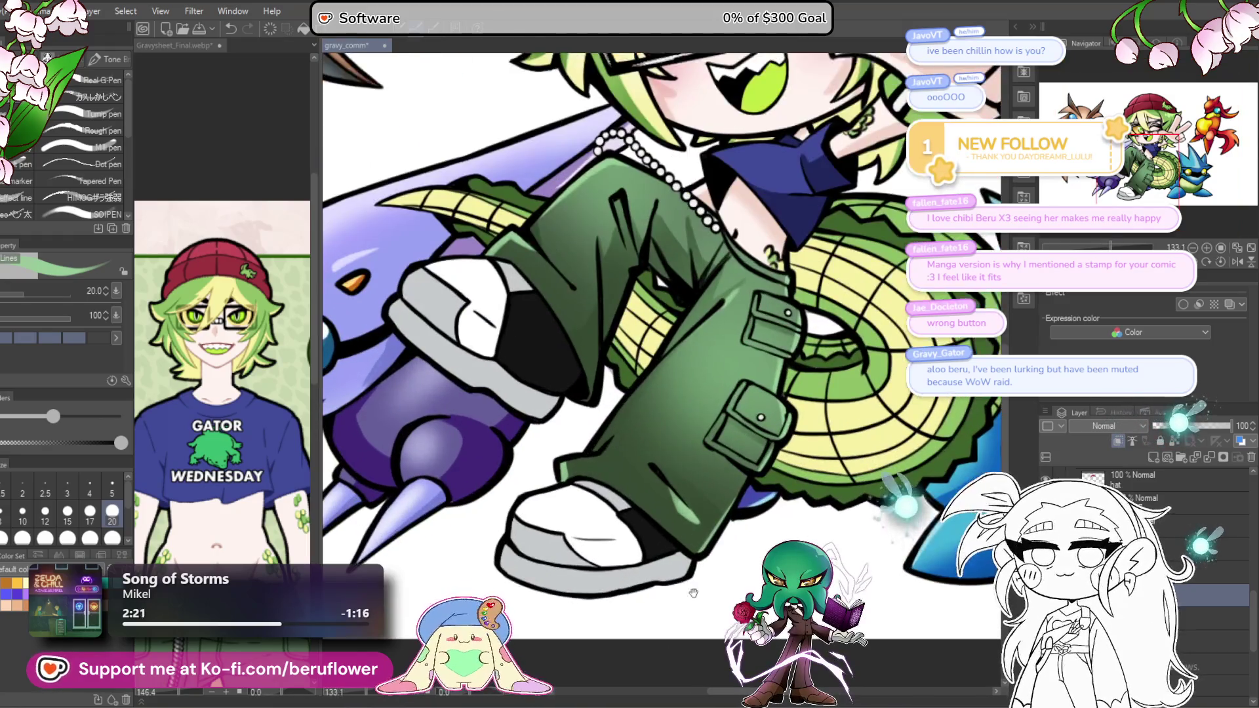
{"action": "left_click", "coordinate": [867, 475]}
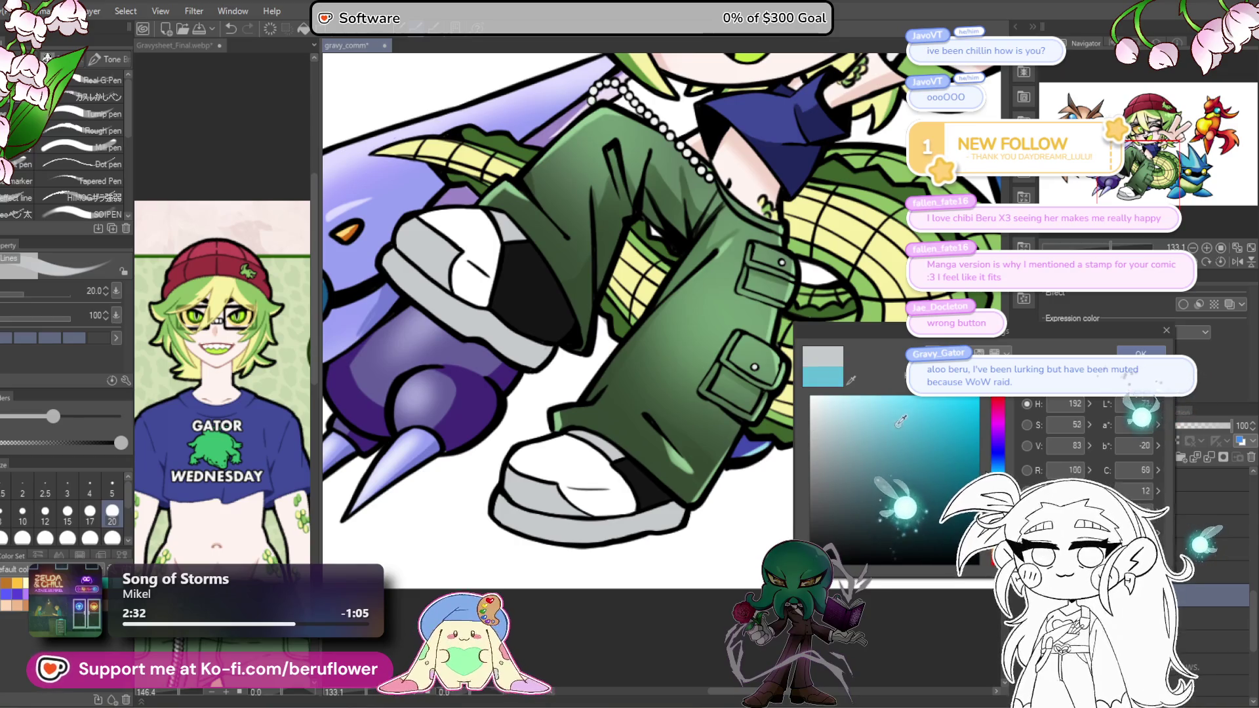
Step: Try teal shades, then settle on a dark grey-blue (H 192, S 5, V 36) as the drawing colour
{"action": "left_click", "coordinate": [883, 463]}
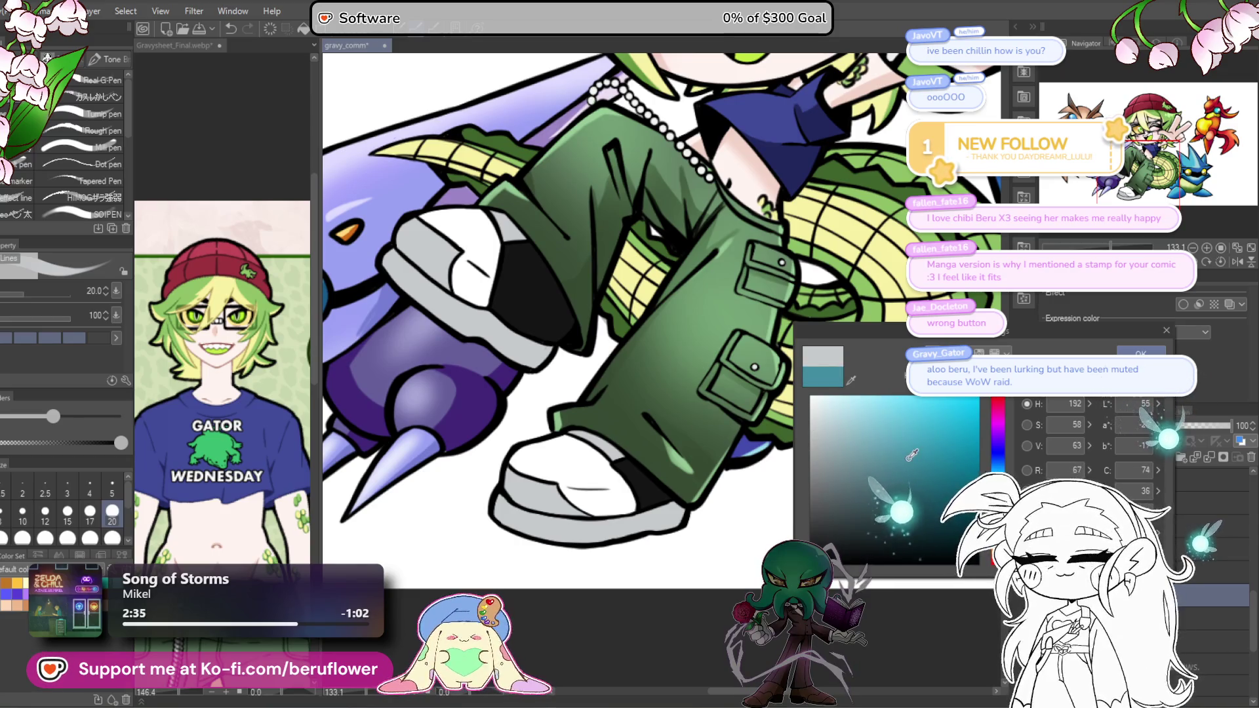
{"action": "left_click", "coordinate": [879, 525]}
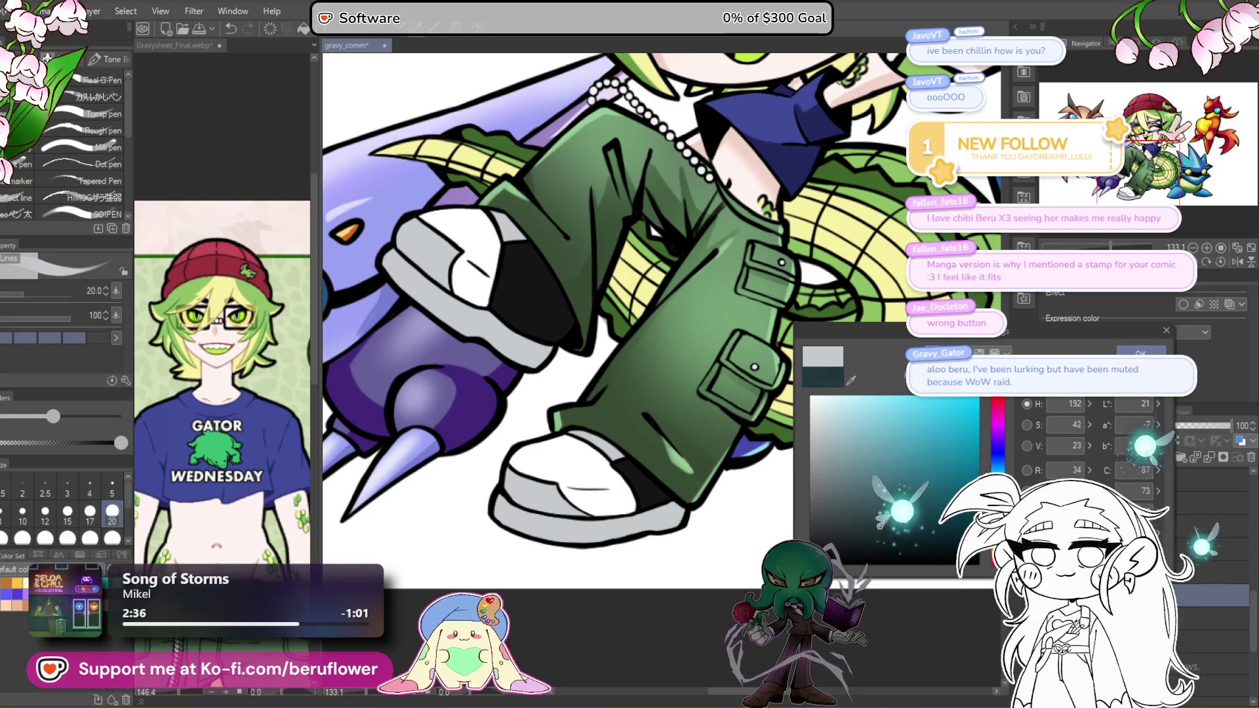
{"action": "left_click", "coordinate": [855, 513]}
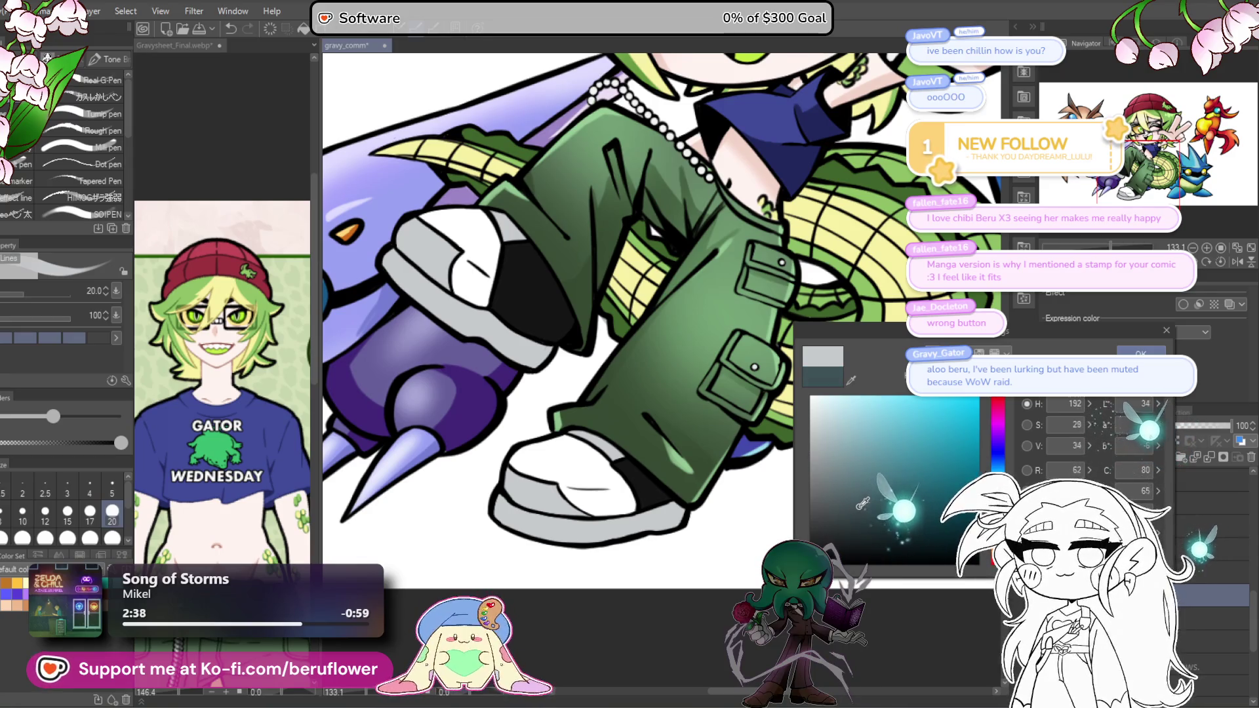
{"action": "key", "text": "Return"}
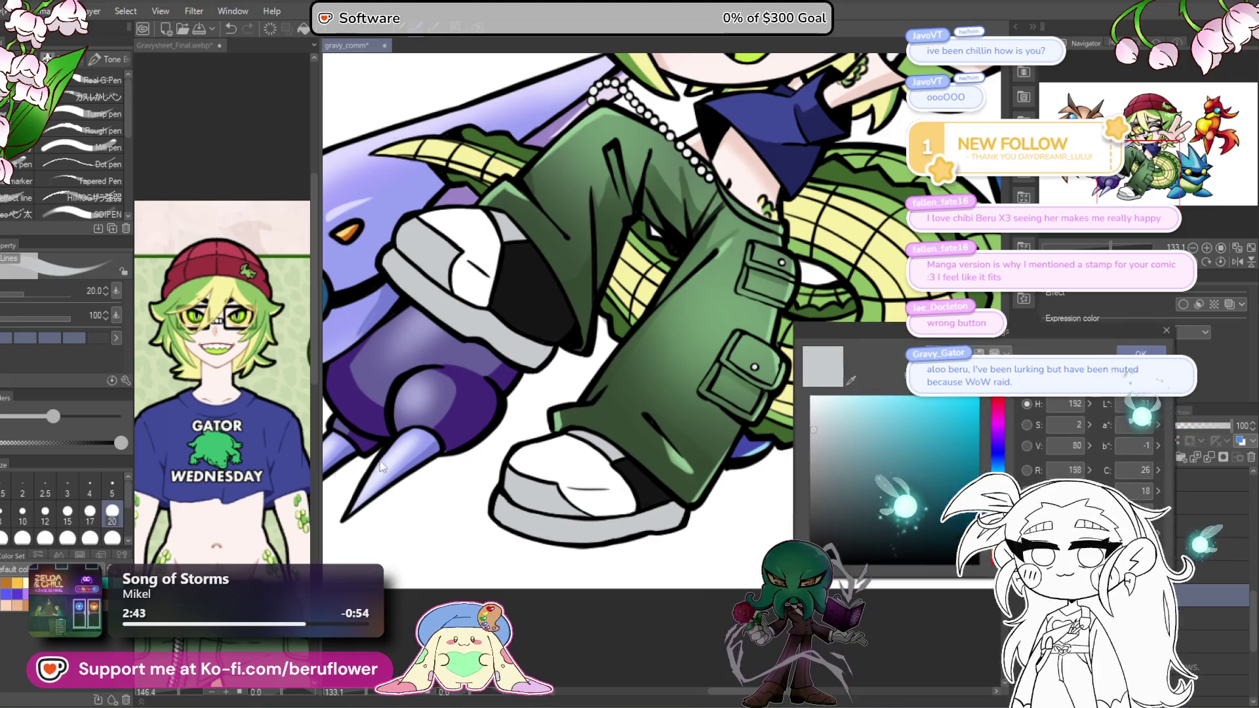
{"action": "left_click", "coordinate": [834, 502]}
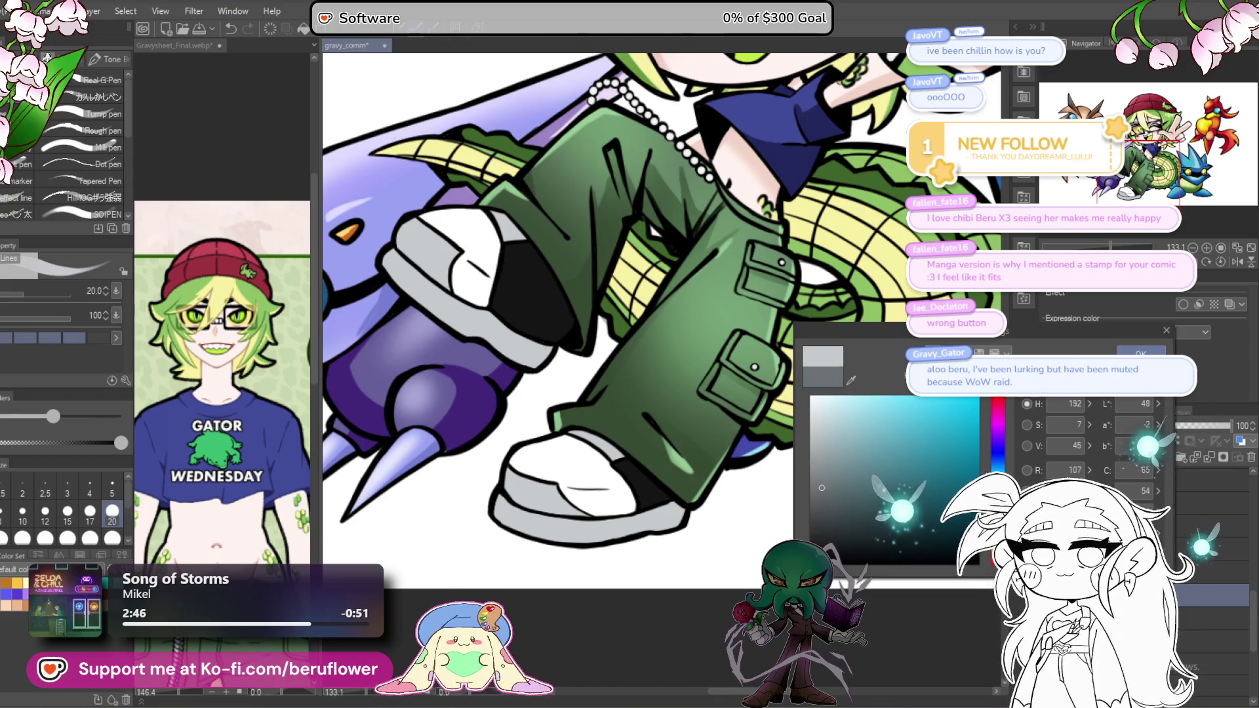
{"action": "key", "text": "Return"}
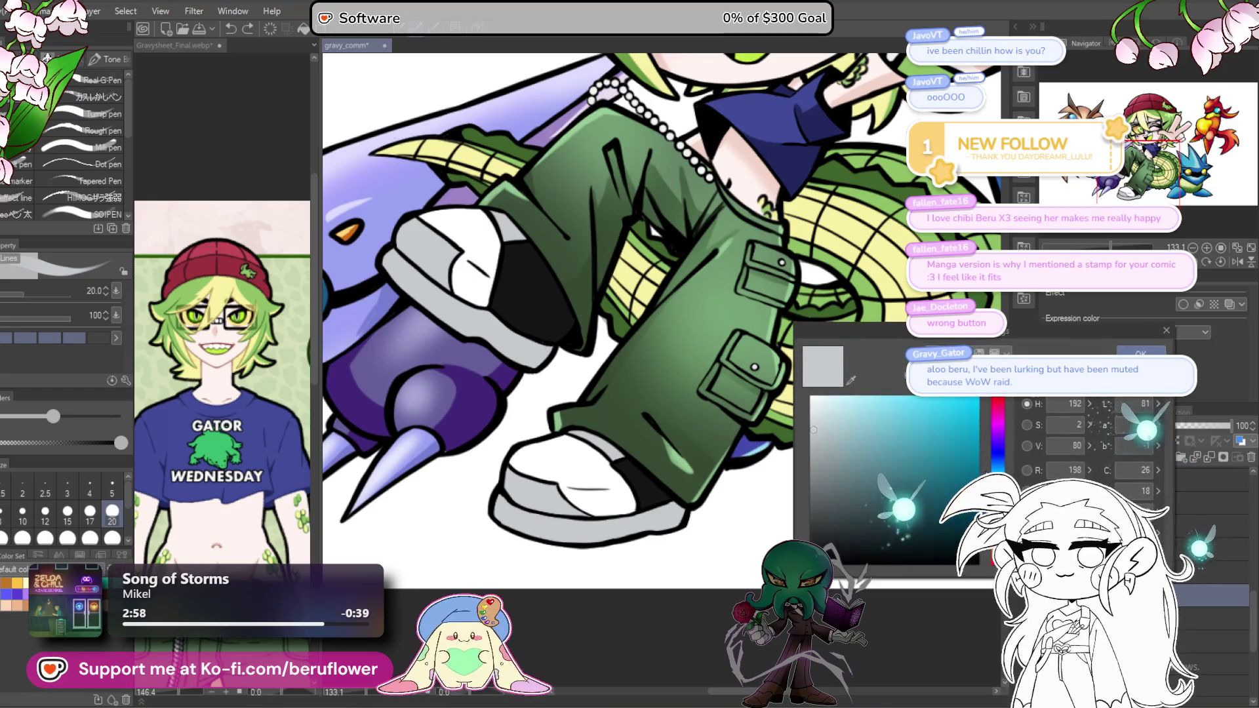
{"action": "left_click", "coordinate": [822, 501]}
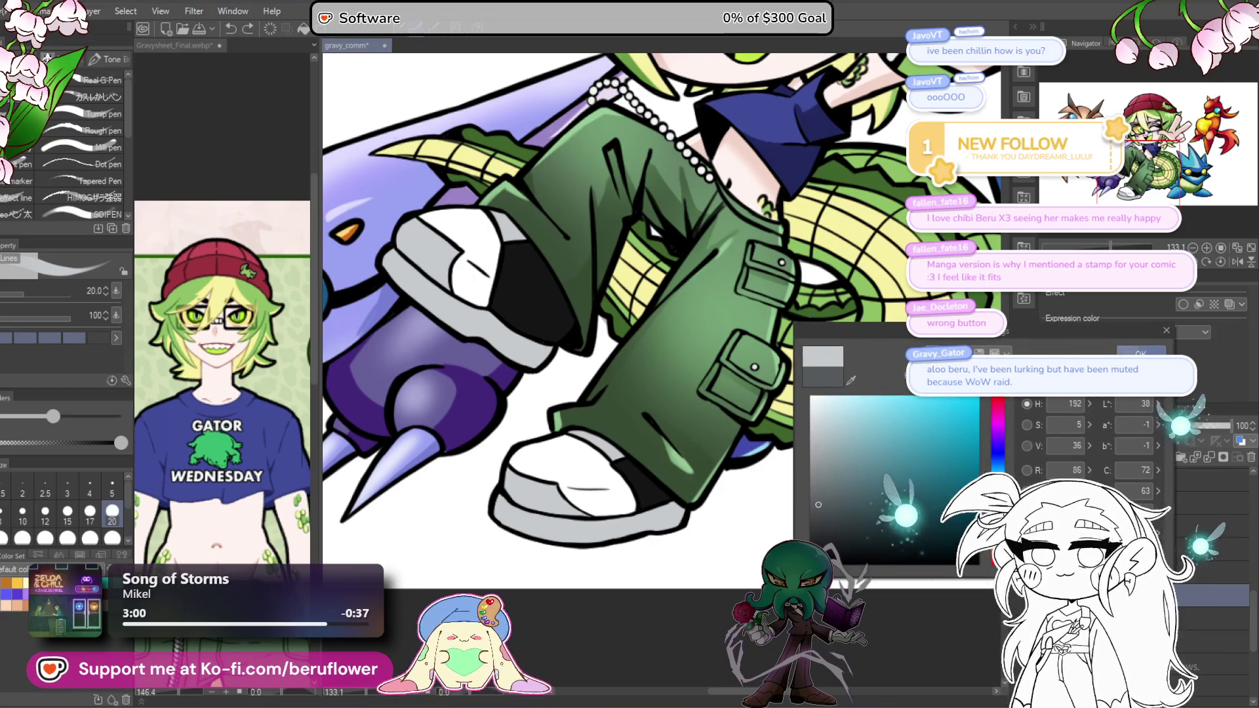
{"action": "key", "text": "Return"}
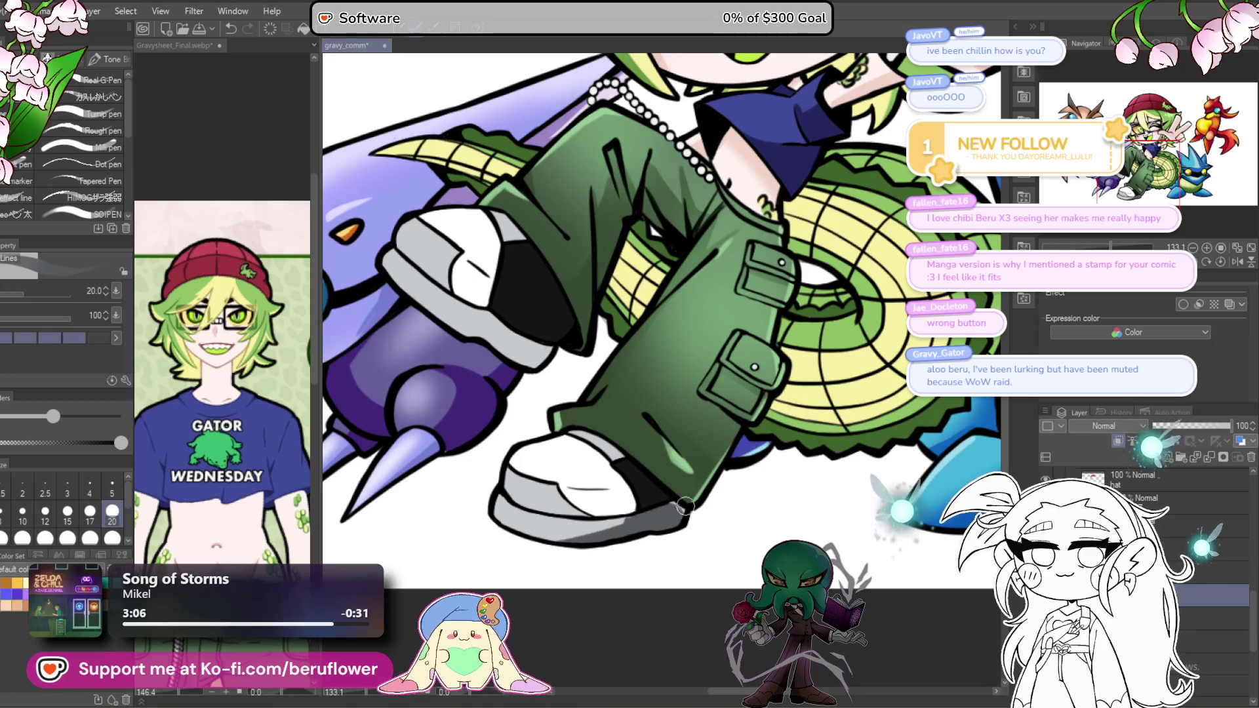
Step: Restore the layer opacity to 100 and airbrush grey shading across the right shoe's white highlight
{"action": "left_click", "coordinate": [1201, 424]}
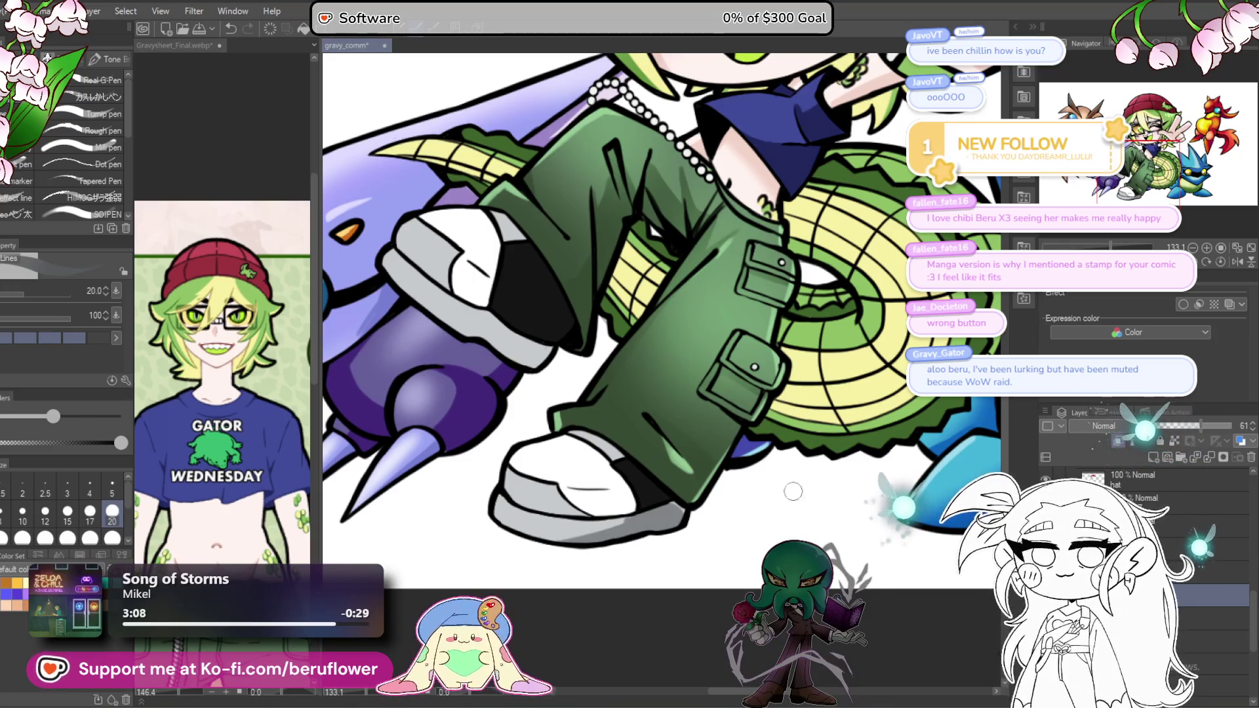
{"action": "left_click_drag", "start_coordinate": [1206, 424], "coordinate": [1232, 425]}
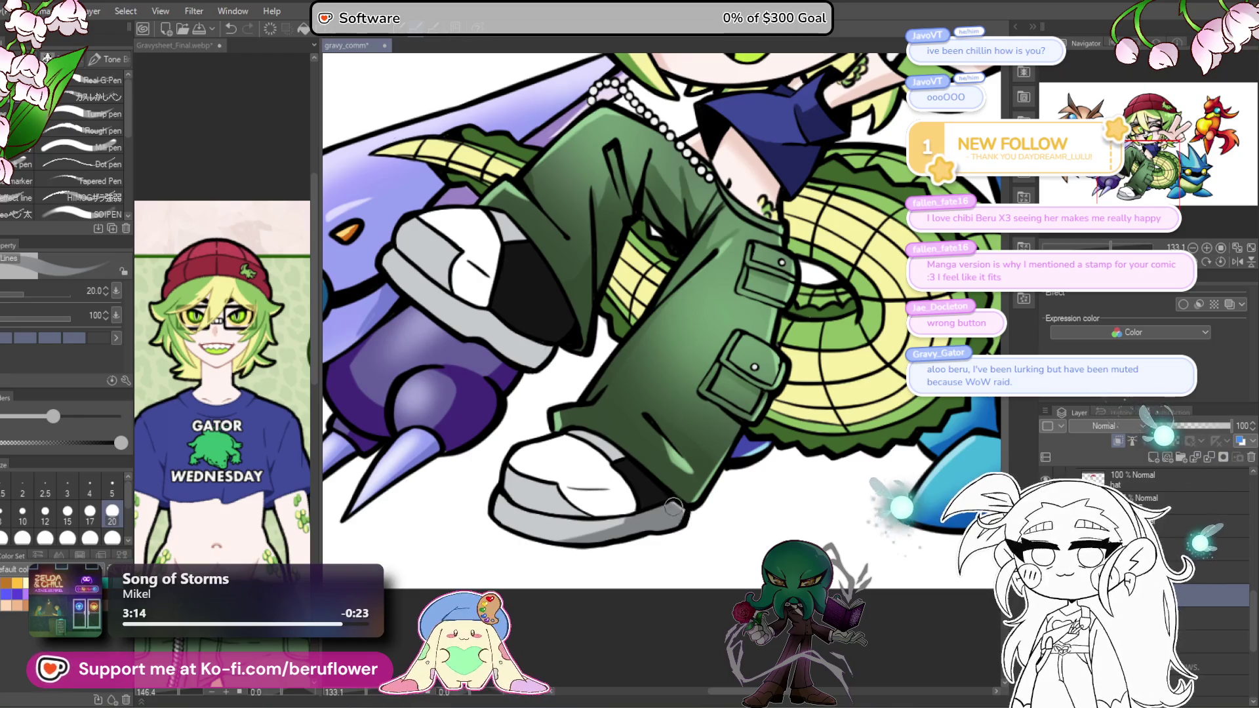
{"action": "scroll", "coordinate": [605, 473], "scroll_direction": "up", "scroll_amount": 4}
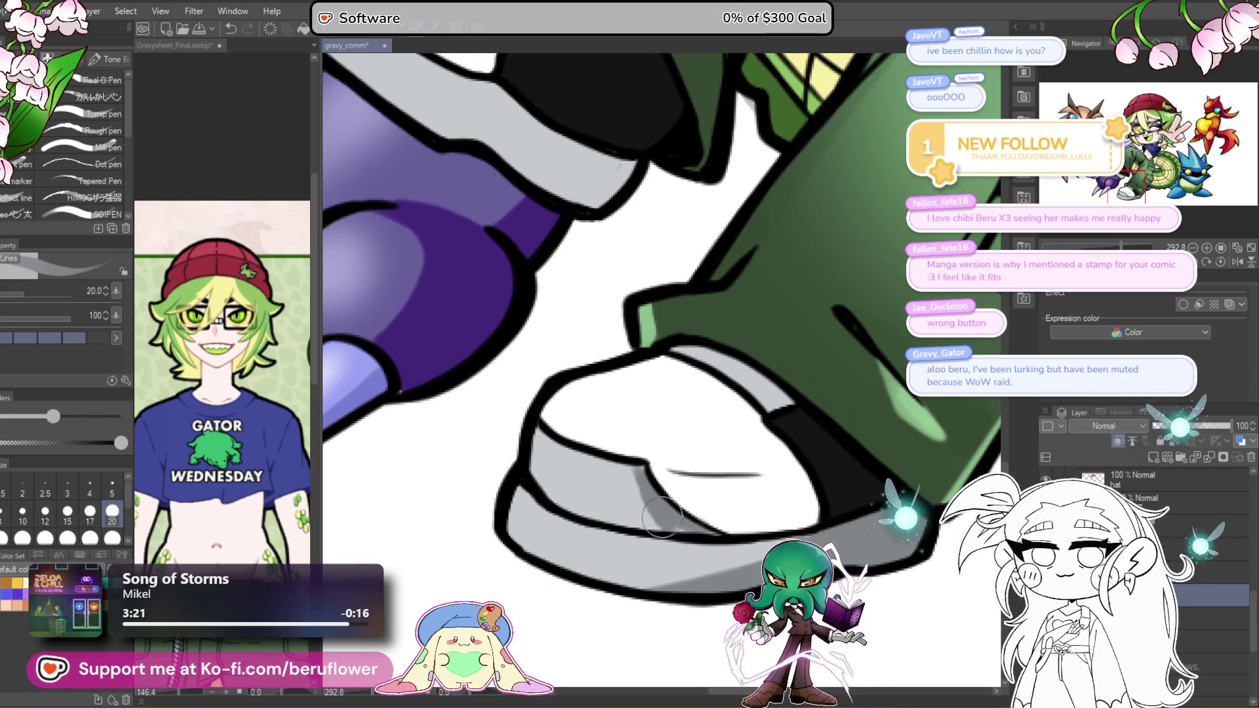
{"action": "left_click_drag", "start_coordinate": [641, 477], "coordinate": [587, 444]}
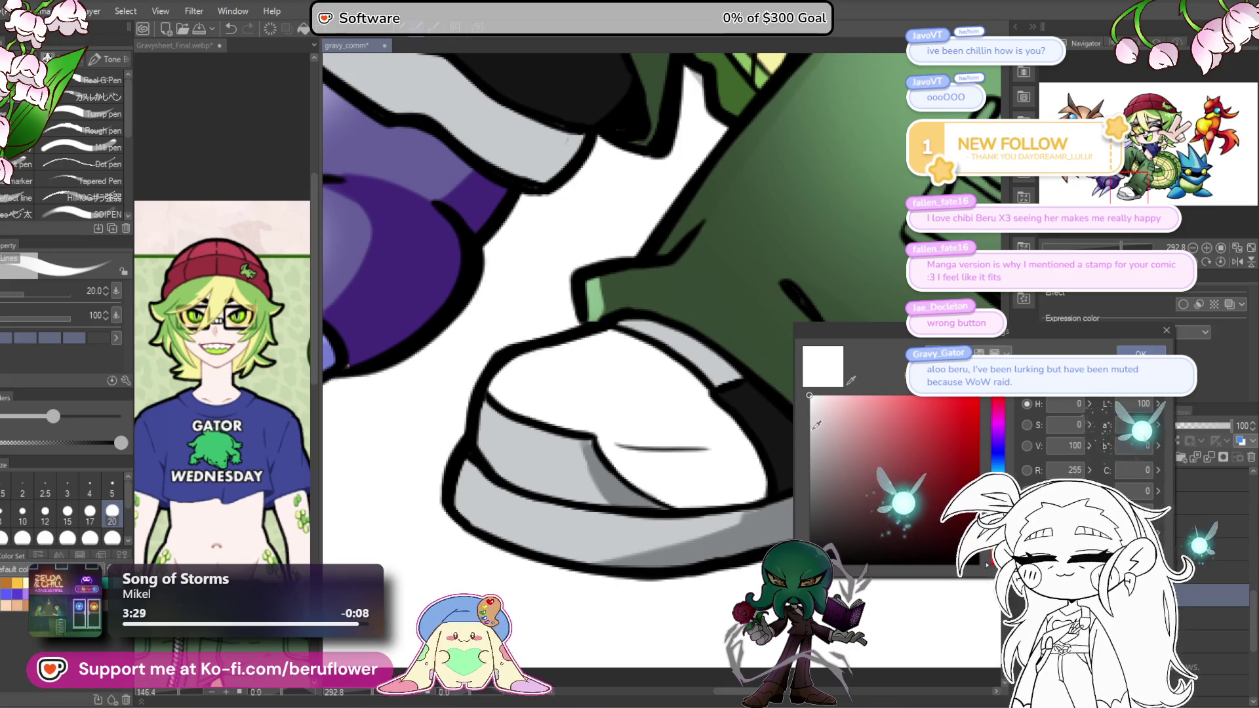
{"action": "key", "text": "Return"}
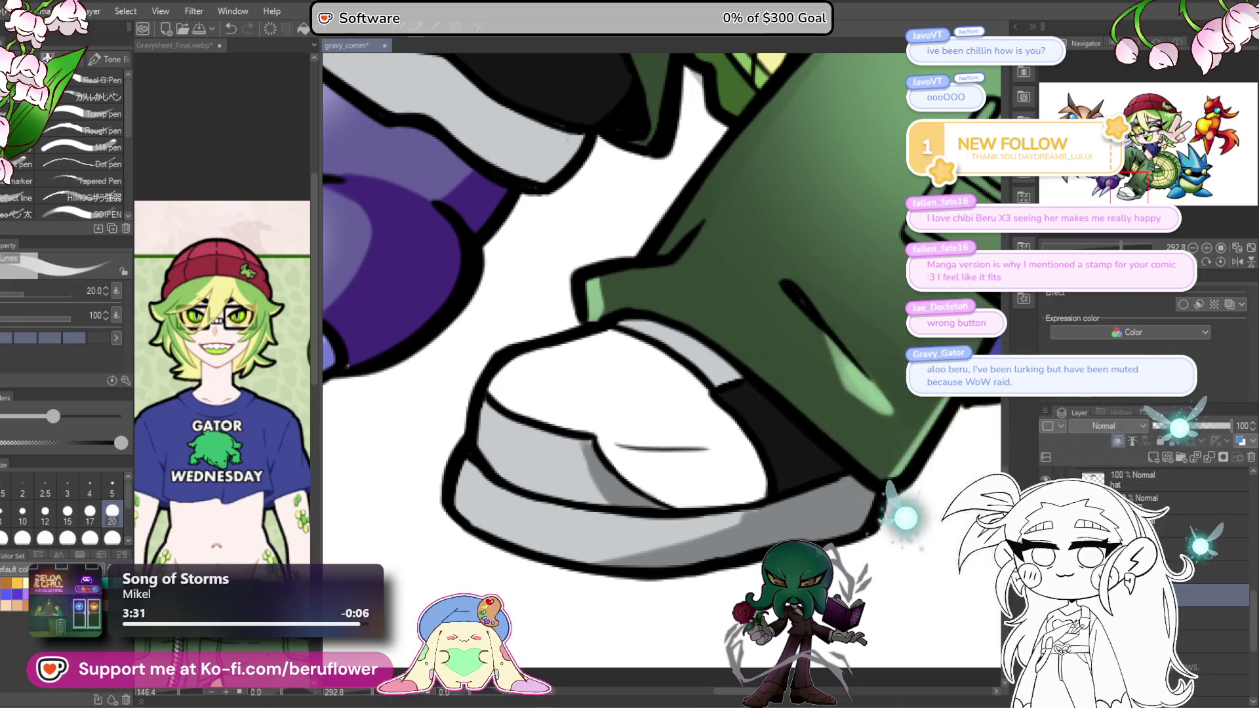
{"action": "left_click_drag", "start_coordinate": [721, 328], "coordinate": [776, 380]}
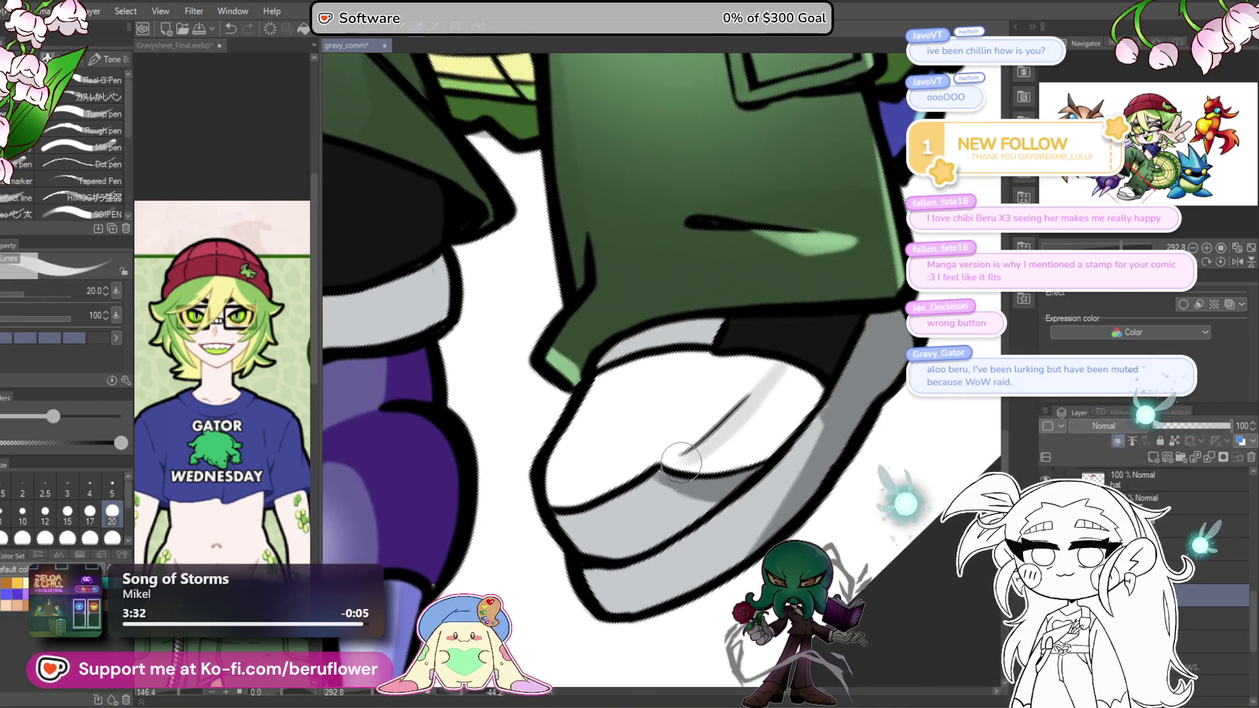
{"action": "left_click_drag", "start_coordinate": [681, 453], "coordinate": [778, 383]}
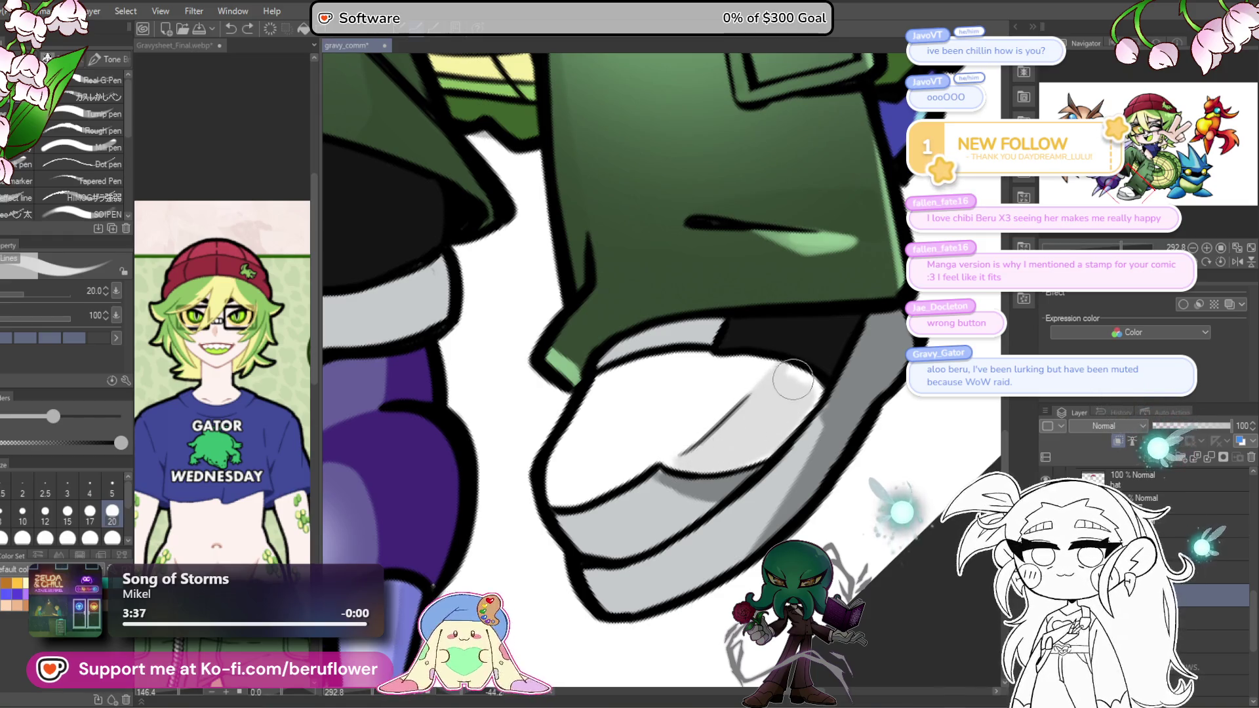
Step: Rotate the view about 20 degrees and deepen grey shading on the left shoe and up its side
{"action": "left_click_drag", "start_coordinate": [801, 402], "coordinate": [675, 543]}
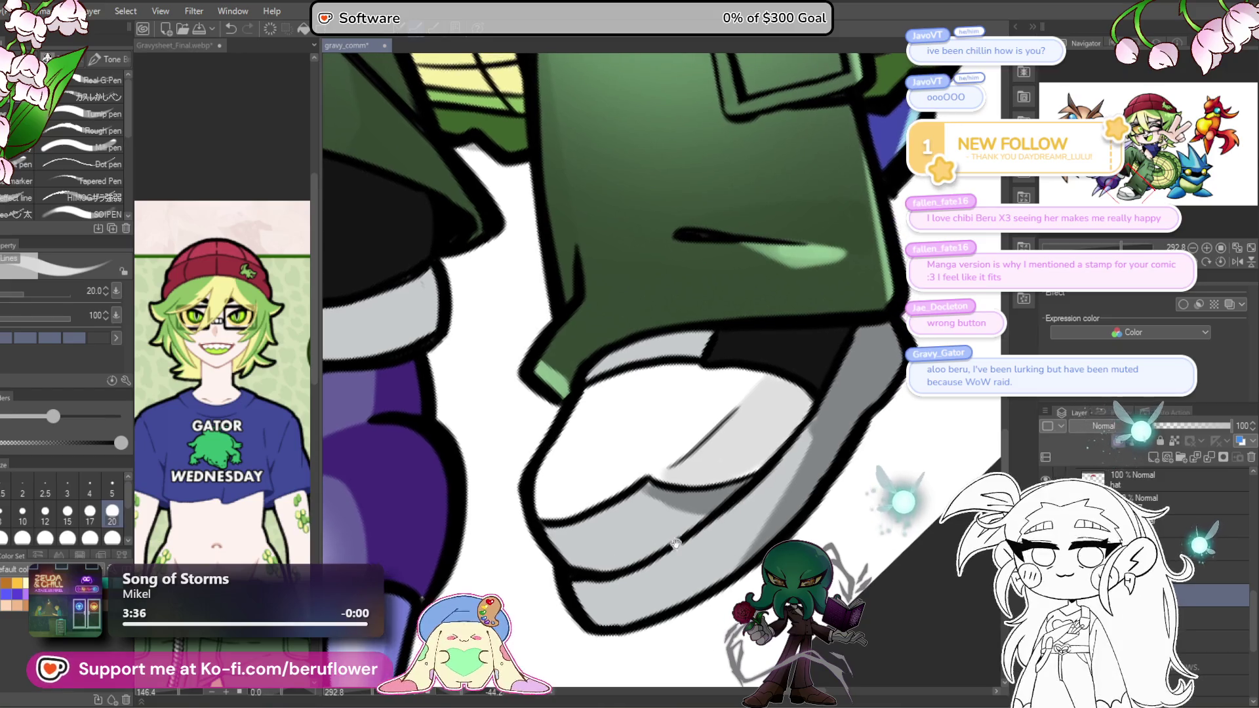
{"action": "left_click_drag", "start_coordinate": [707, 423], "coordinate": [660, 488]}
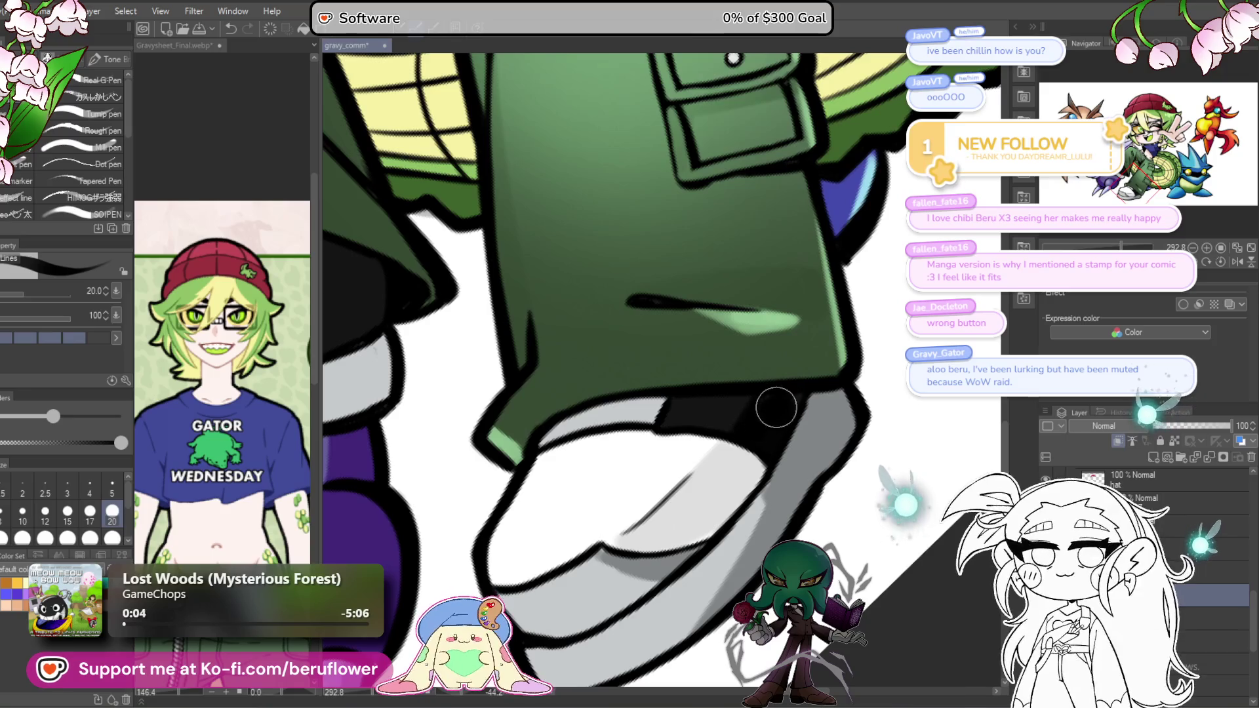
{"action": "scroll", "coordinate": [789, 406], "scroll_direction": "down", "scroll_amount": 5}
{"action": "scroll", "coordinate": [760, 430], "scroll_direction": "up", "scroll_amount": 2}
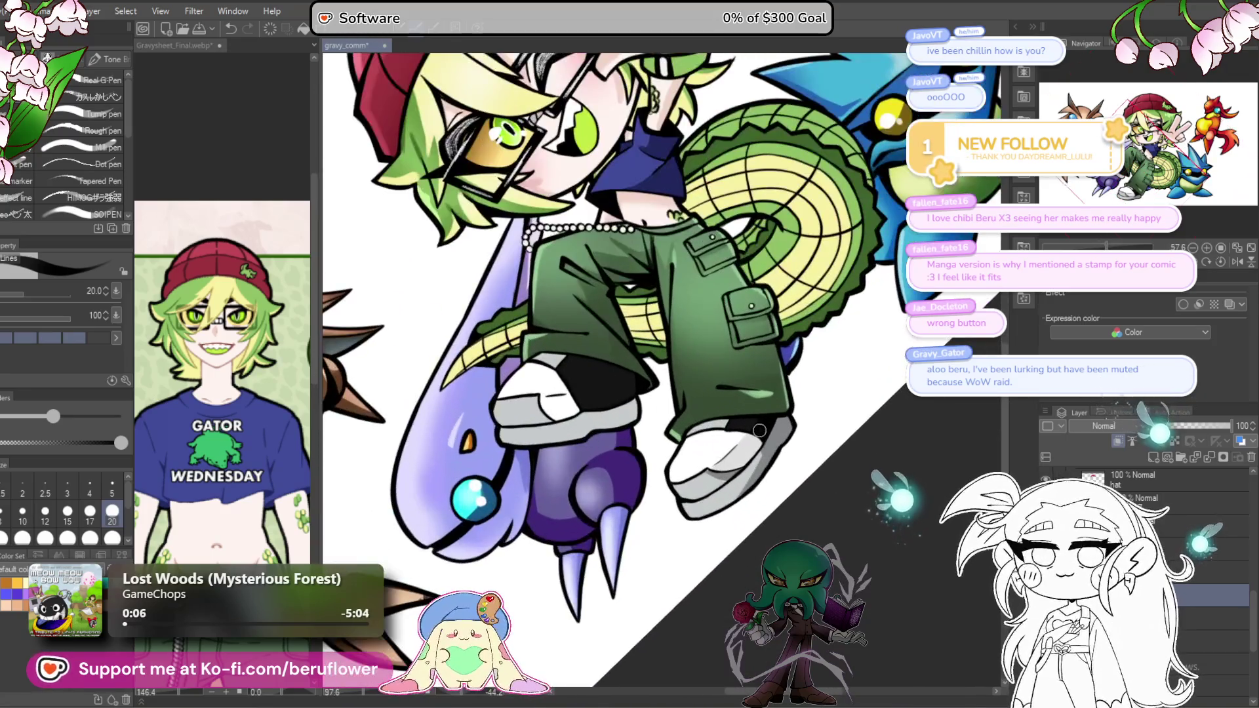
{"action": "scroll", "coordinate": [624, 354], "scroll_direction": "up", "scroll_amount": 3}
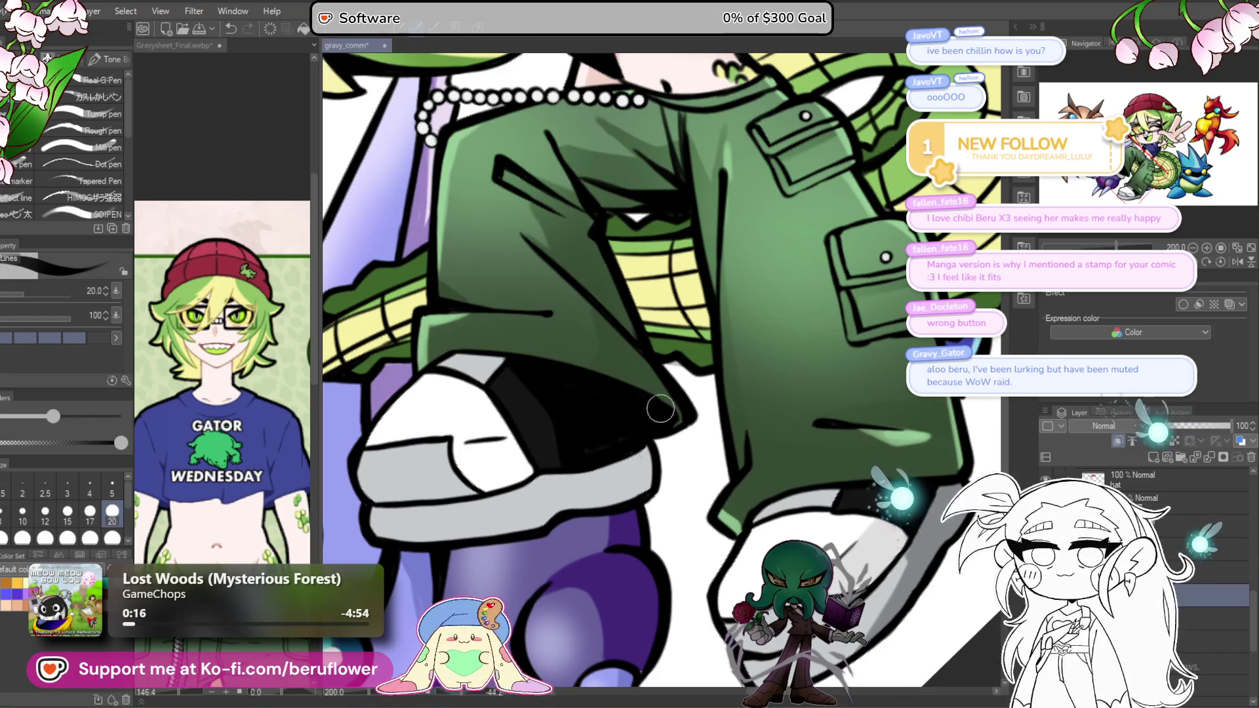
{"action": "left_click_drag", "start_coordinate": [661, 409], "coordinate": [641, 269]}
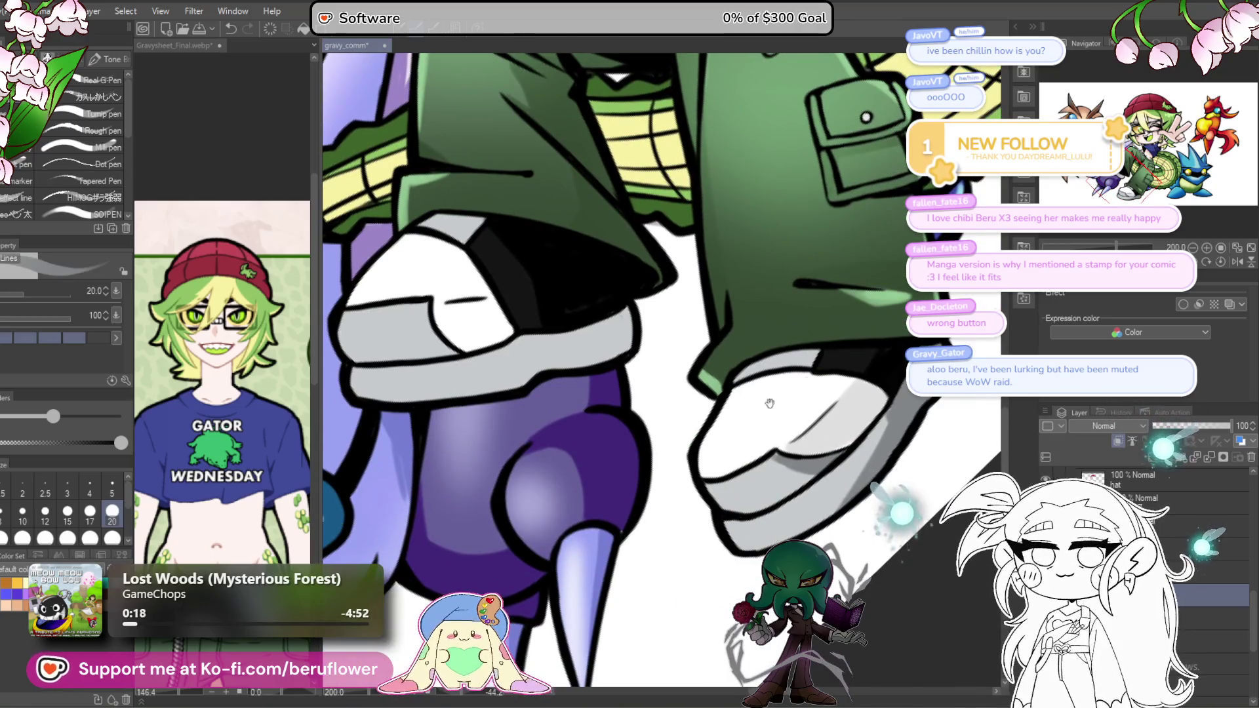
{"action": "left_click_drag", "start_coordinate": [770, 403], "coordinate": [508, 457]}
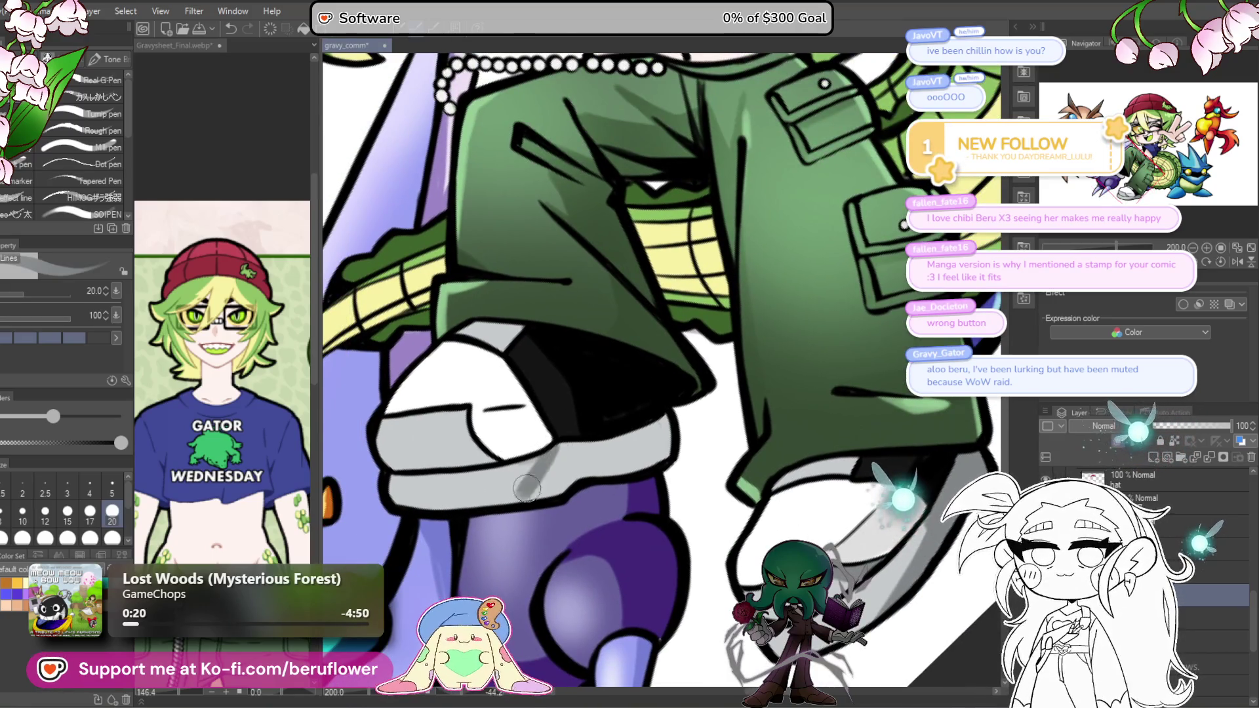
{"action": "mouse_move", "coordinate": [546, 456]}
{"action": "left_mouse_down"}
{"action": "mouse_move", "coordinate": [518, 485]}
{"action": "mouse_move", "coordinate": [540, 471]}
{"action": "left_mouse_up"}
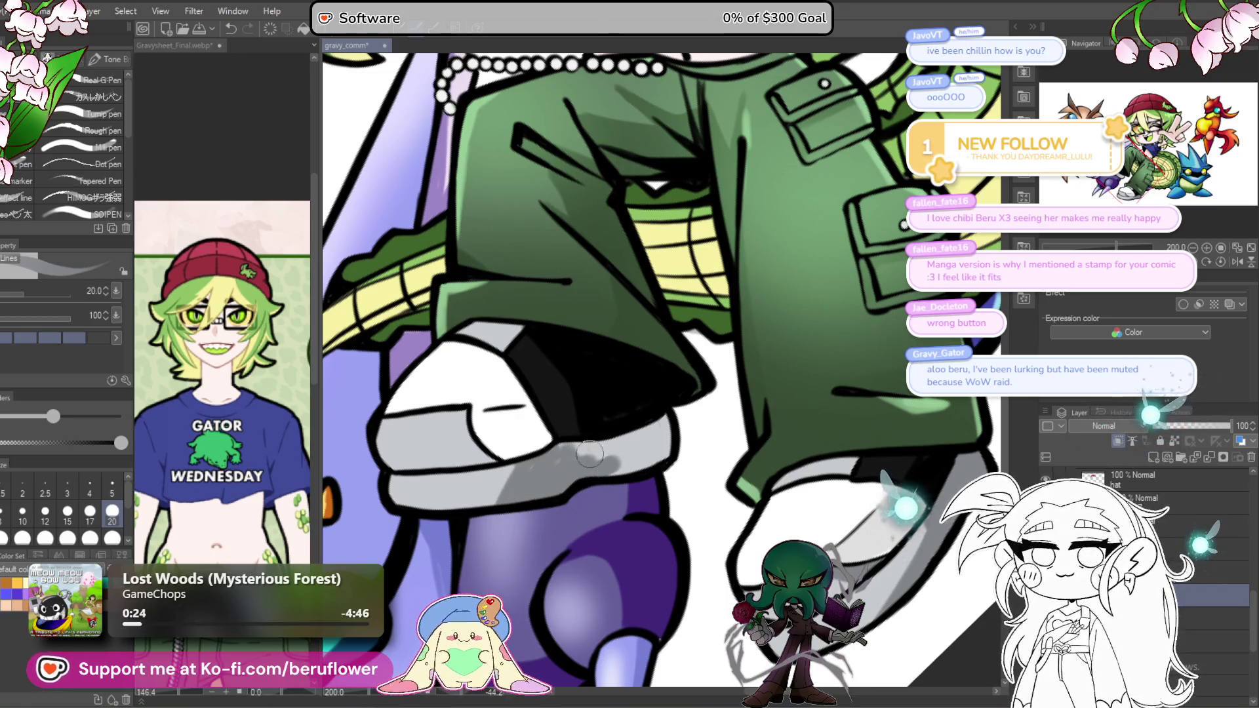
{"action": "left_click_drag", "start_coordinate": [610, 448], "coordinate": [677, 414]}
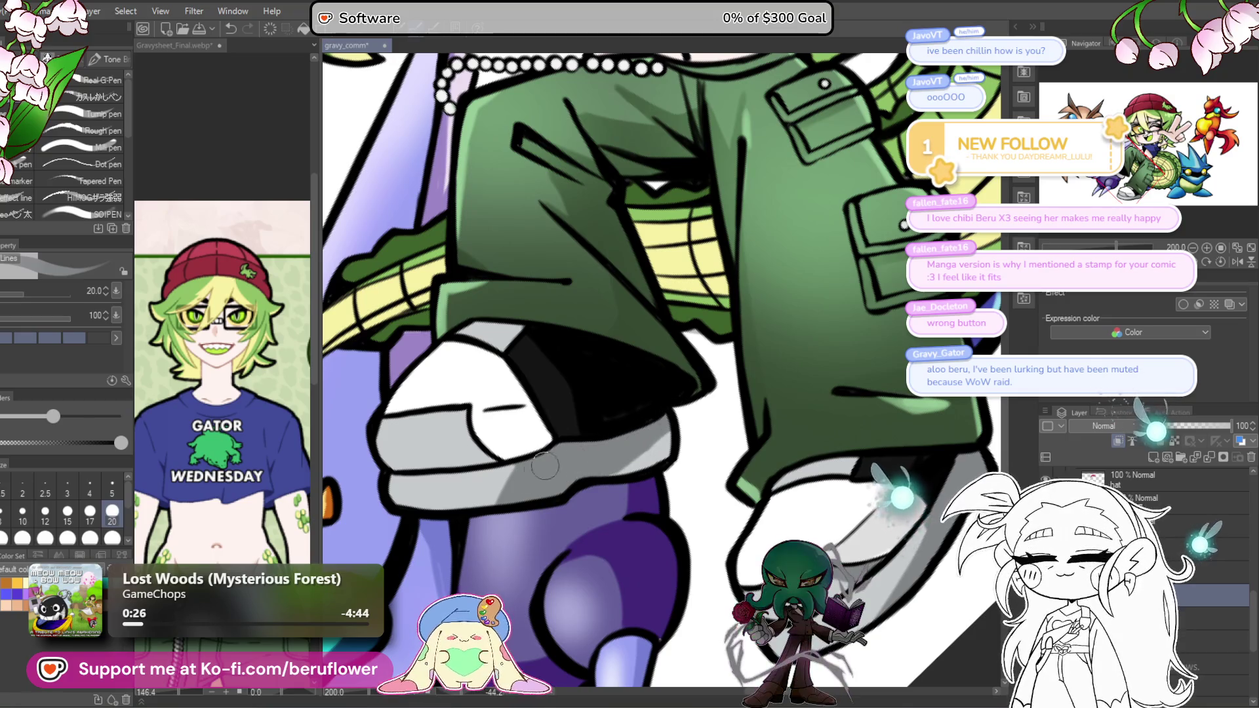
Step: Look back over both shaded shoes and reset the canvas rotation to upright
{"action": "left_click_drag", "start_coordinate": [581, 453], "coordinate": [634, 448]}
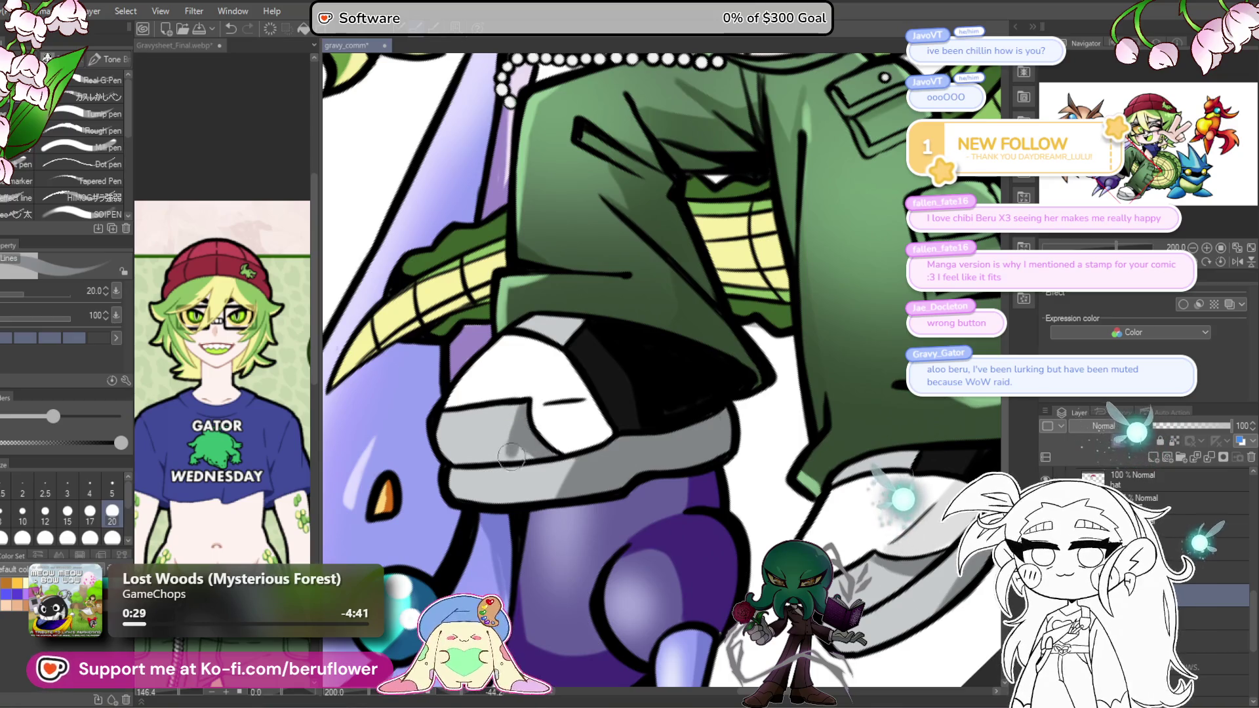
{"action": "left_click_drag", "start_coordinate": [546, 454], "coordinate": [490, 365]}
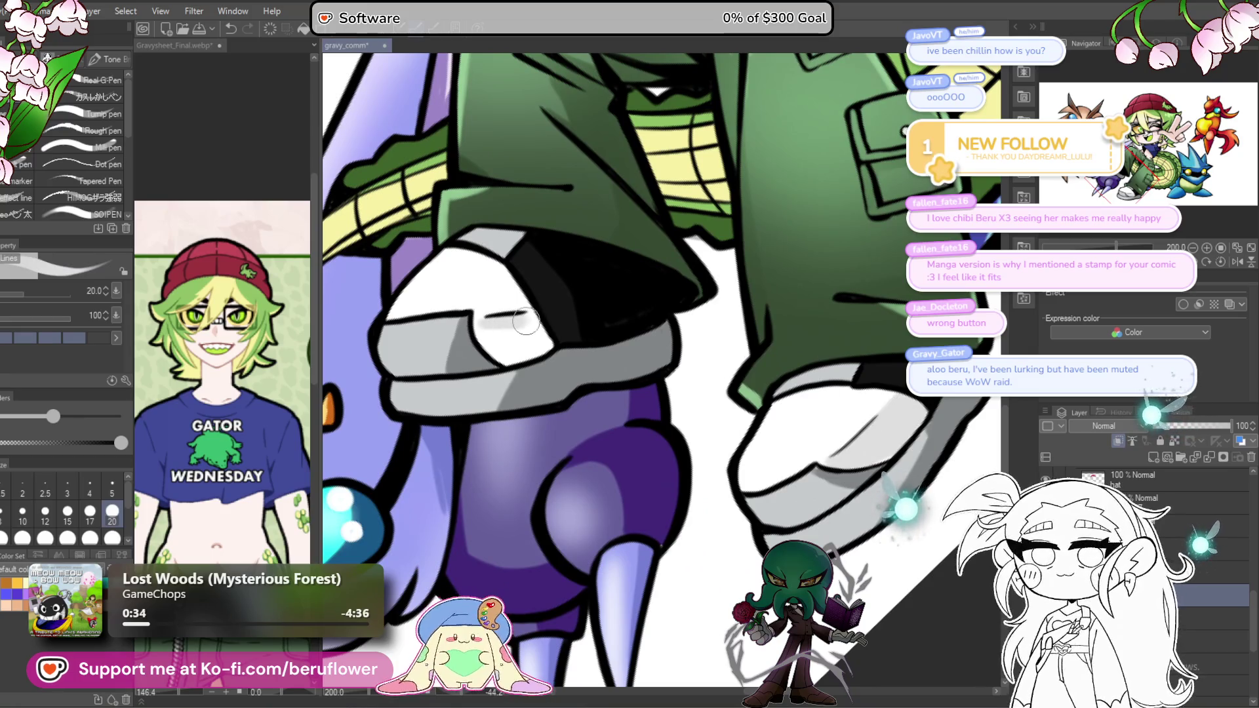
{"action": "scroll", "coordinate": [542, 346], "scroll_direction": "up", "scroll_amount": 1}
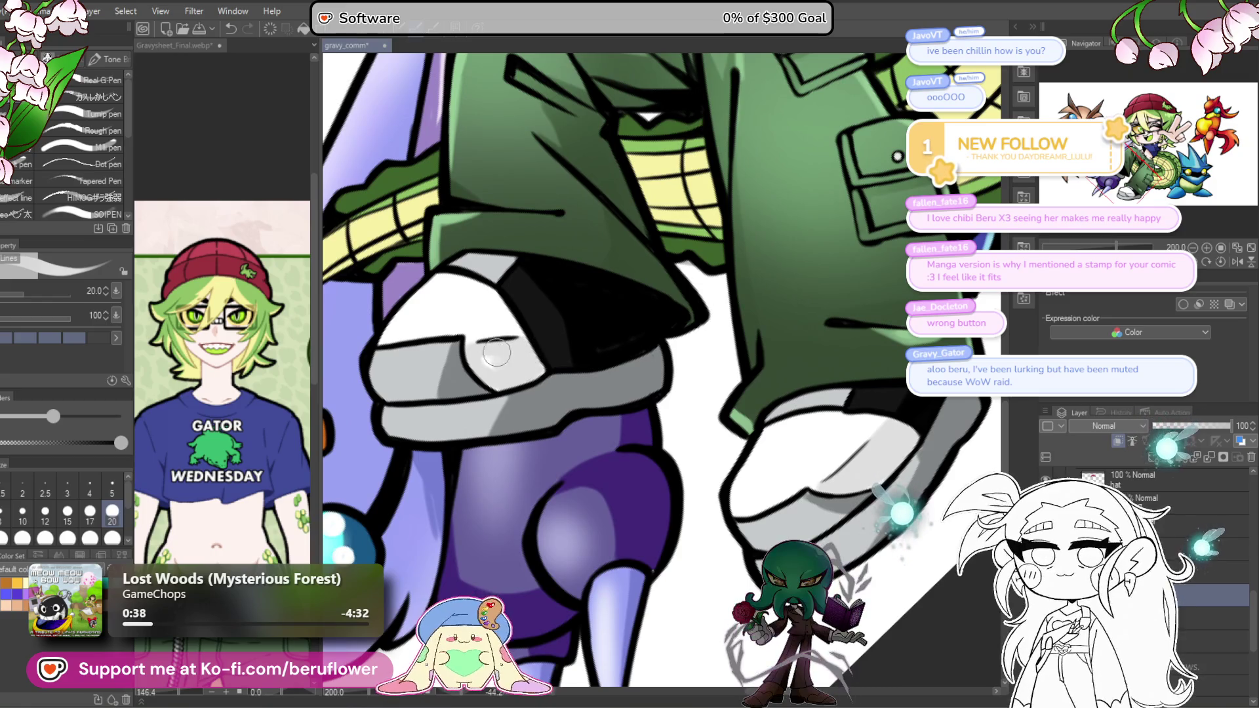
{"action": "scroll", "coordinate": [529, 364], "scroll_direction": "down", "scroll_amount": 4}
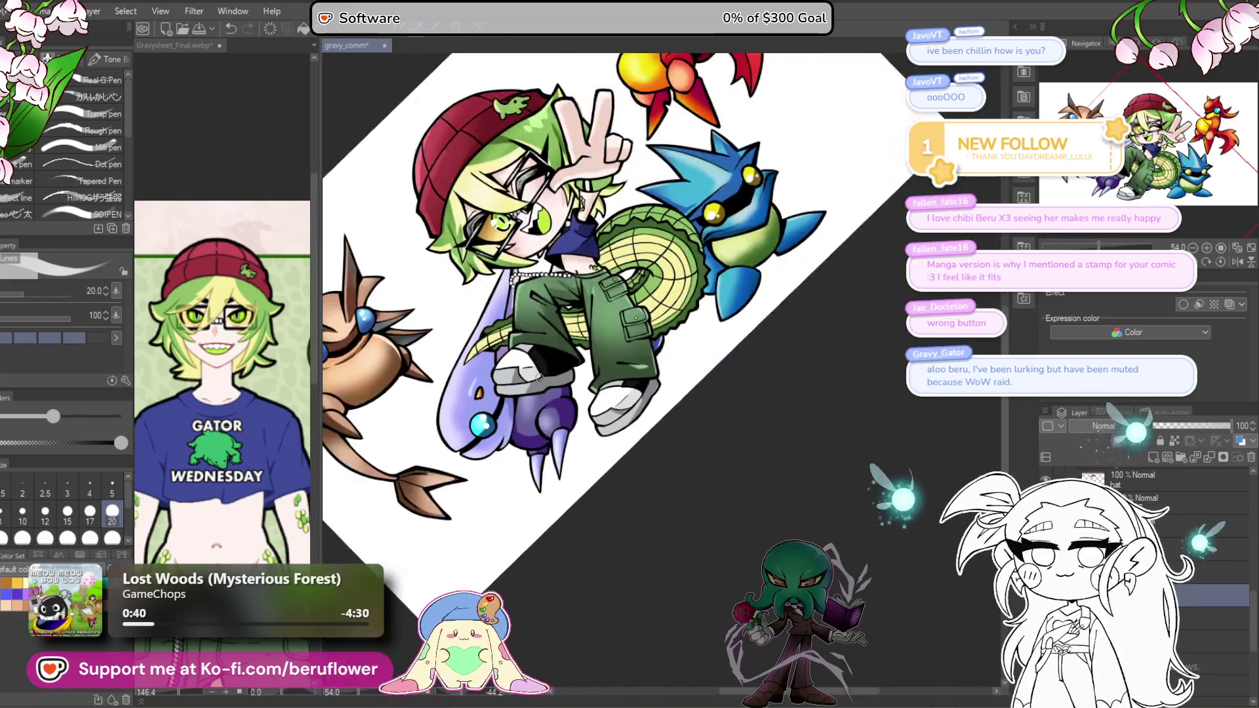
{"action": "scroll", "coordinate": [538, 377], "scroll_direction": "up", "scroll_amount": 2}
{"action": "scroll", "coordinate": [538, 377], "scroll_direction": "up", "scroll_amount": 3}
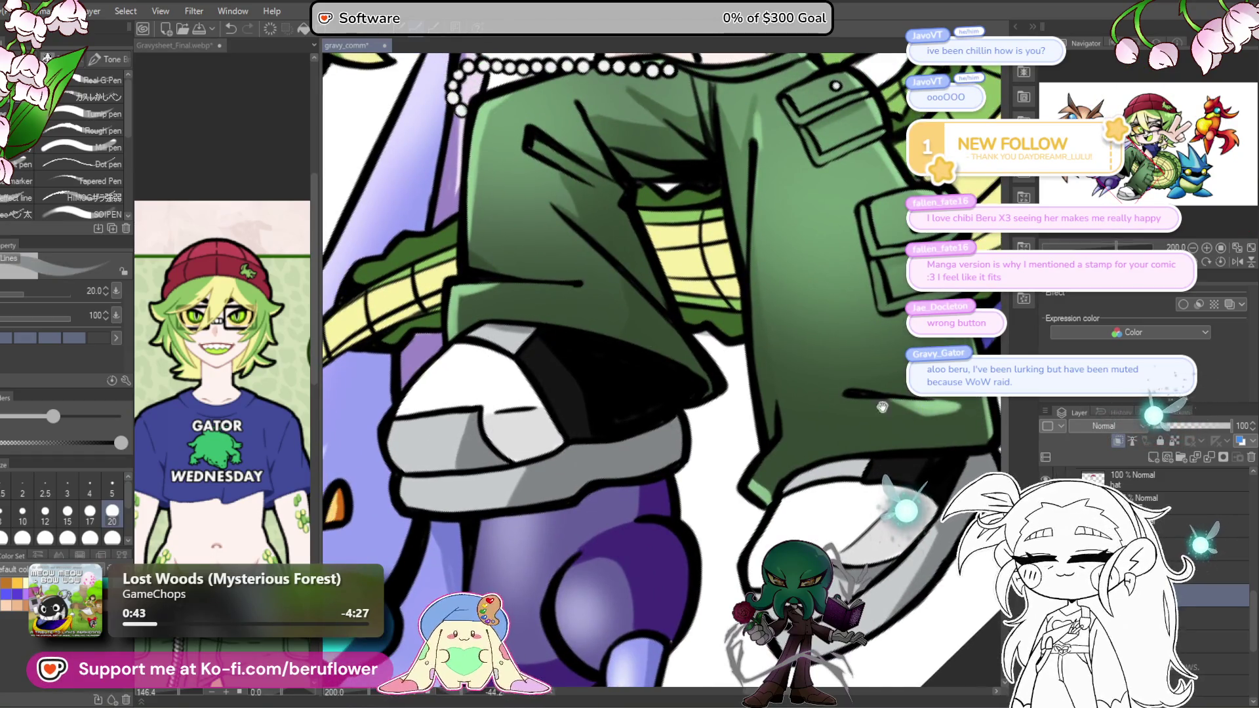
{"action": "left_click_drag", "start_coordinate": [882, 407], "coordinate": [624, 440]}
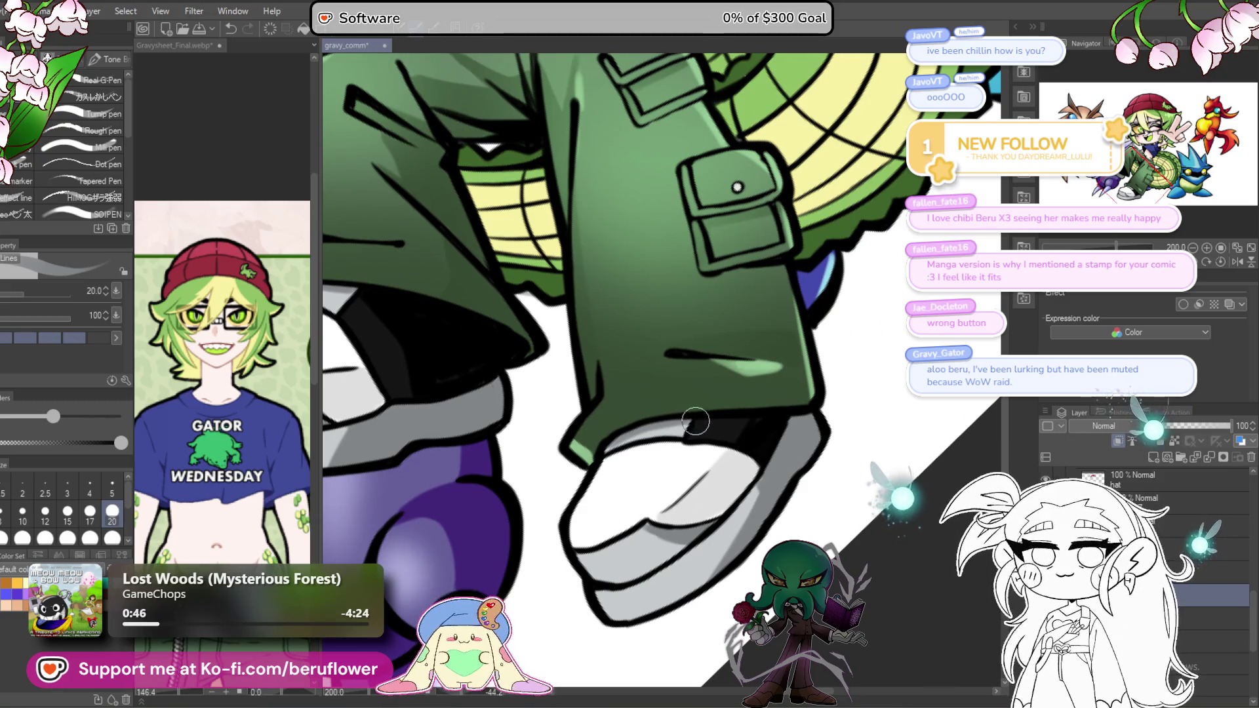
{"action": "scroll", "coordinate": [632, 433], "scroll_direction": "down", "scroll_amount": 4}
{"action": "scroll", "coordinate": [629, 367], "scroll_direction": "up", "scroll_amount": 2}
{"action": "left_click", "coordinate": [1228, 261]}
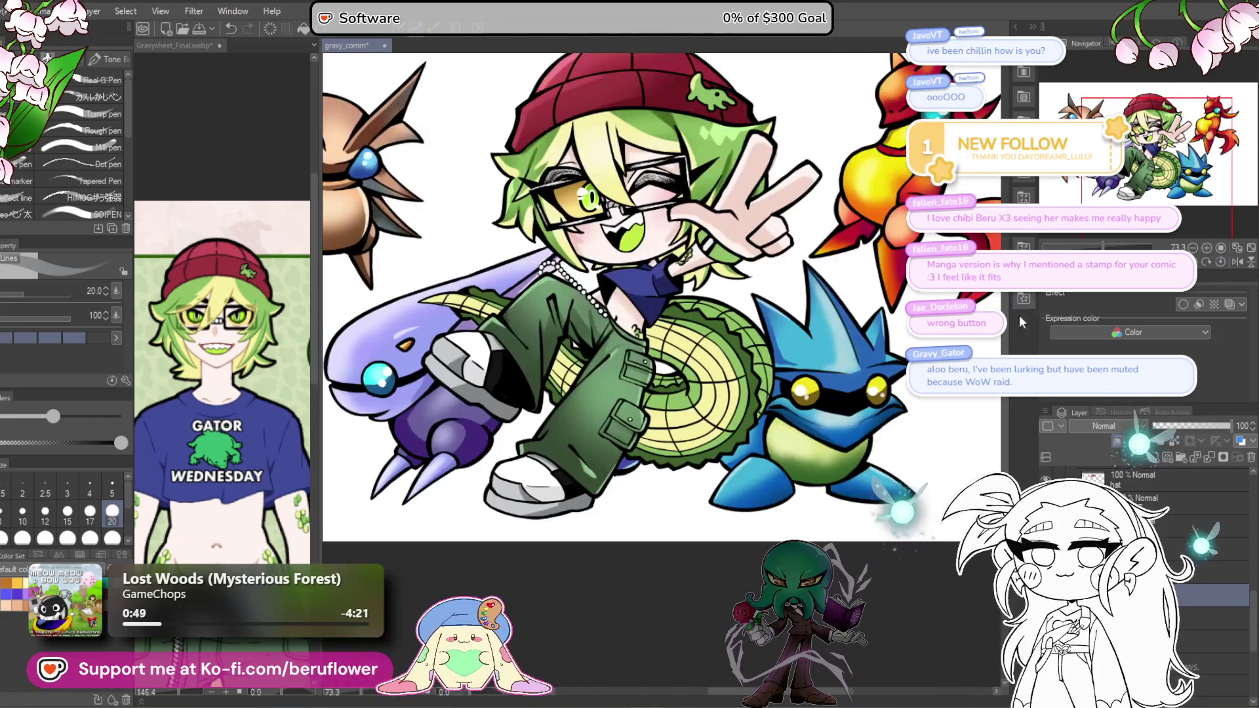
Step: Pan around the gator tail and brown creature, then switch to the Gravysheet_Final document
{"action": "mouse_move", "coordinate": [754, 459]}
{"action": "left_mouse_down"}
{"action": "mouse_move", "coordinate": [592, 618]}
{"action": "mouse_move", "coordinate": [663, 524]}
{"action": "left_mouse_up"}
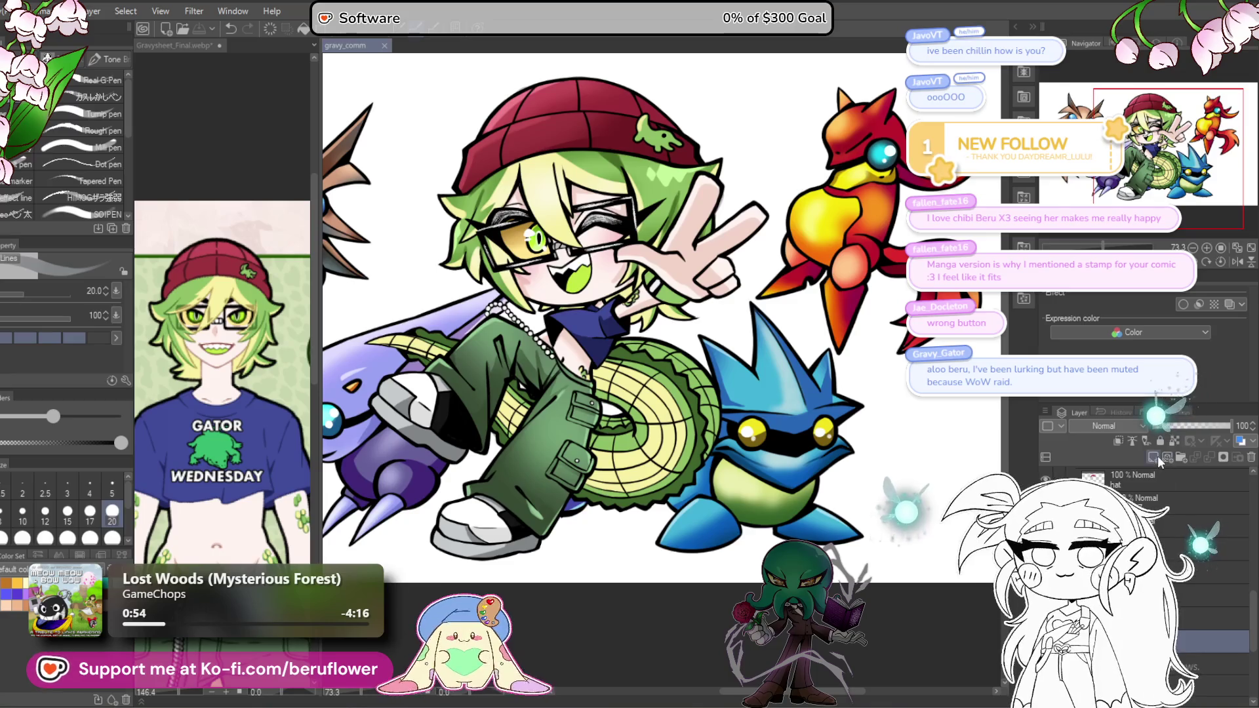
{"action": "mouse_move", "coordinate": [586, 534]}
{"action": "left_mouse_down"}
{"action": "mouse_move", "coordinate": [731, 556]}
{"action": "mouse_move", "coordinate": [694, 593]}
{"action": "left_mouse_up"}
{"action": "mouse_move", "coordinate": [715, 513]}
{"action": "left_mouse_down"}
{"action": "mouse_move", "coordinate": [728, 493]}
{"action": "mouse_move", "coordinate": [707, 601]}
{"action": "mouse_move", "coordinate": [725, 413]}
{"action": "left_mouse_up"}
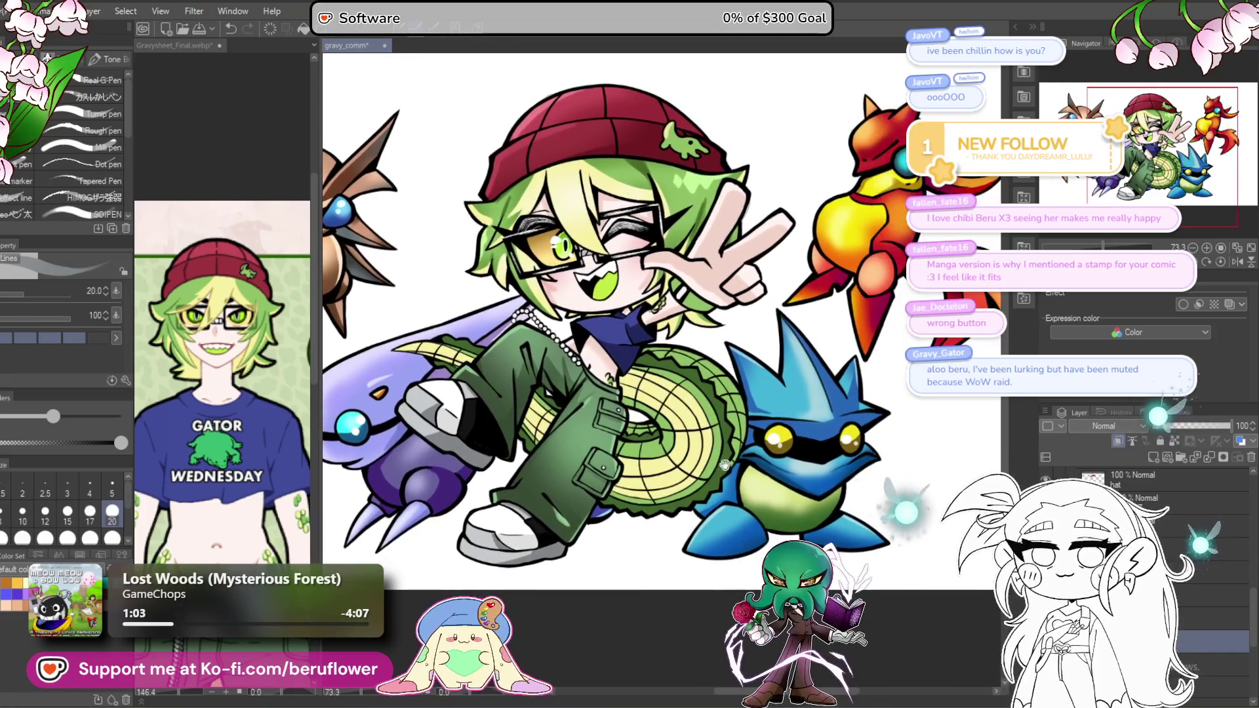
{"action": "left_click_drag", "start_coordinate": [681, 457], "coordinate": [676, 426]}
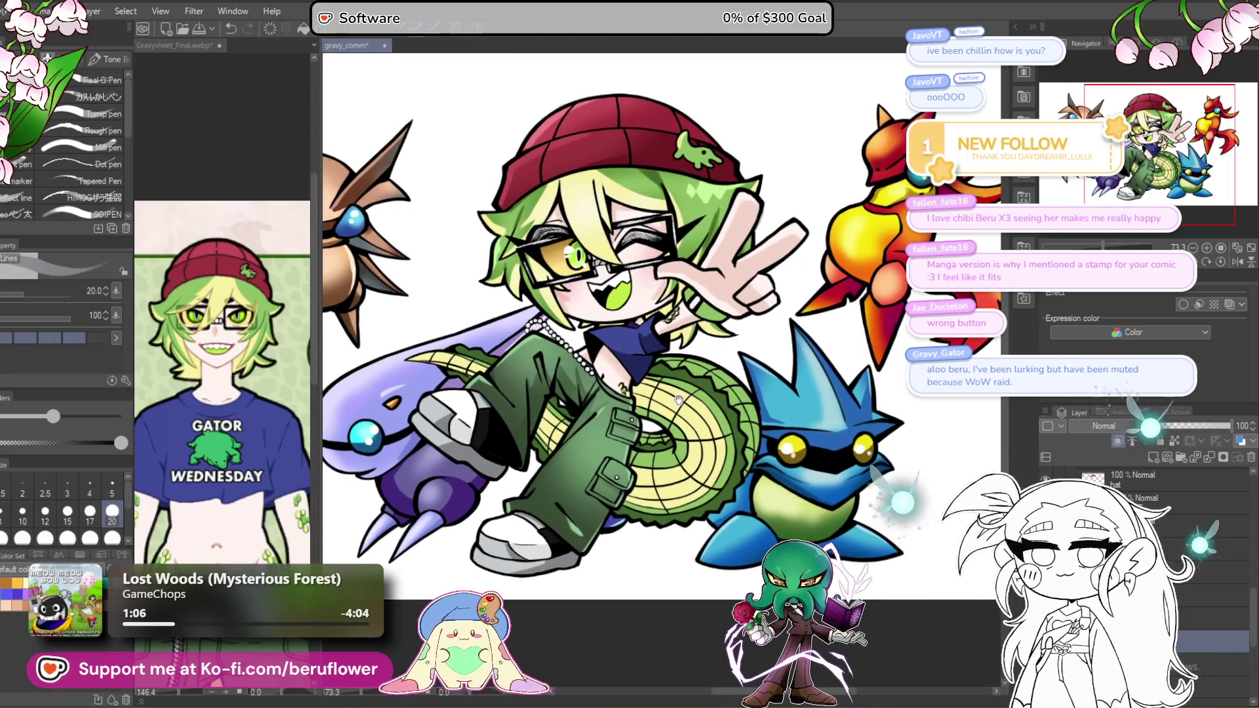
{"action": "left_click_drag", "start_coordinate": [660, 557], "coordinate": [626, 603]}
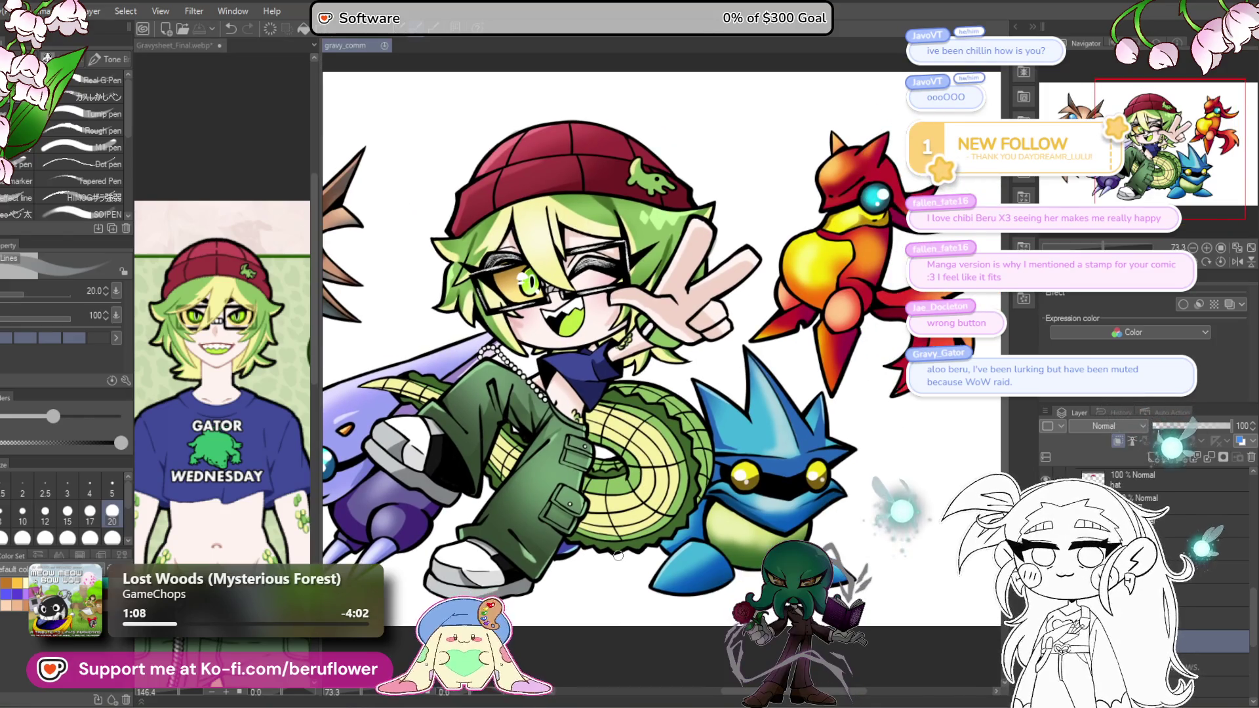
{"action": "left_click_drag", "start_coordinate": [612, 532], "coordinate": [623, 392]}
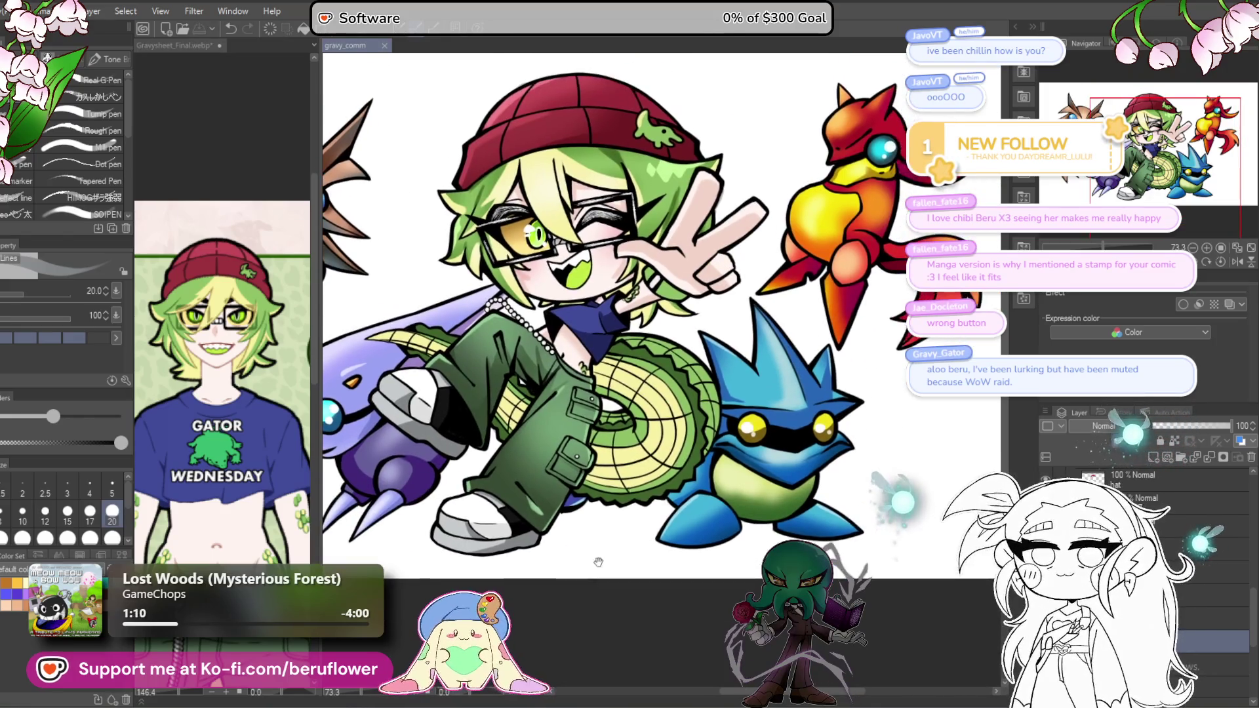
{"action": "scroll", "coordinate": [623, 392], "scroll_direction": "up", "scroll_amount": 3}
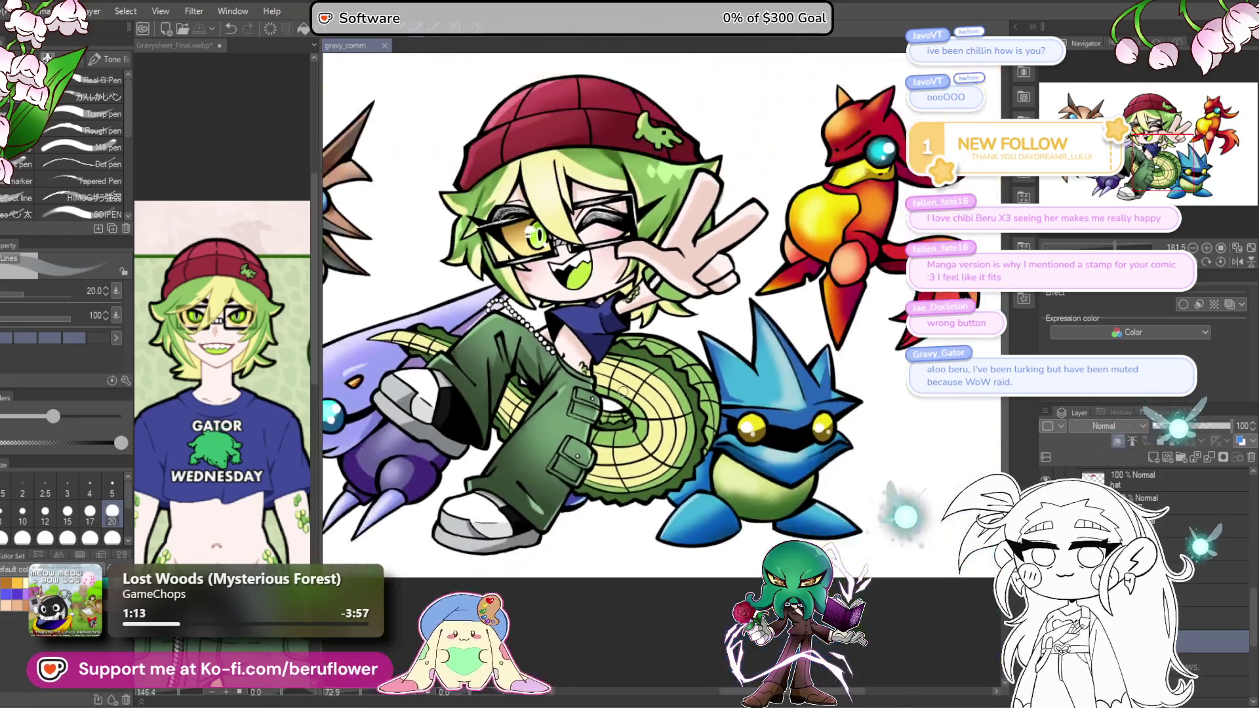
{"action": "scroll", "coordinate": [623, 391], "scroll_direction": "down", "scroll_amount": 2}
{"action": "left_click_drag", "start_coordinate": [623, 390], "coordinate": [564, 619]}
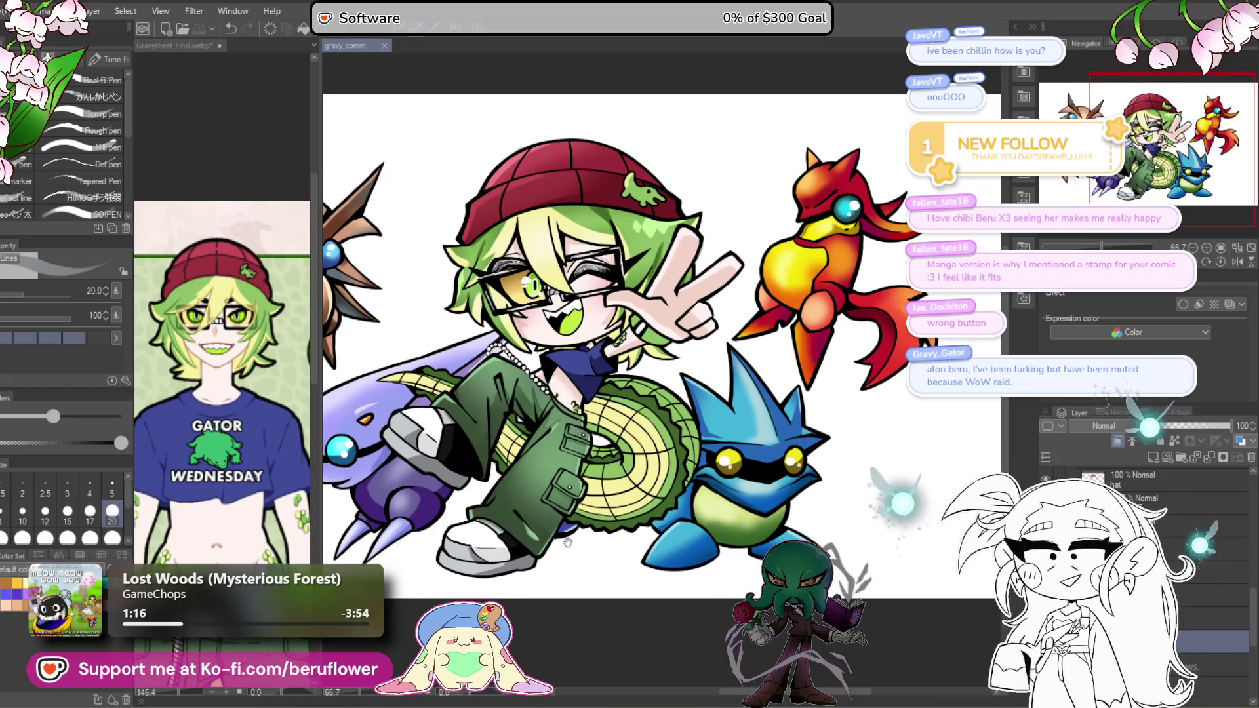
{"action": "left_click", "coordinate": [173, 45]}
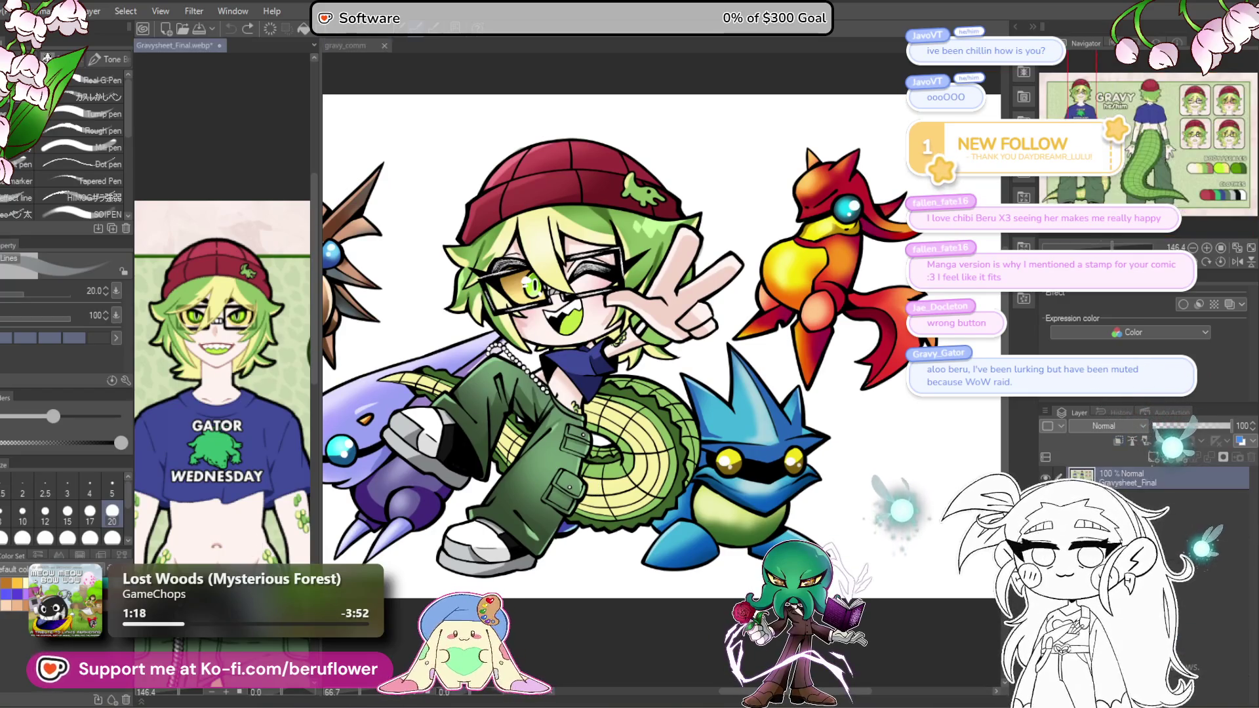
Step: Look over the gravy_comm canvas and purple creature, then Ctrl+Tab to the Gravysheet_Final sheet
{"action": "left_click", "coordinate": [616, 410]}
{"action": "scroll", "coordinate": [613, 406], "scroll_direction": "up", "scroll_amount": 3}
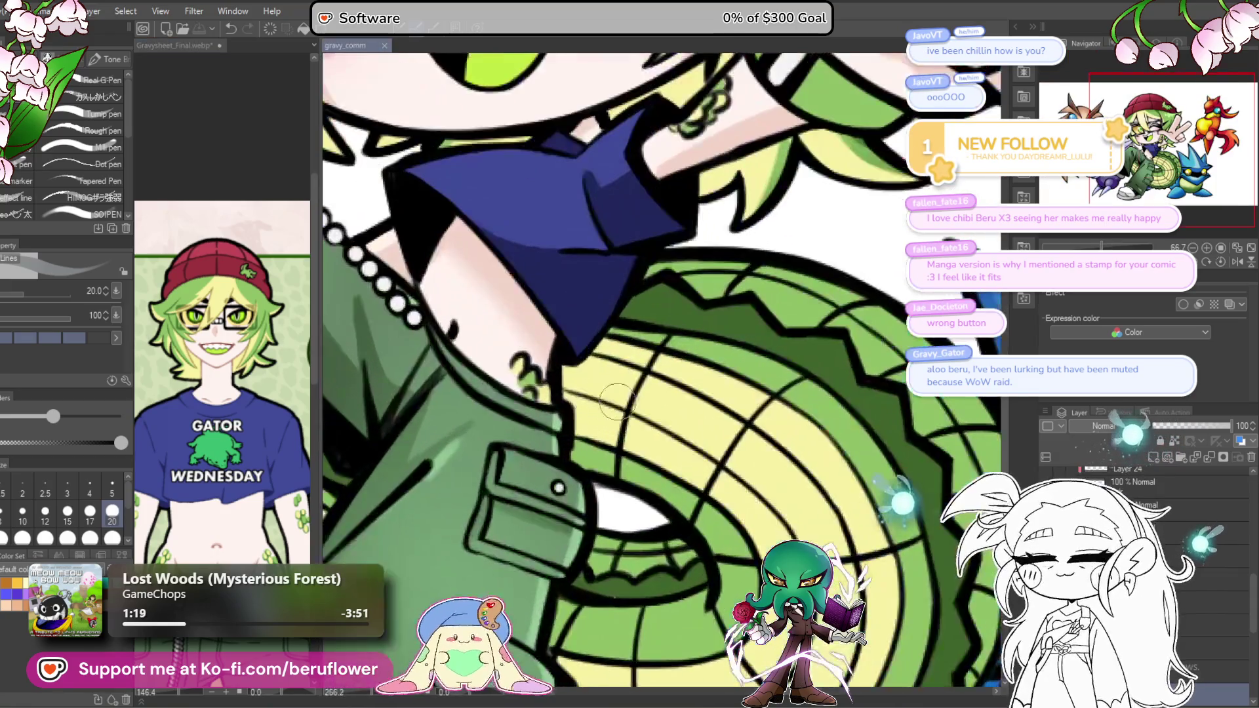
{"action": "scroll", "coordinate": [593, 396], "scroll_direction": "down", "scroll_amount": 4}
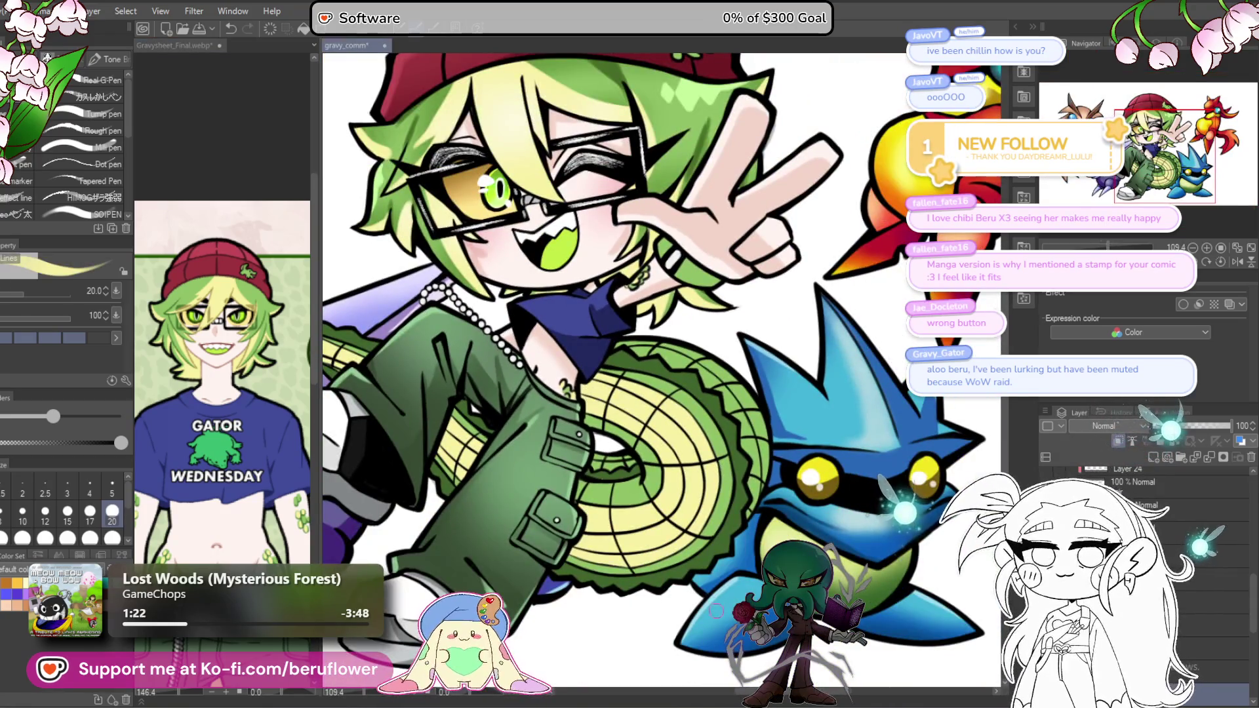
{"action": "scroll", "coordinate": [716, 611], "scroll_direction": "down", "scroll_amount": 2}
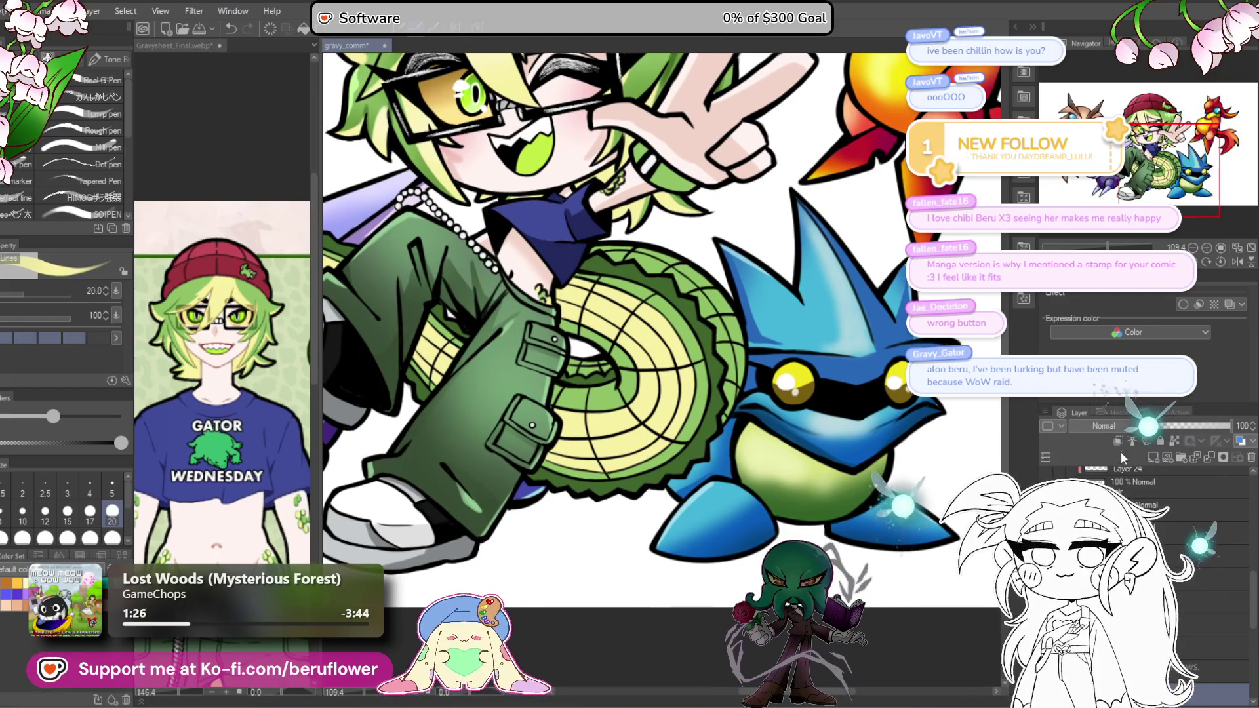
{"action": "scroll", "coordinate": [587, 467], "scroll_direction": "up", "scroll_amount": 1}
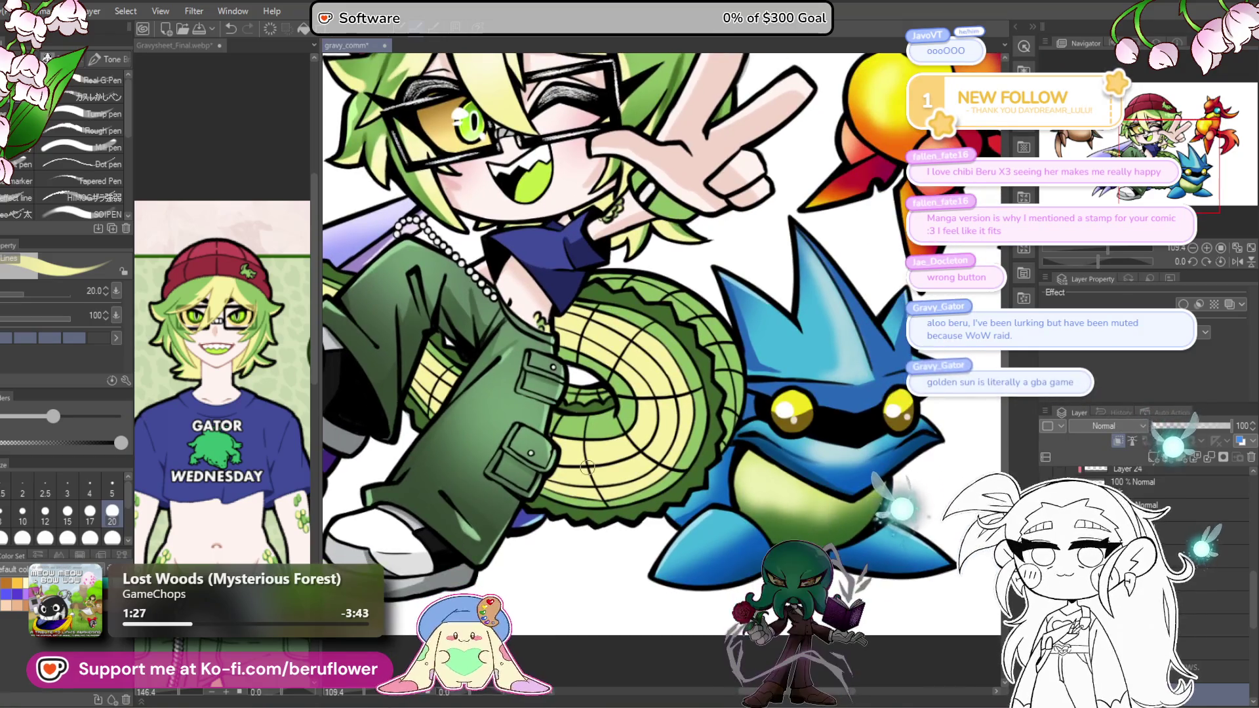
{"action": "scroll", "coordinate": [587, 467], "scroll_direction": "down", "scroll_amount": 3}
{"action": "scroll", "coordinate": [587, 467], "scroll_direction": "up", "scroll_amount": 2}
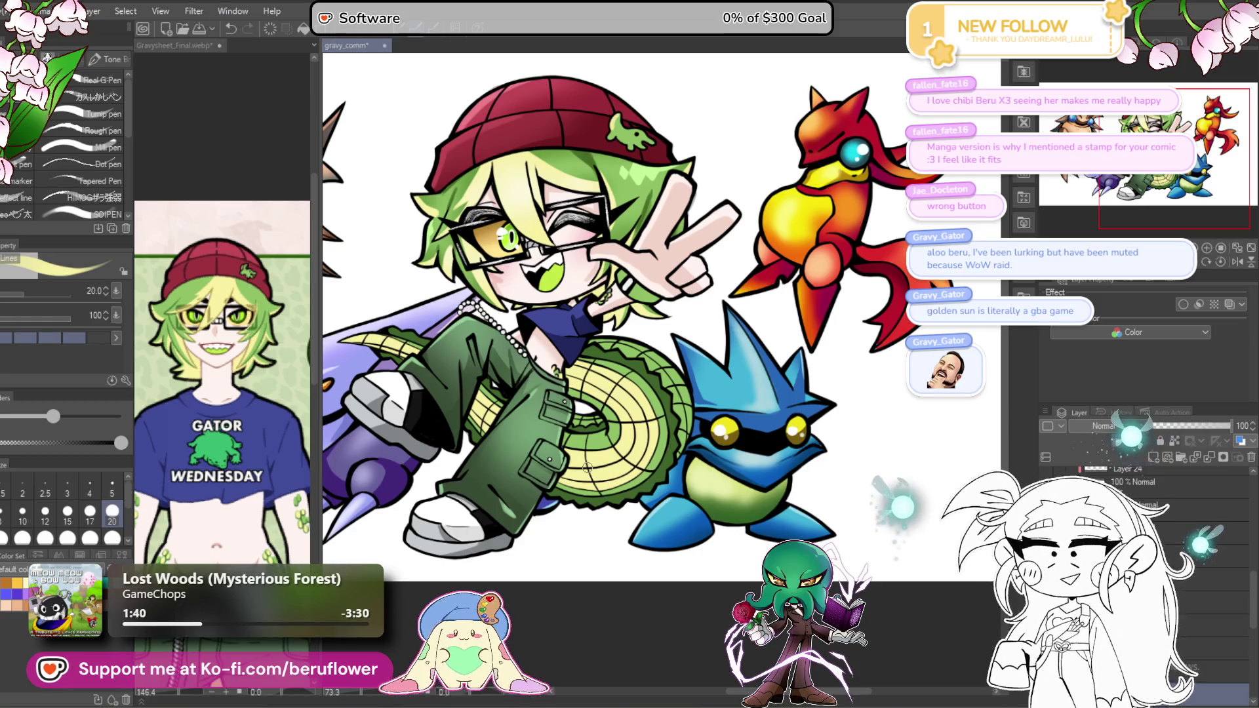
{"action": "mouse_move", "coordinate": [482, 648]}
{"action": "left_mouse_down"}
{"action": "mouse_move", "coordinate": [573, 611]}
{"action": "mouse_move", "coordinate": [550, 625]}
{"action": "left_mouse_up"}
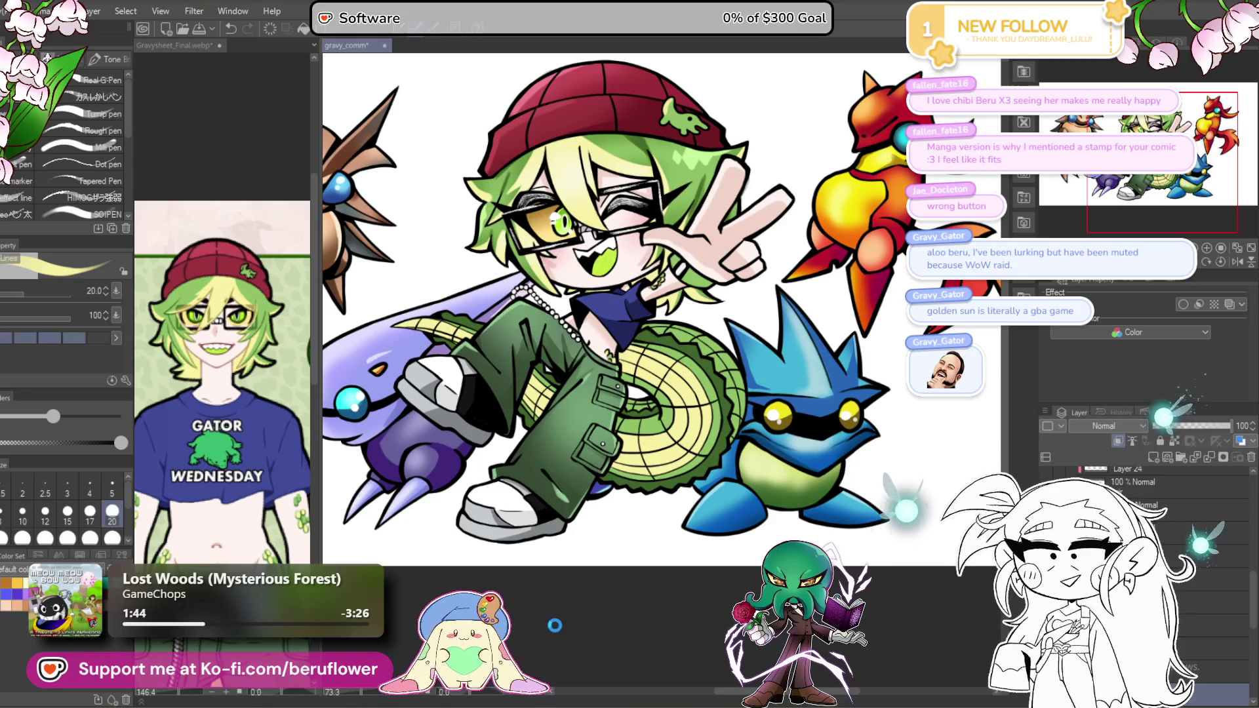
{"action": "key", "text": "ctrl+Tab"}
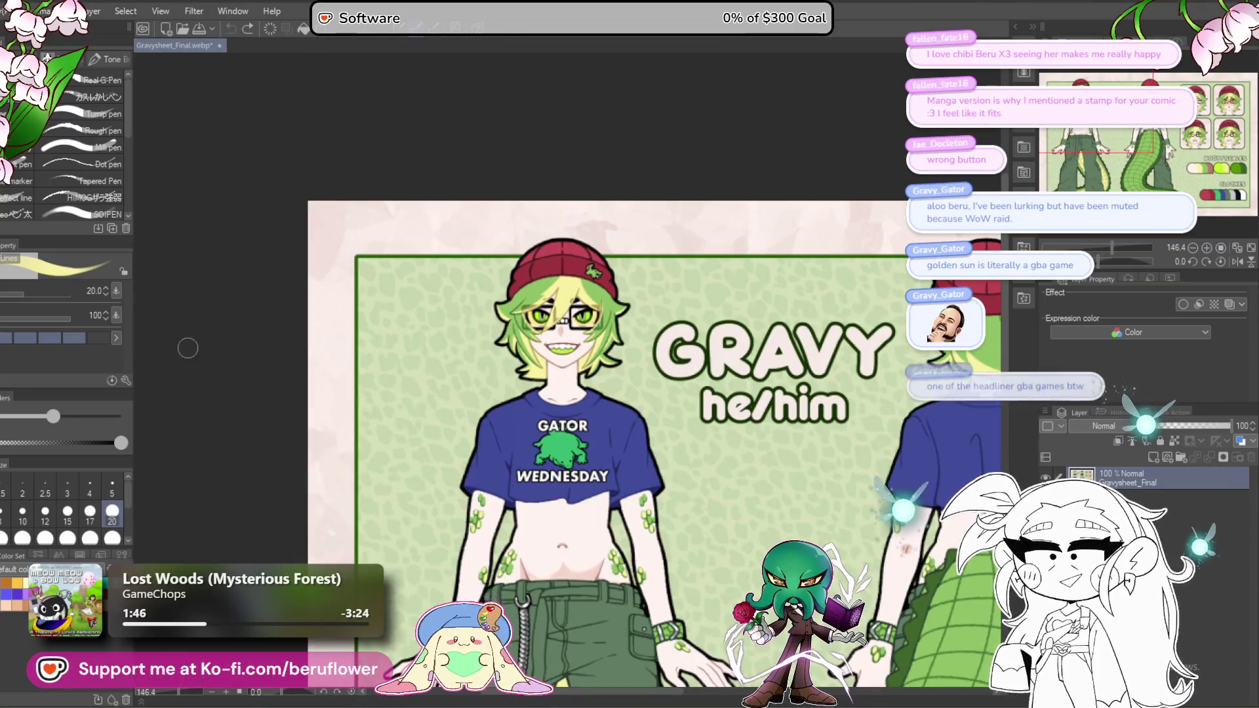
Step: Reopen gravy_comm from recent files and tile both documents side by side
{"action": "left_click", "coordinate": [20, 11]}
{"action": "mouse_move", "coordinate": [118, 96]}
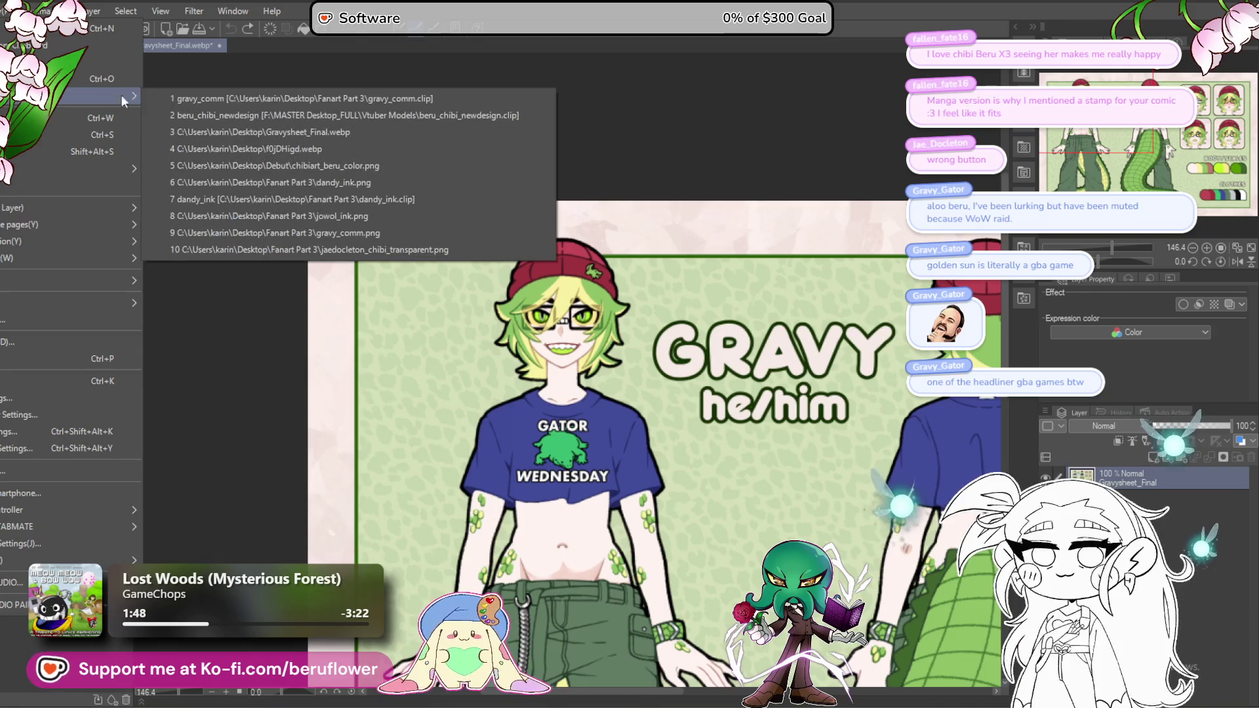
{"action": "left_click", "coordinate": [349, 95]}
{"action": "left_click", "coordinate": [189, 44]}
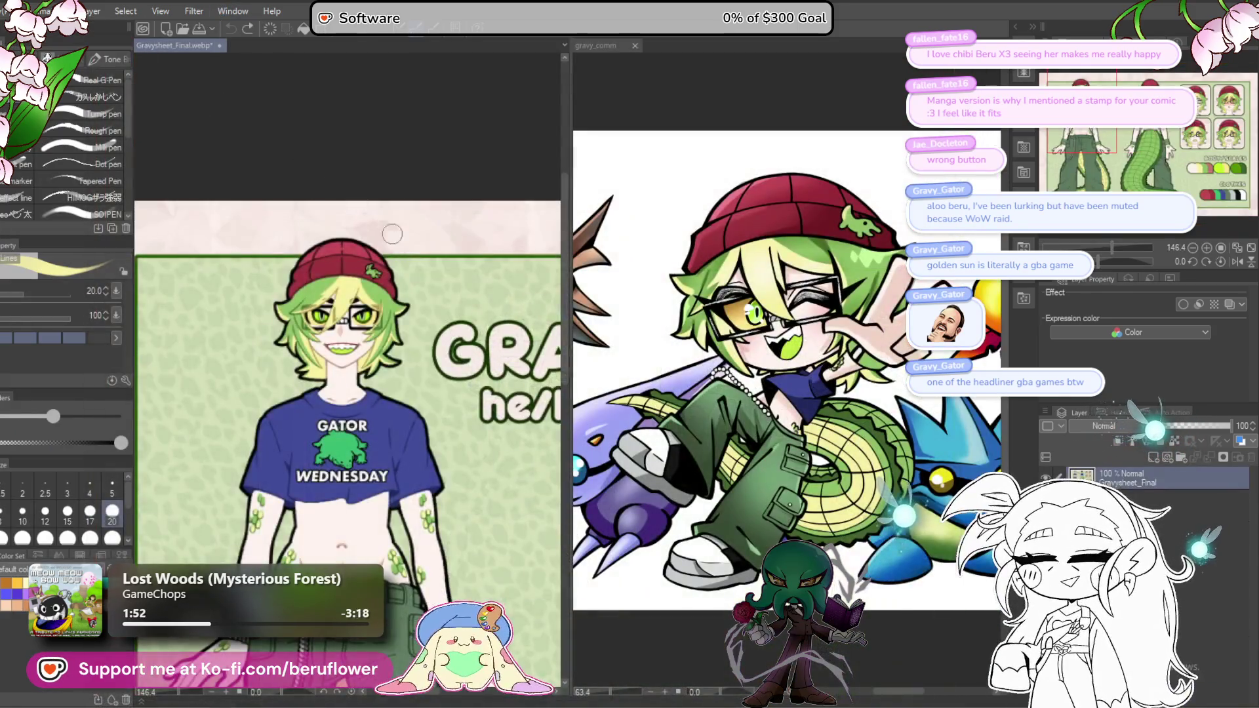
Step: Enlarge the reference character, widen the commission pane, and zoom the gravy_comm view to fit
{"action": "left_click_drag", "start_coordinate": [393, 234], "coordinate": [487, 245]}
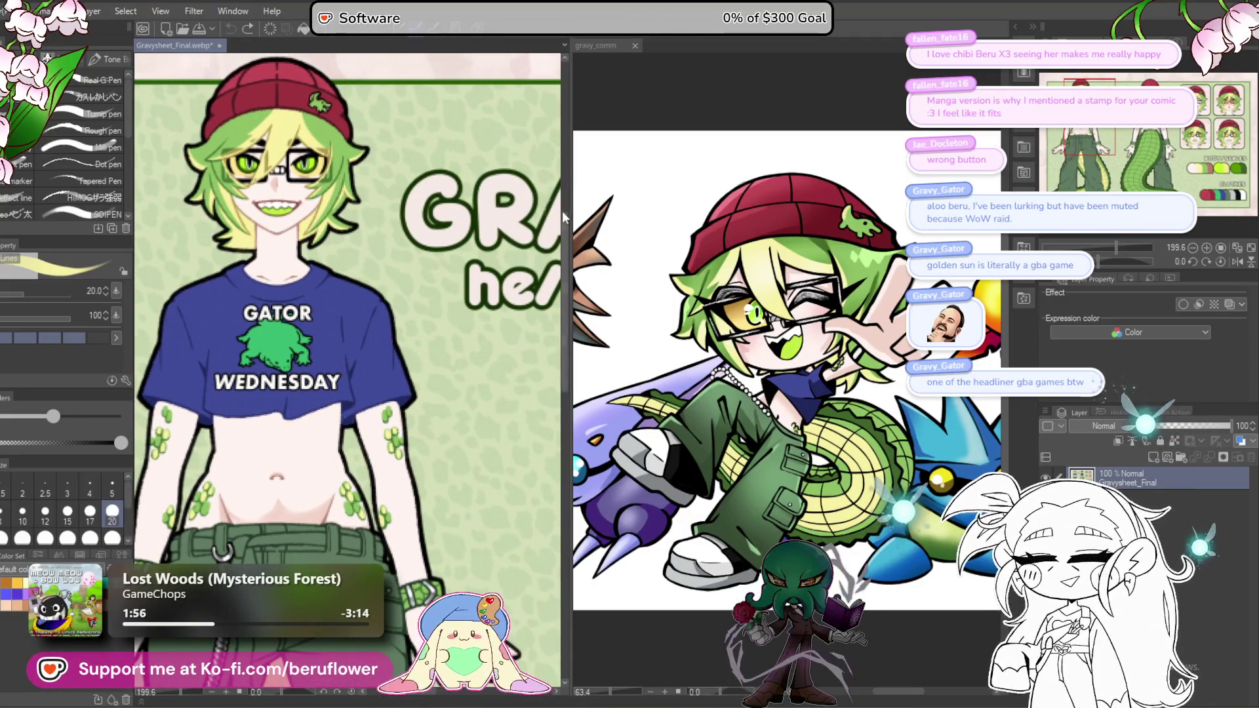
{"action": "left_click_drag", "start_coordinate": [570, 220], "coordinate": [328, 222]}
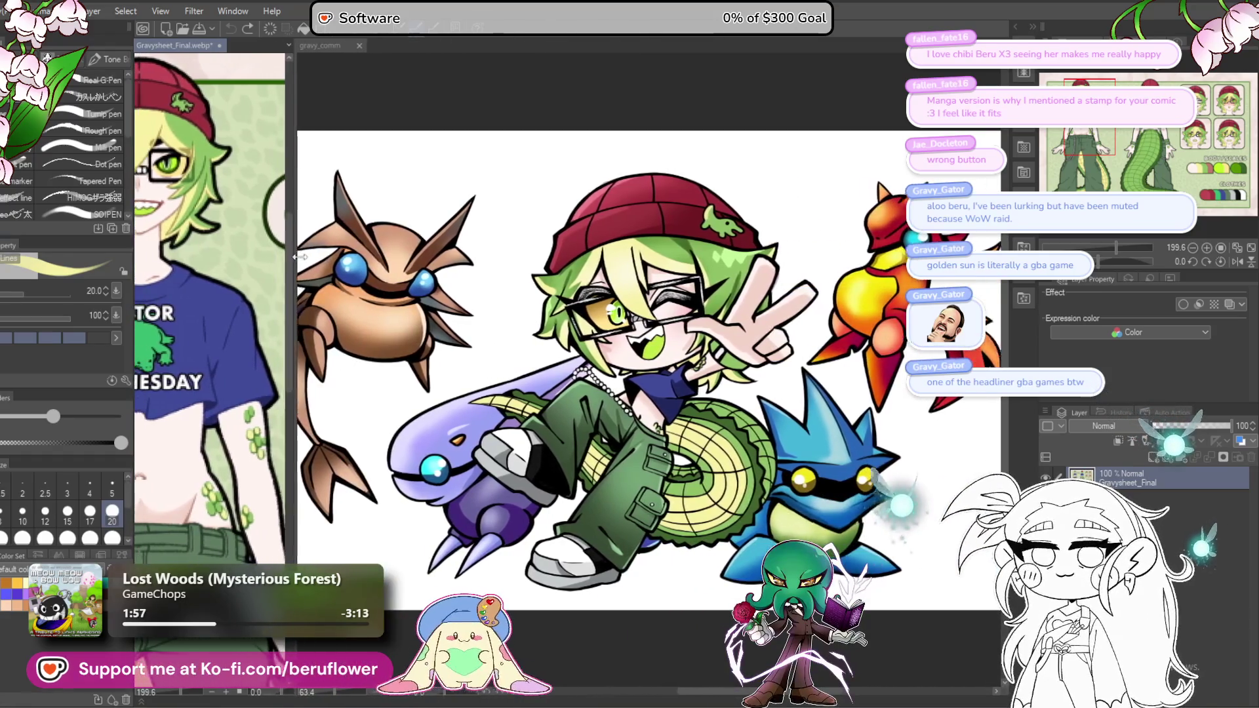
{"action": "left_click_drag", "start_coordinate": [240, 163], "coordinate": [273, 164]}
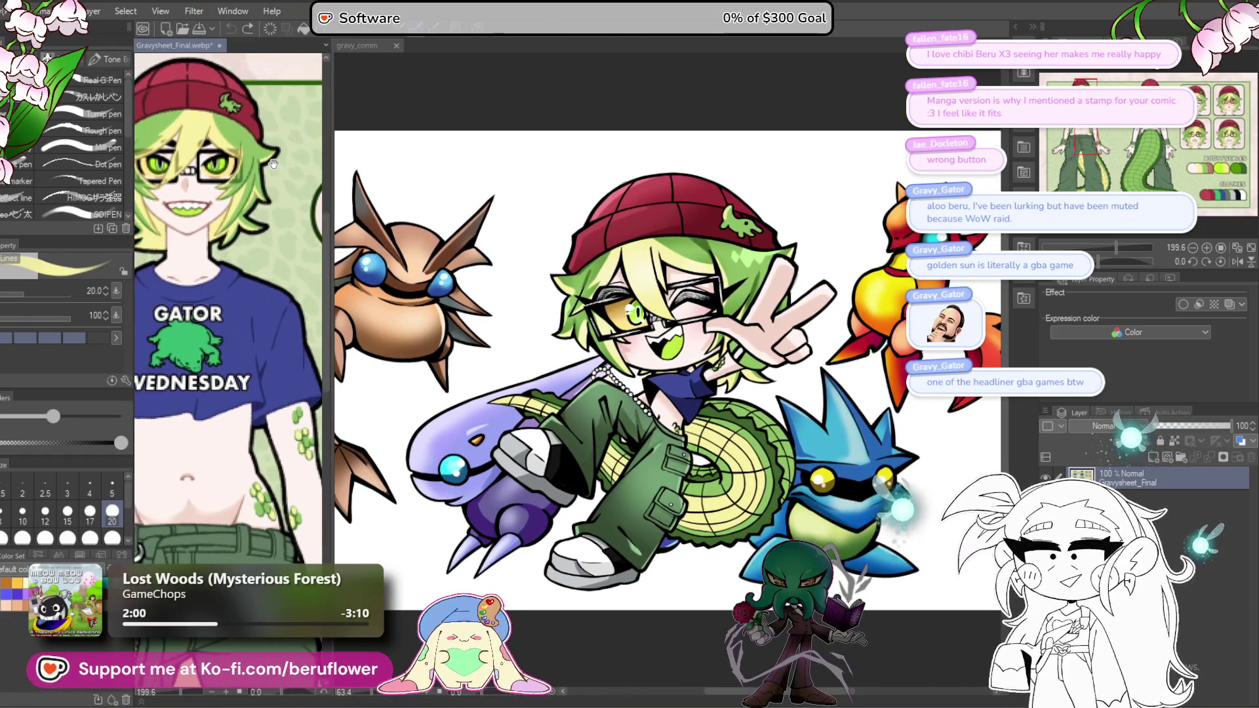
{"action": "left_click", "coordinate": [375, 42]}
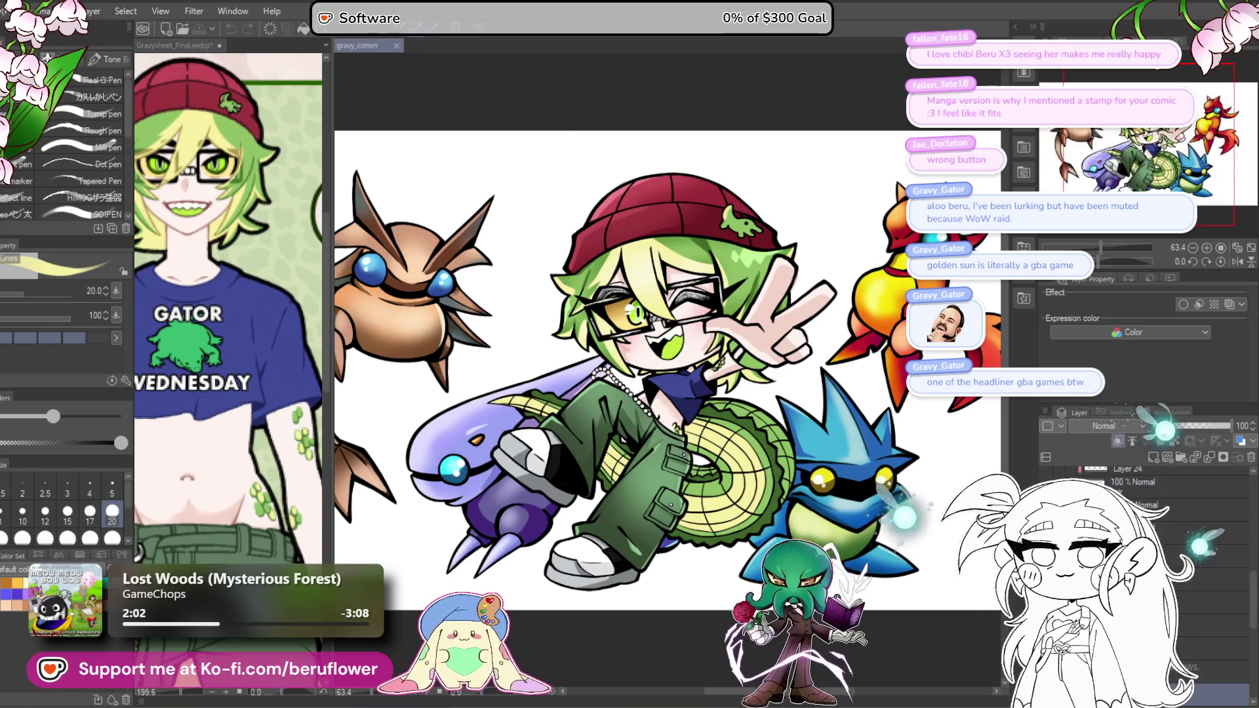
{"action": "scroll", "coordinate": [706, 563], "scroll_direction": "up", "scroll_amount": 2}
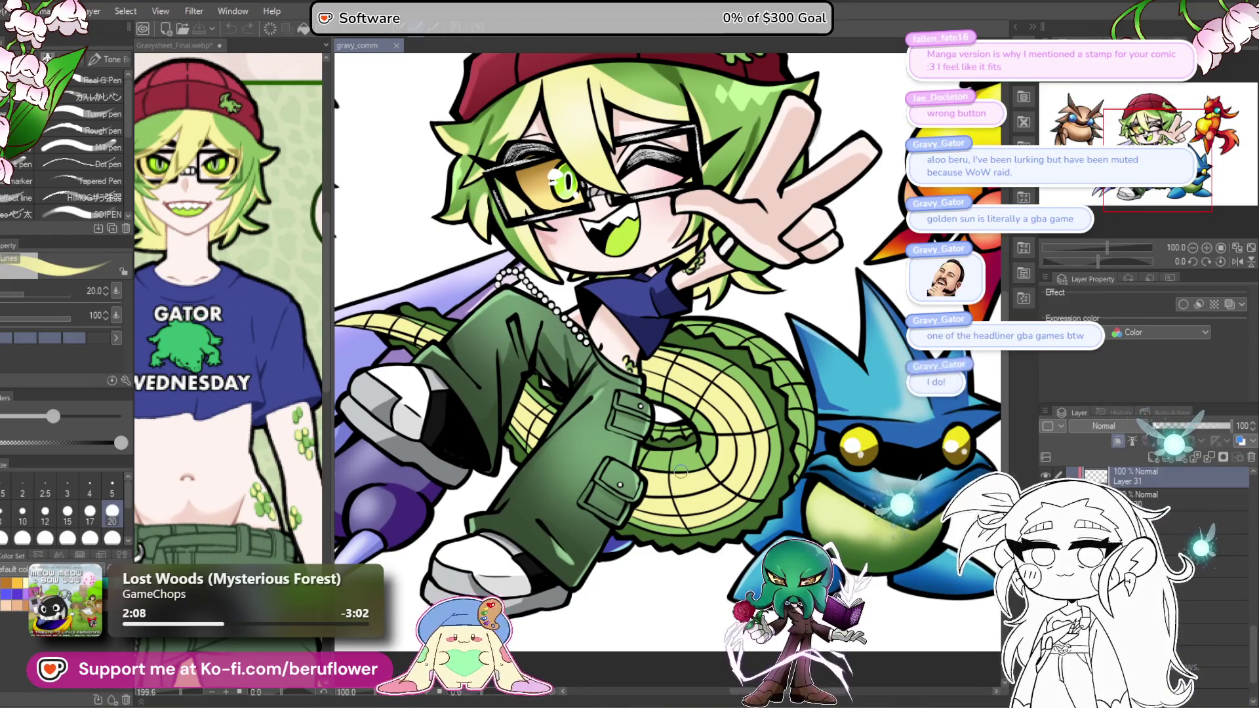
{"action": "scroll", "coordinate": [680, 471], "scroll_direction": "down", "scroll_amount": 4}
{"action": "scroll", "coordinate": [680, 471], "scroll_direction": "up", "scroll_amount": 2}
{"action": "scroll", "coordinate": [680, 471], "scroll_direction": "up", "scroll_amount": 1}
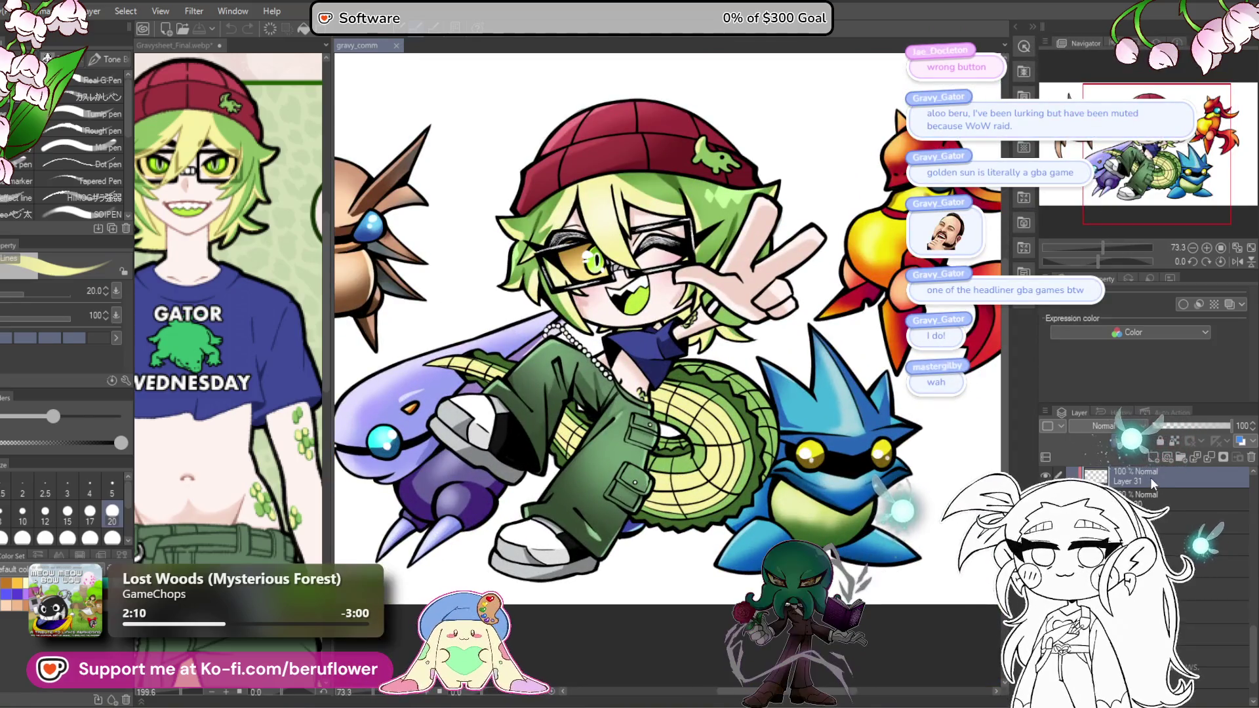
{"action": "scroll", "coordinate": [1151, 479], "scroll_direction": "up", "scroll_amount": 2}
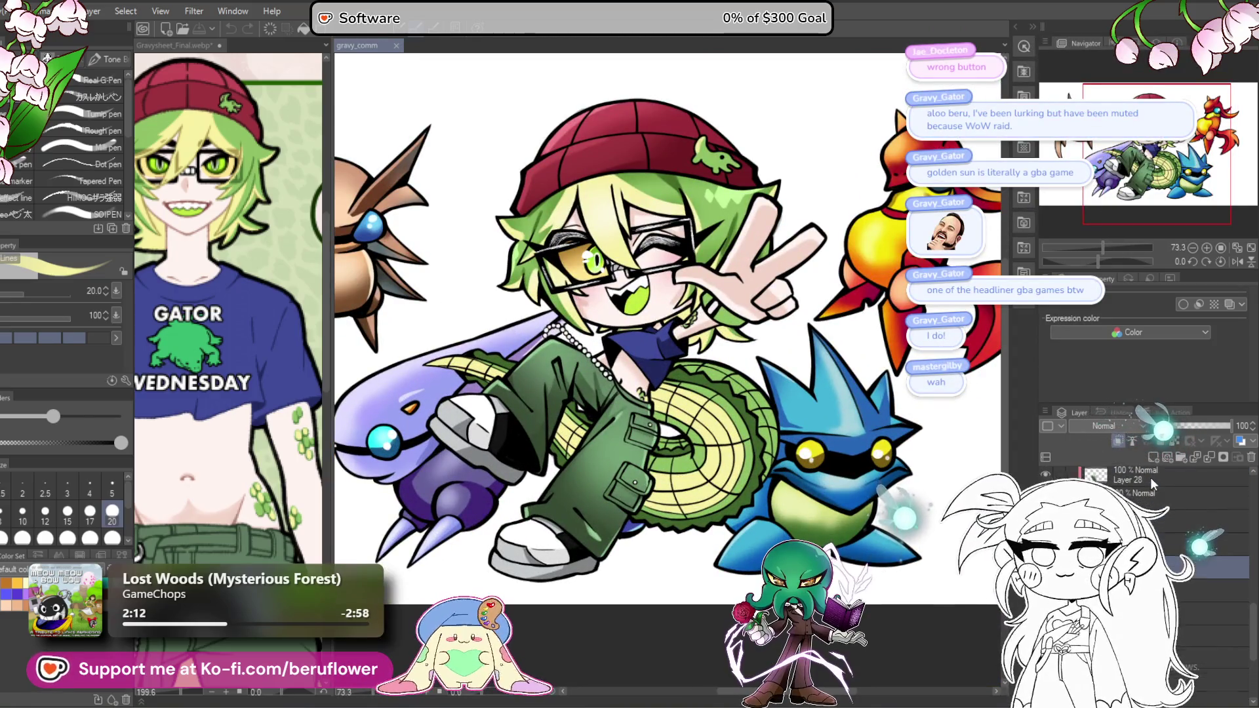
{"action": "scroll", "coordinate": [1150, 477], "scroll_direction": "down", "scroll_amount": 1}
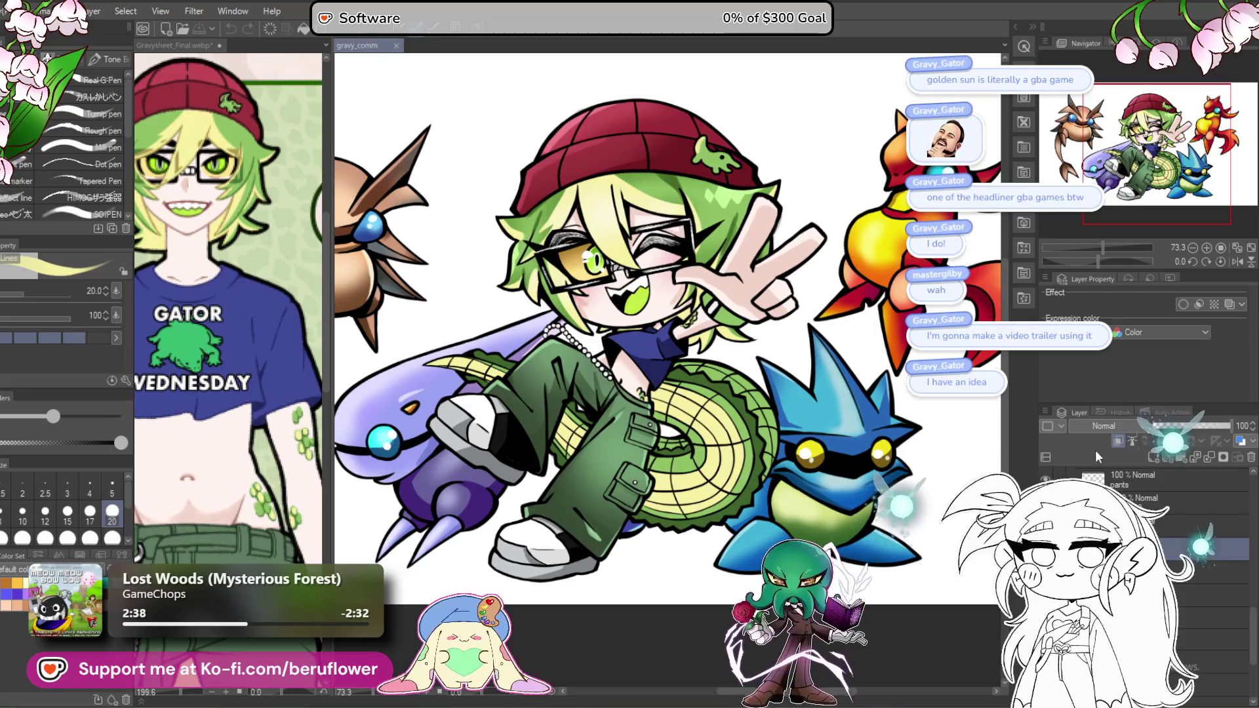
Step: Zoom to 100% on the face and blue creature and select the airbrush (B)
{"action": "left_click", "coordinate": [1116, 427]}
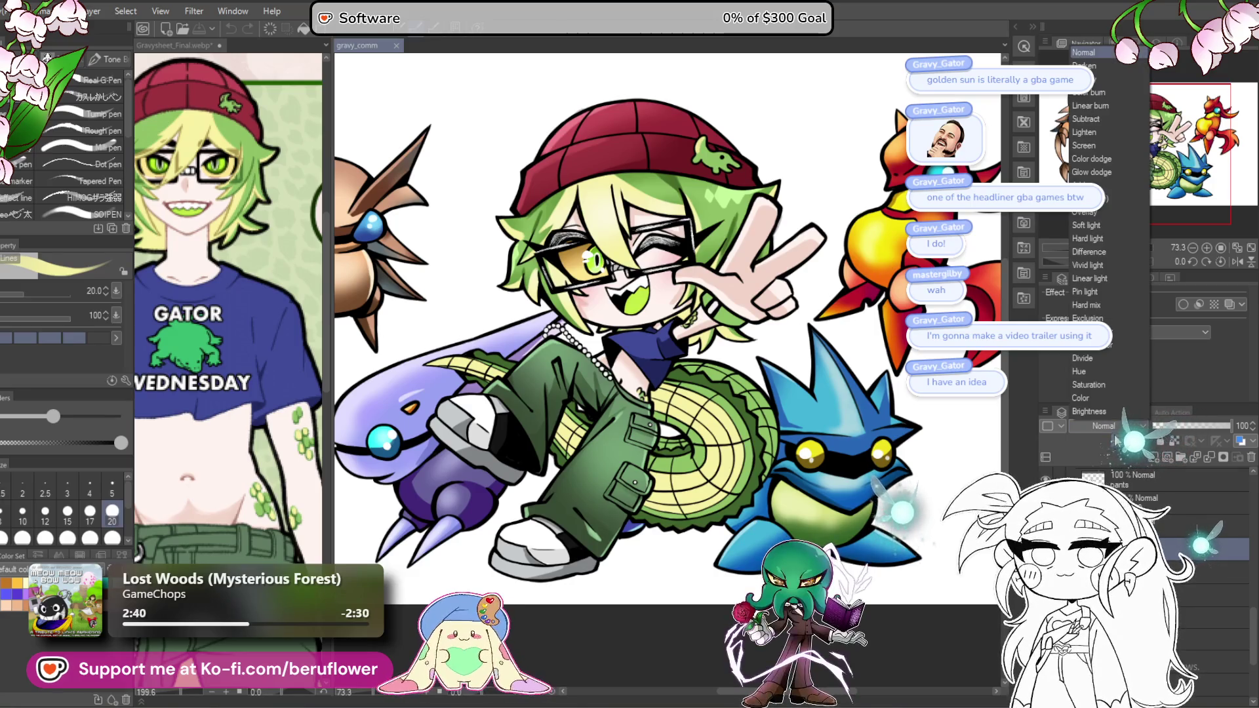
{"action": "left_click", "coordinate": [1111, 441]}
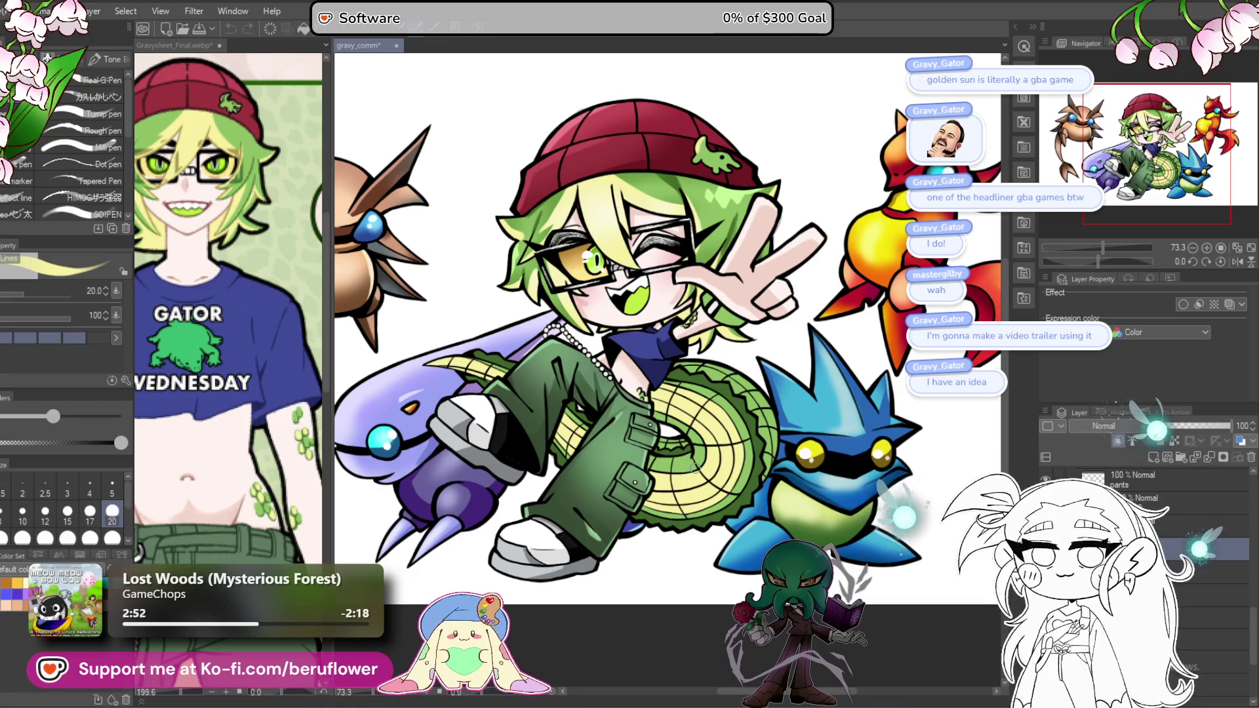
{"action": "scroll", "coordinate": [696, 466], "scroll_direction": "down", "scroll_amount": 5}
{"action": "scroll", "coordinate": [696, 466], "scroll_direction": "up", "scroll_amount": 5}
{"action": "scroll", "coordinate": [696, 467], "scroll_direction": "up", "scroll_amount": 4}
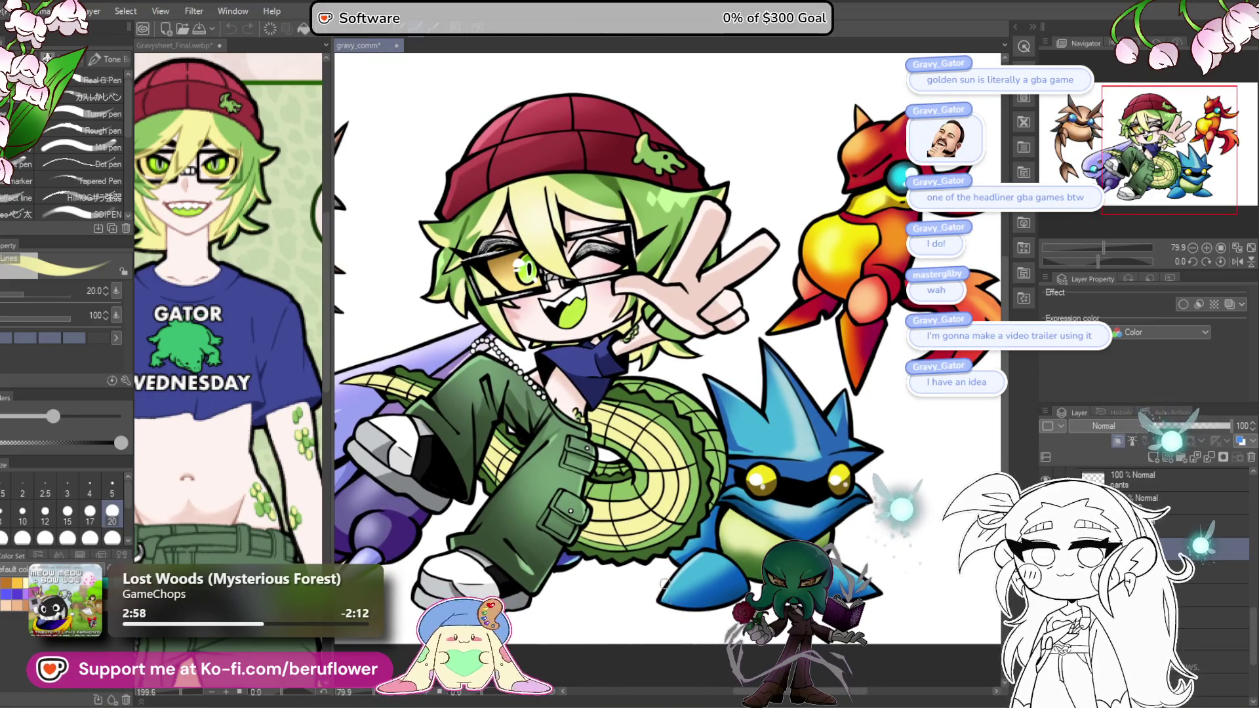
{"action": "scroll", "coordinate": [581, 426], "scroll_direction": "up", "scroll_amount": 3}
{"action": "scroll", "coordinate": [581, 426], "scroll_direction": "down", "scroll_amount": 1}
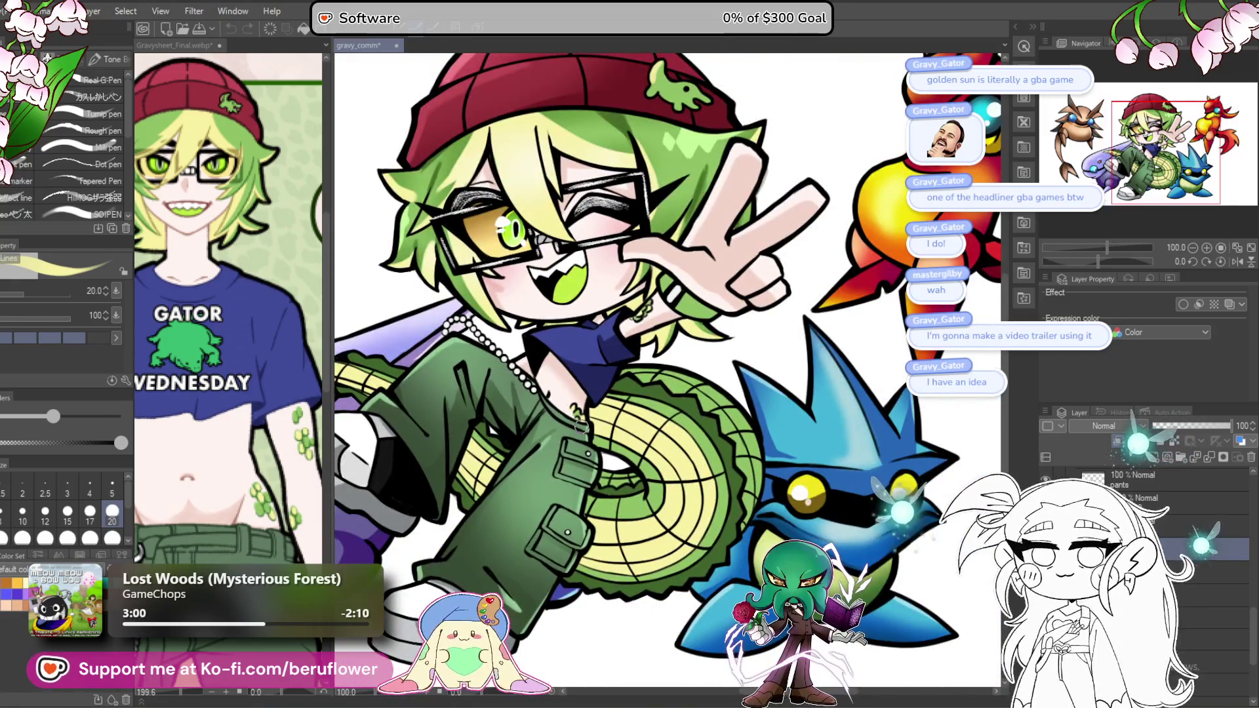
{"action": "left_click_drag", "start_coordinate": [208, 337], "coordinate": [136, 304]}
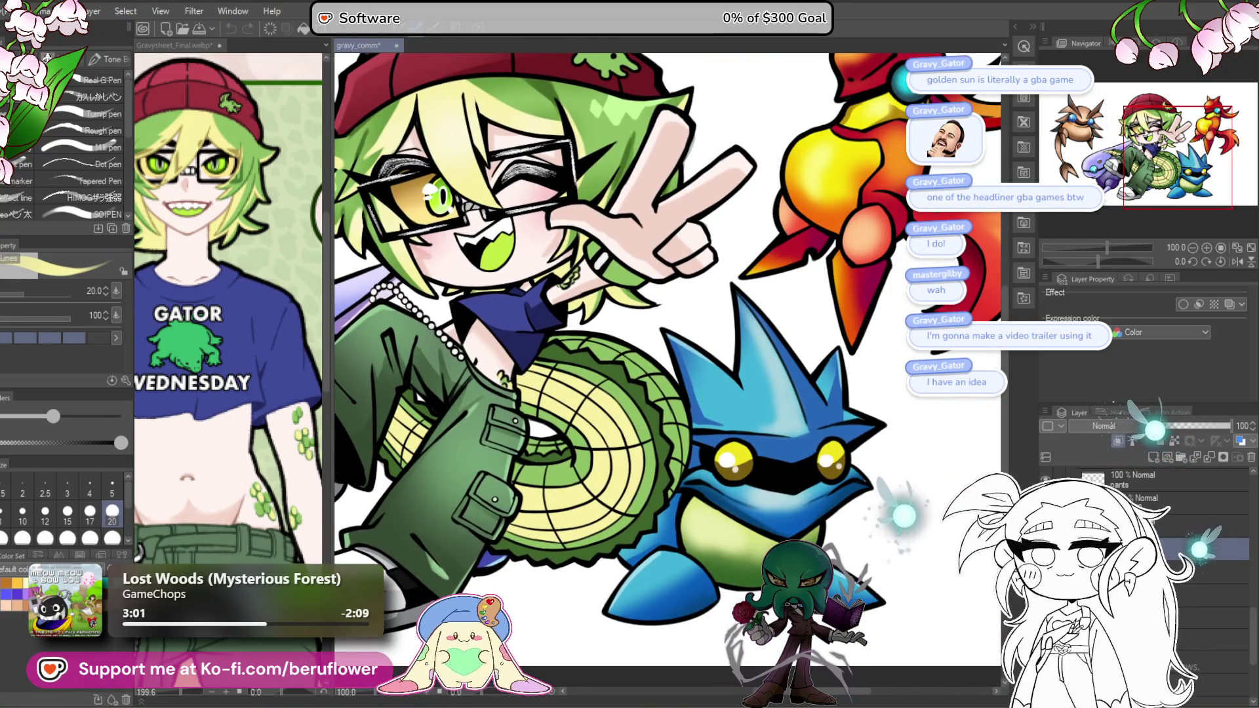
{"action": "key", "text": "b"}
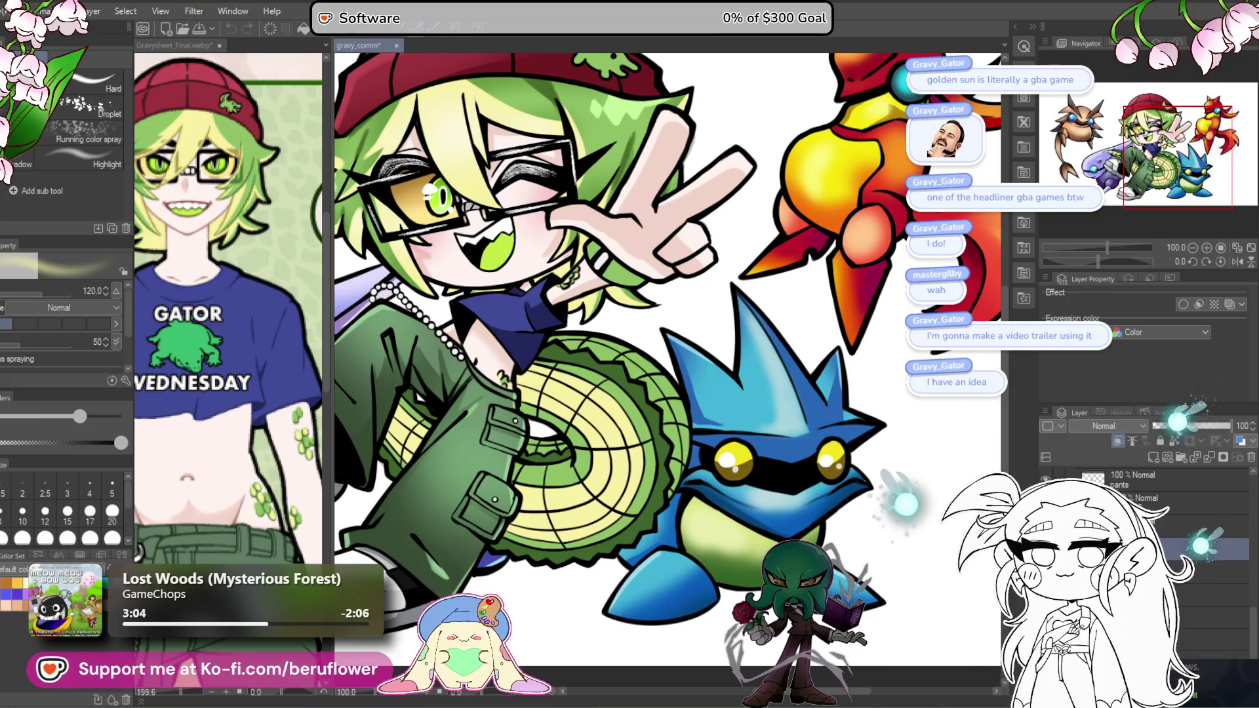
Step: Open the current layer's blending mode dropdown in the Layer palette
{"action": "left_click", "coordinate": [1122, 429]}
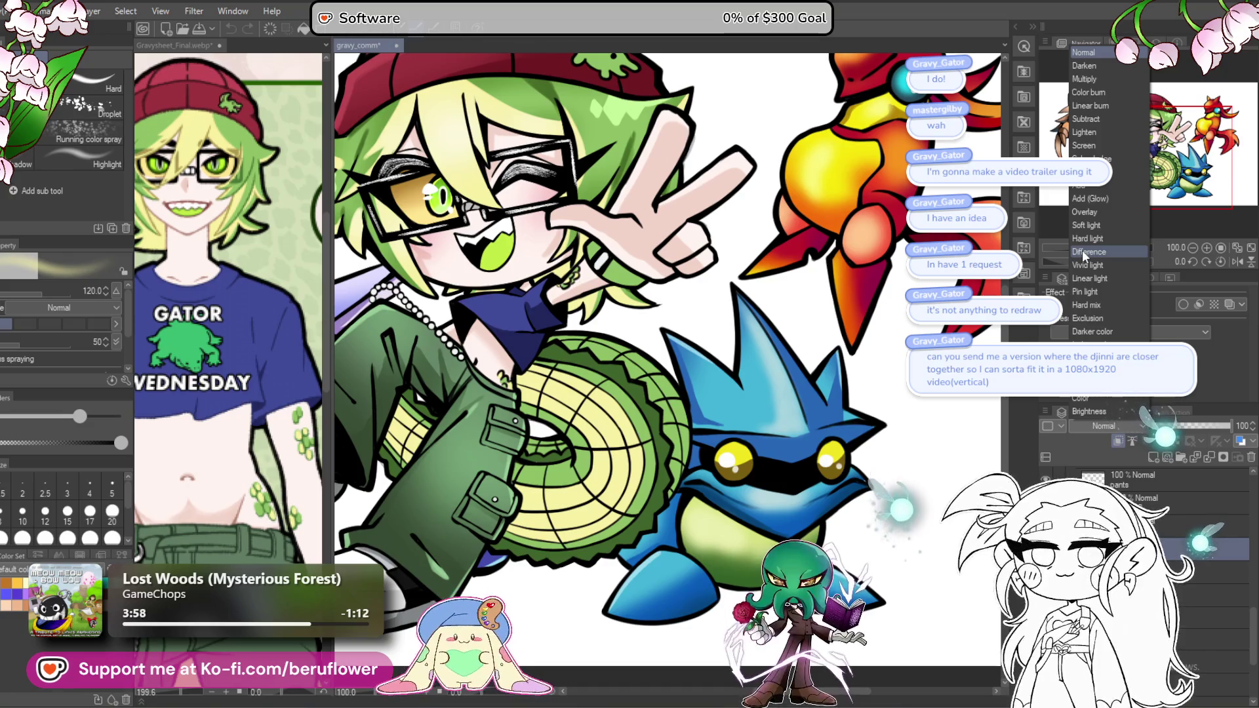
Step: Set the current layer's blend mode to Linear light
{"action": "left_click", "coordinate": [1092, 280]}
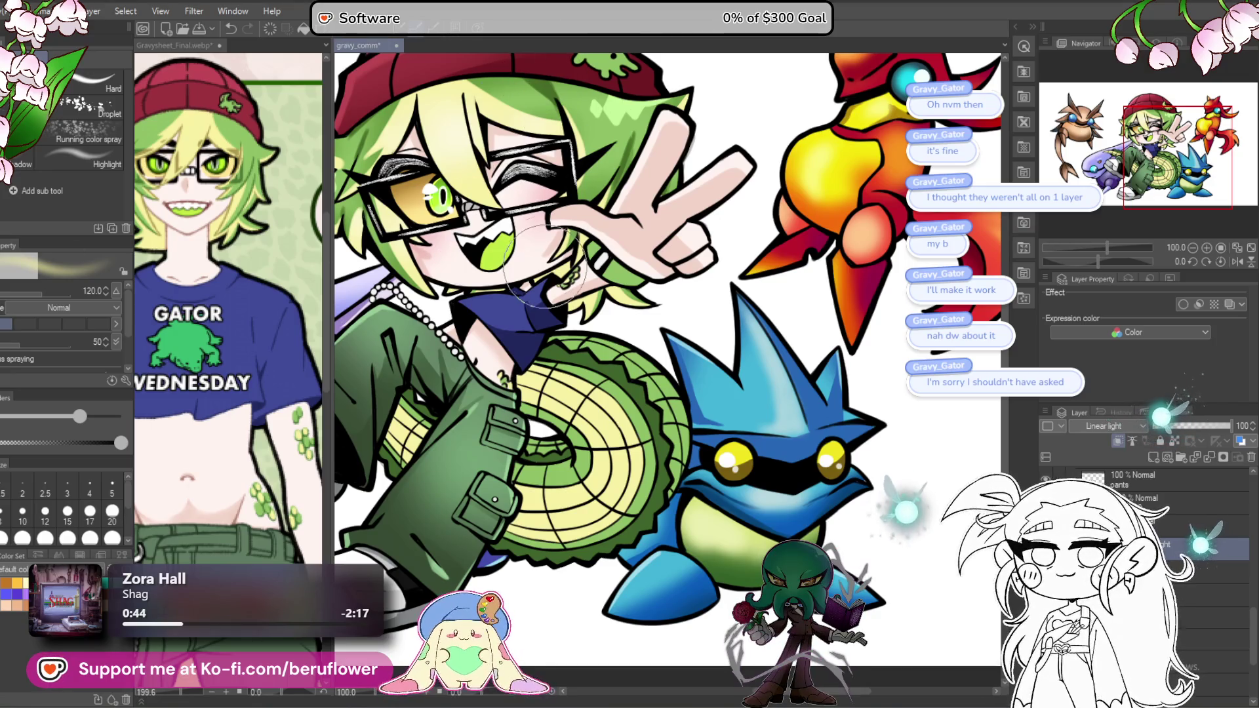
Step: Zoom out so the whole chibi and surrounding creatures fit the window
{"action": "scroll", "coordinate": [541, 268], "scroll_direction": "down", "scroll_amount": 3}
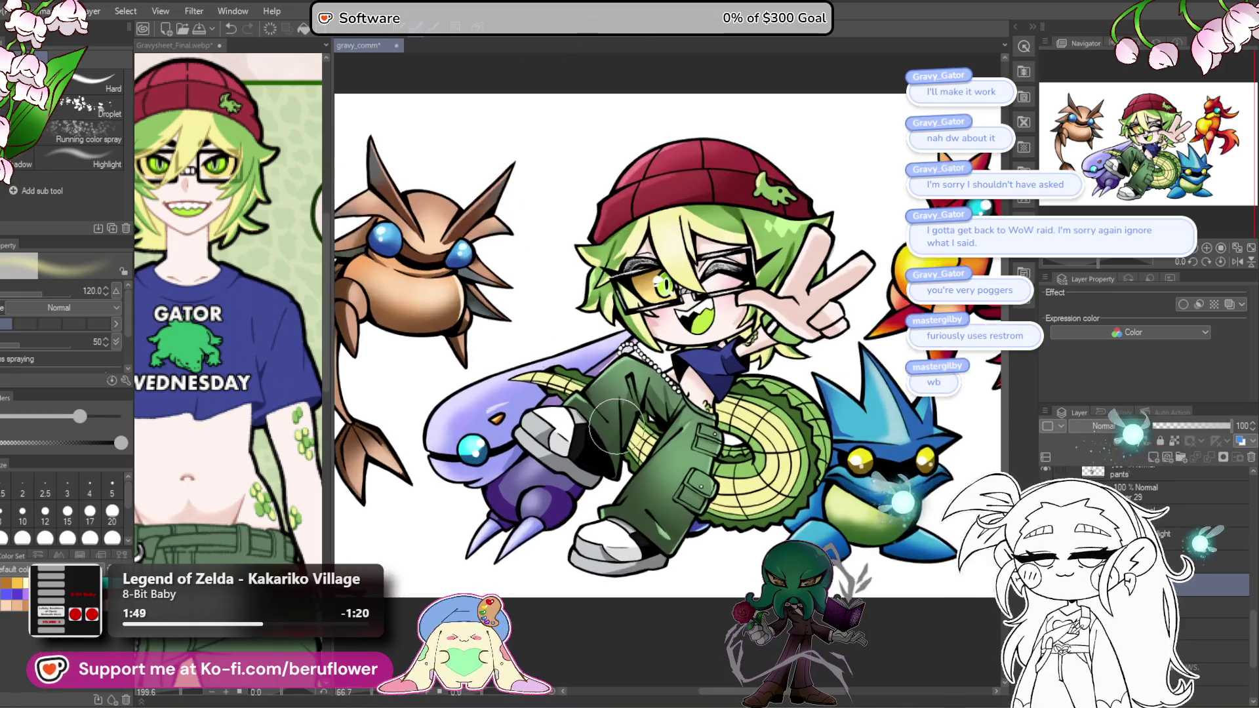
Step: Zoom in to about 100% and pan up to frame the face, tail coil and blue creature
{"action": "scroll", "coordinate": [558, 420], "scroll_direction": "up", "scroll_amount": 2}
{"action": "scroll", "coordinate": [558, 420], "scroll_direction": "up", "scroll_amount": 4}
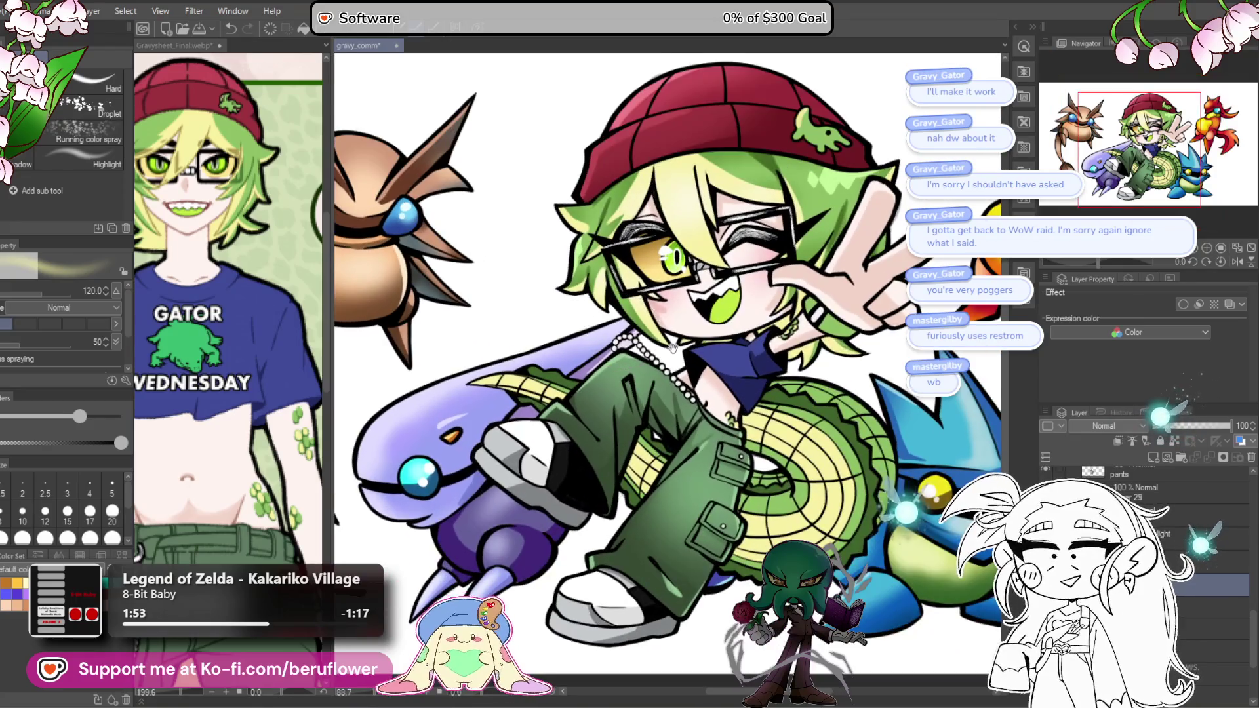
{"action": "scroll", "coordinate": [621, 332], "scroll_direction": "up", "scroll_amount": 1}
{"action": "scroll", "coordinate": [589, 403], "scroll_direction": "up", "scroll_amount": 1}
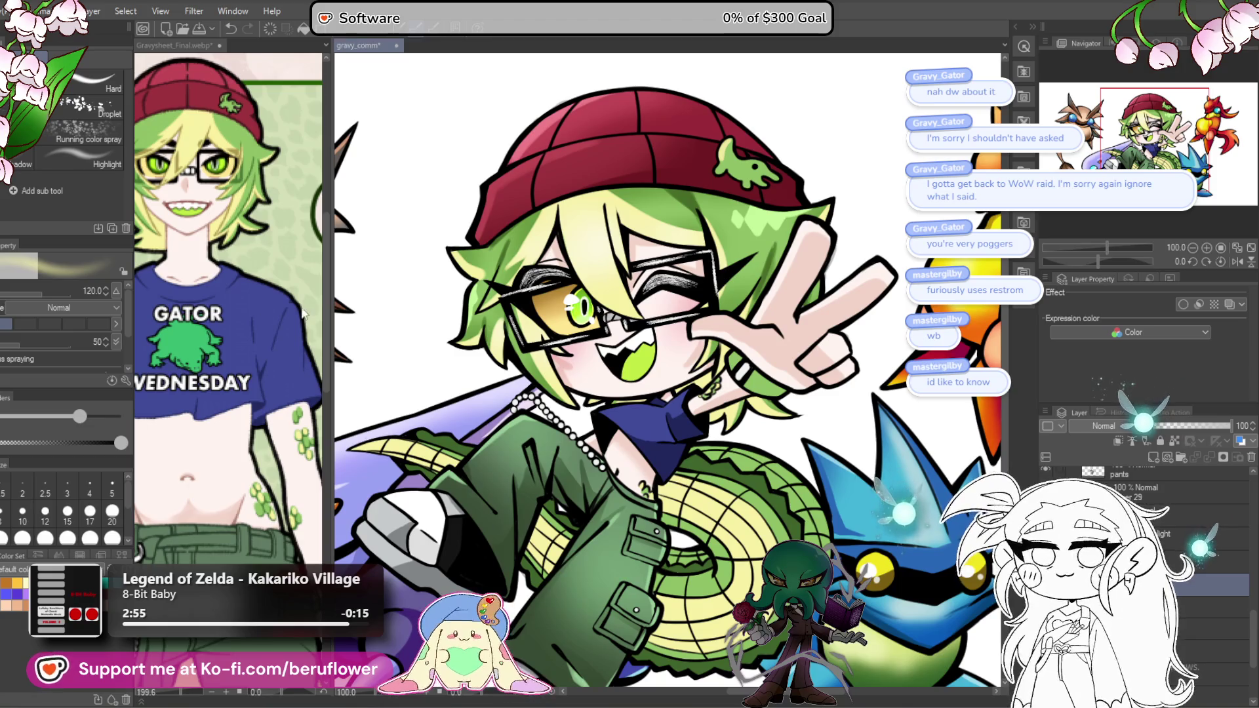
{"action": "scroll", "coordinate": [604, 392], "scroll_direction": "down", "scroll_amount": 5}
{"action": "scroll", "coordinate": [604, 387], "scroll_direction": "up", "scroll_amount": 5}
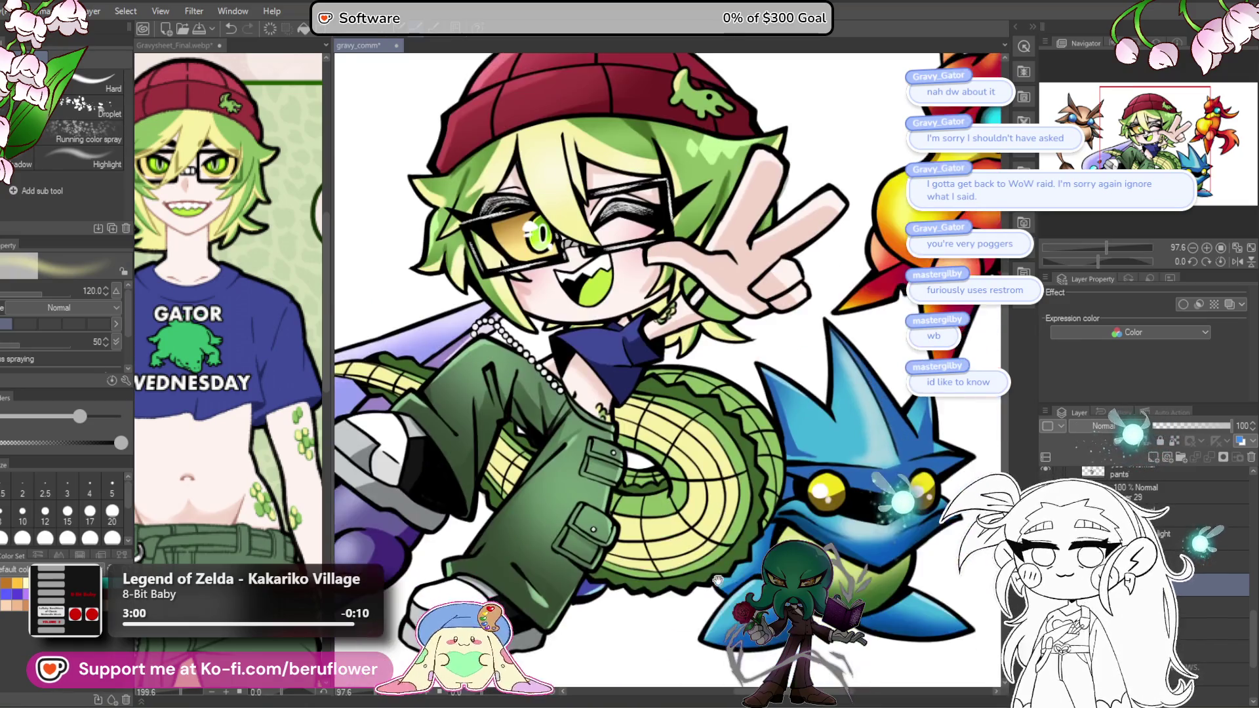
{"action": "left_click_drag", "start_coordinate": [793, 501], "coordinate": [759, 398]}
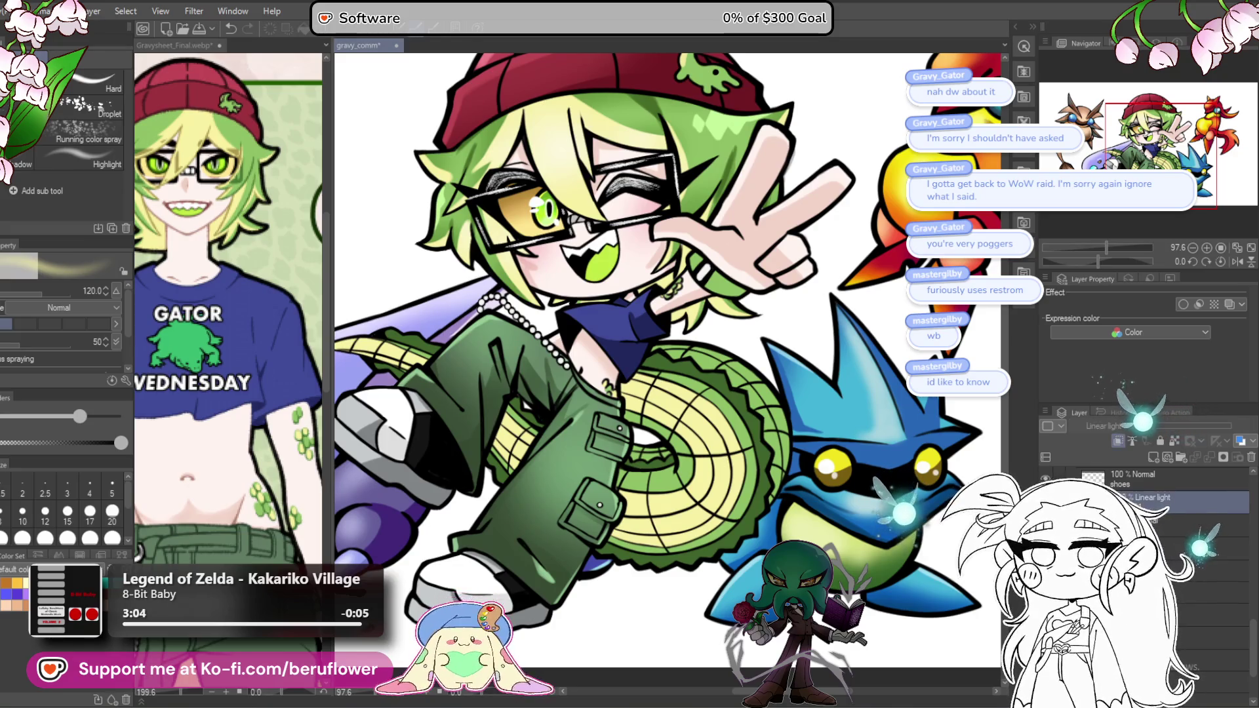
Step: Set the shading layer to Multiply and choose a light purple-grey shading colour
{"action": "left_click", "coordinate": [1114, 426]}
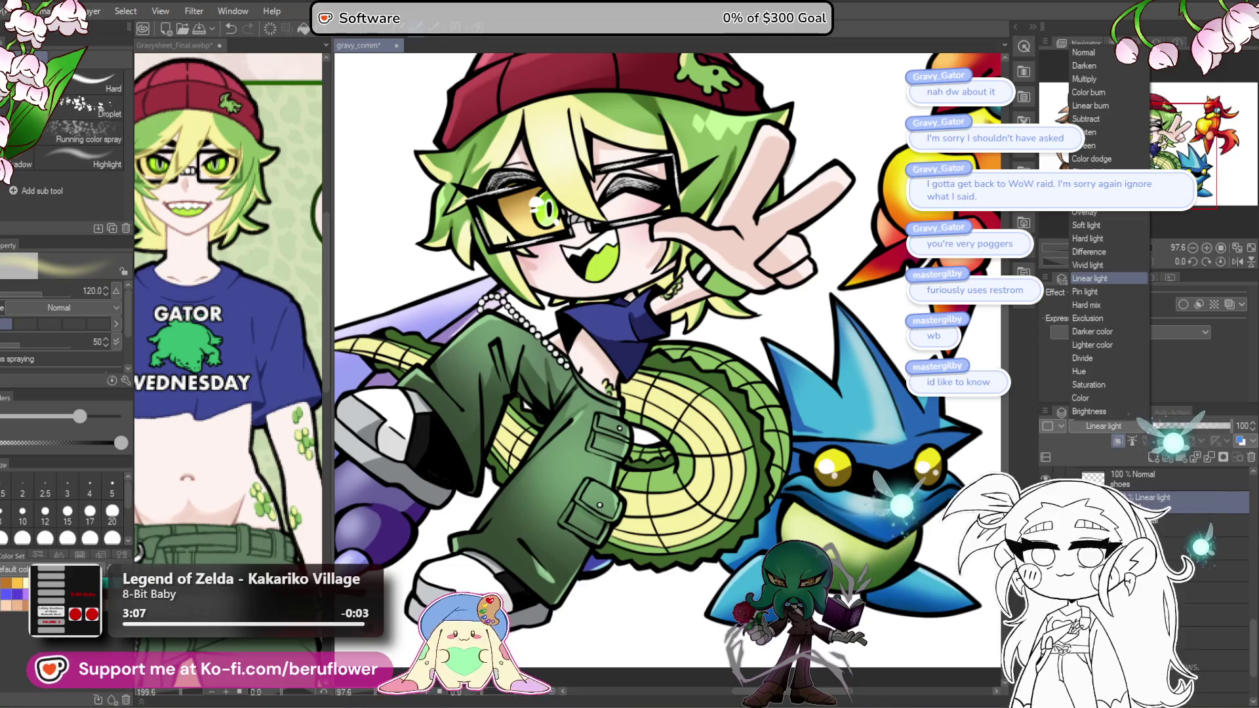
{"action": "left_click", "coordinate": [1111, 78]}
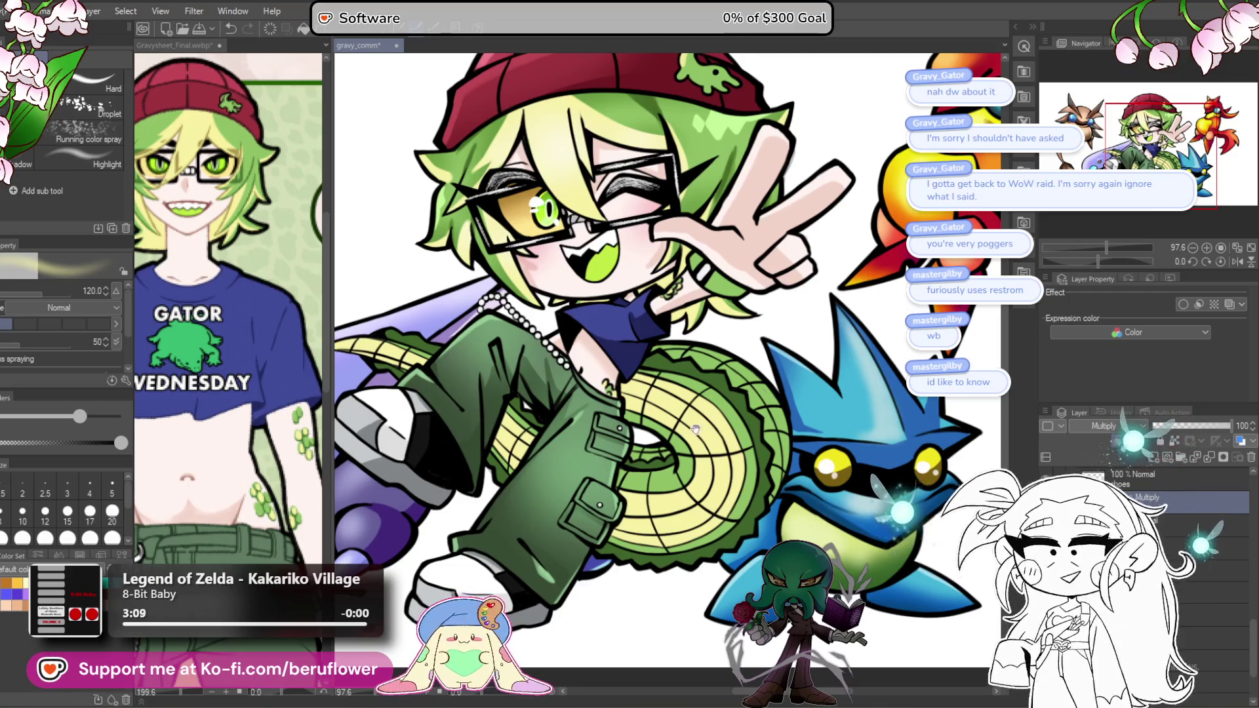
{"action": "scroll", "coordinate": [696, 429], "scroll_direction": "up", "scroll_amount": 1}
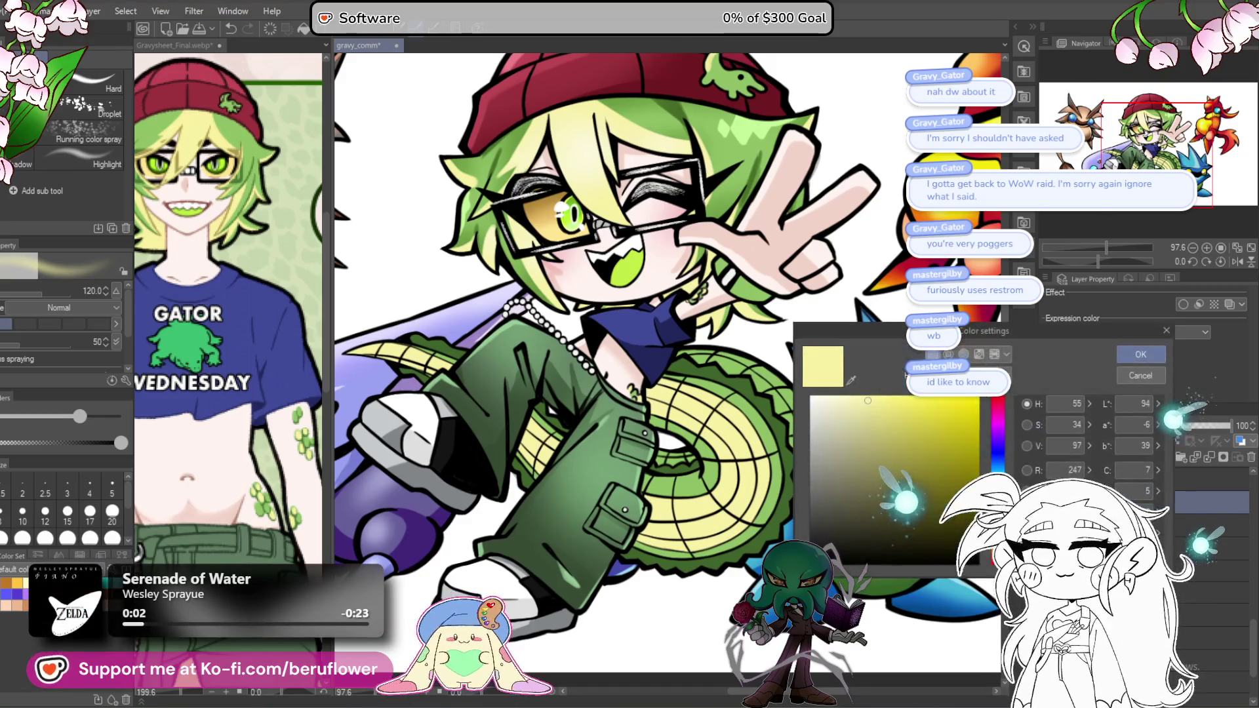
{"action": "left_click_drag", "start_coordinate": [996, 545], "coordinate": [997, 434]}
{"action": "left_click", "coordinate": [822, 482]}
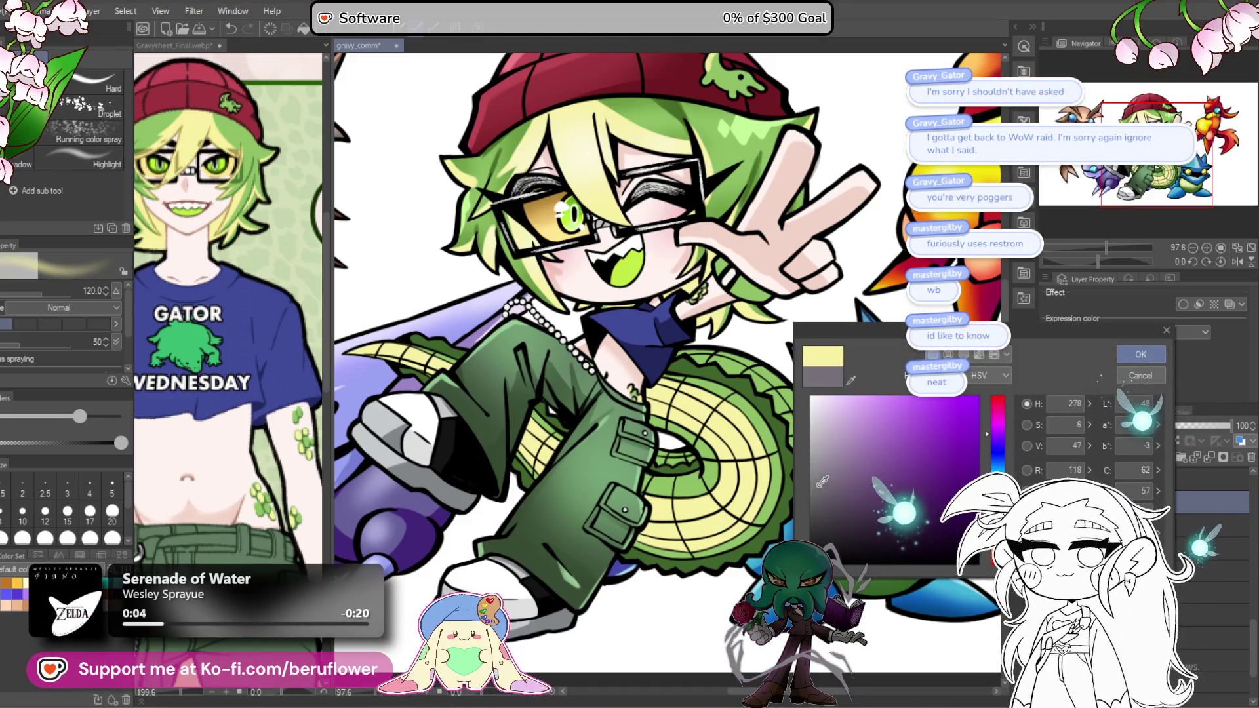
{"action": "left_click", "coordinate": [813, 472]}
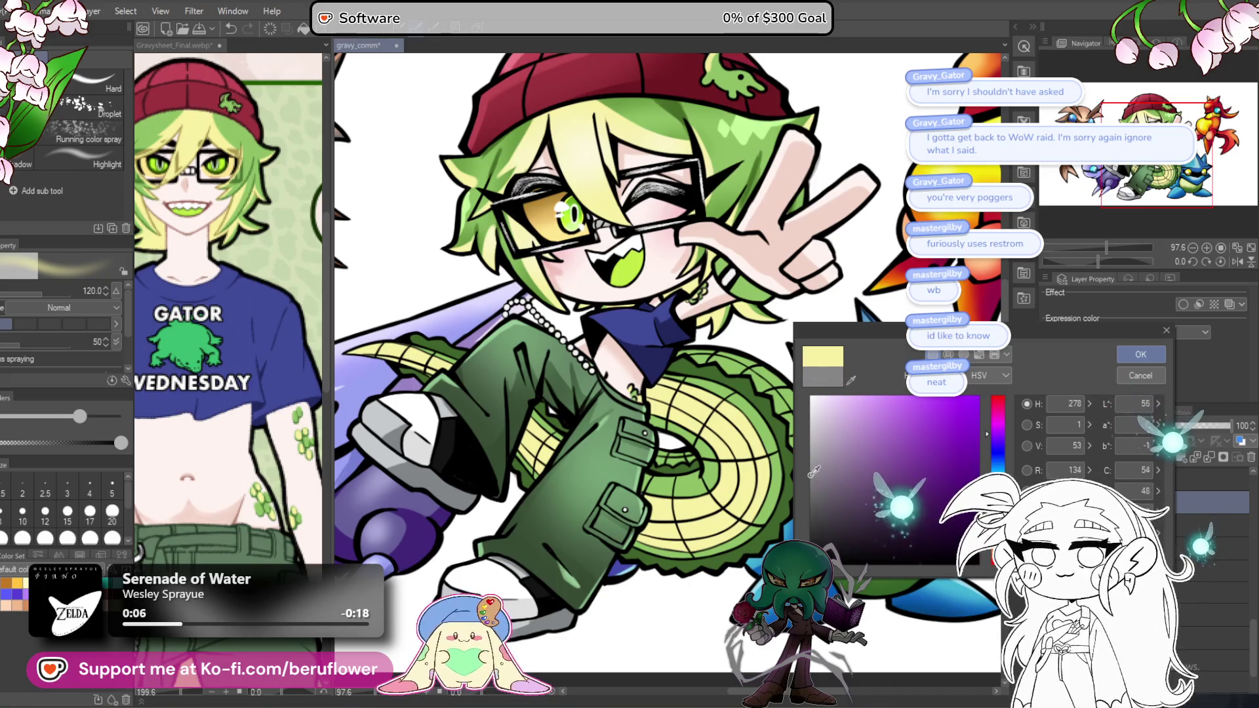
{"action": "left_click", "coordinate": [837, 461]}
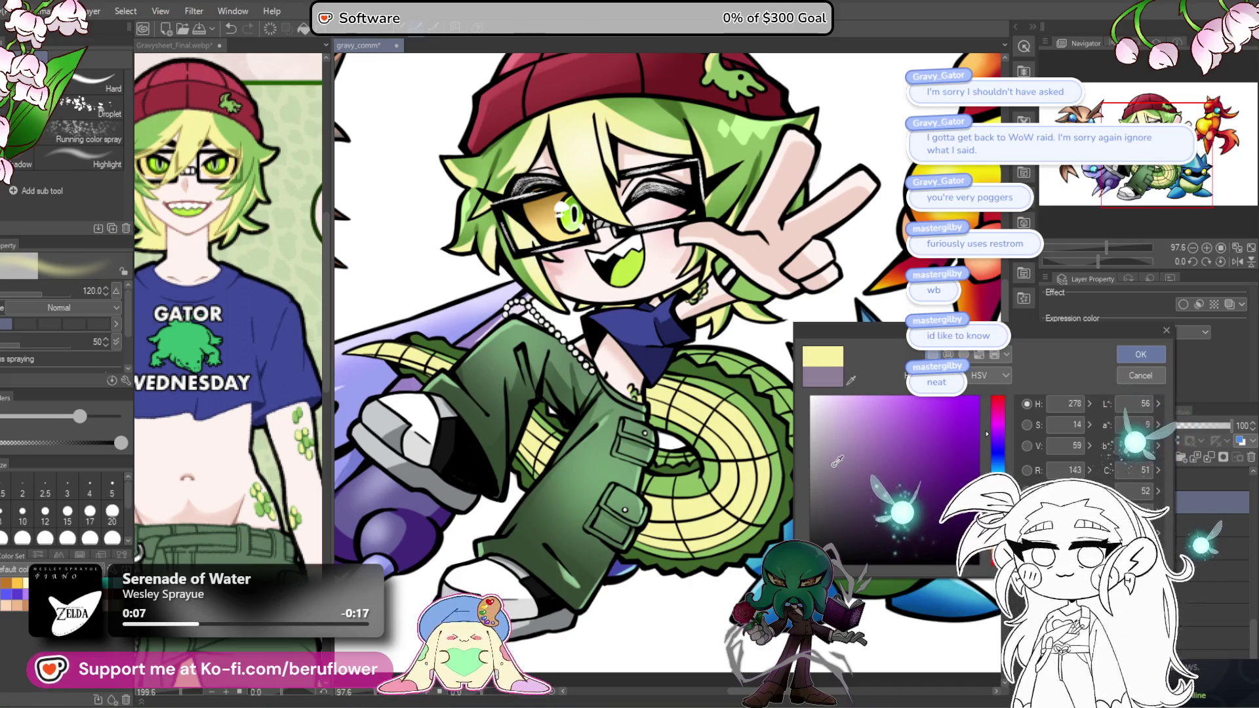
{"action": "left_click", "coordinate": [1159, 354]}
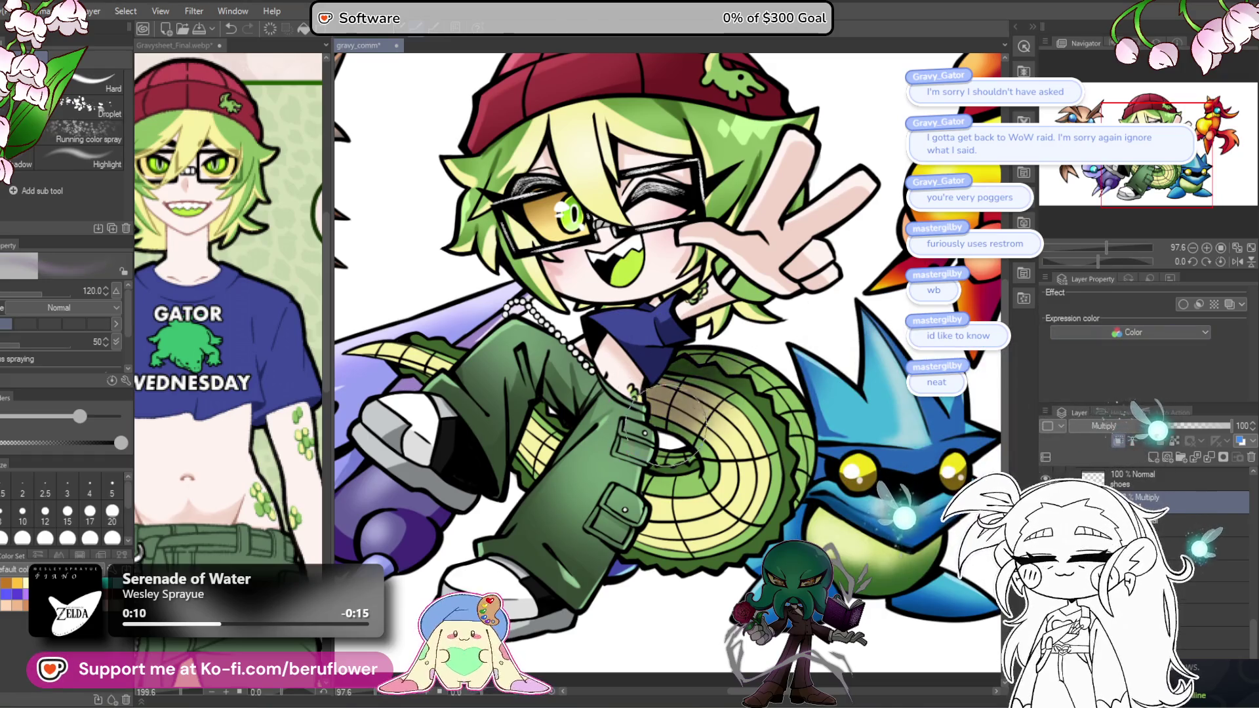
Step: Airbrush shadows onto the green tail coil and lower the layer opacity to 87
{"action": "mouse_move", "coordinate": [665, 423]}
{"action": "left_mouse_down"}
{"action": "mouse_move", "coordinate": [714, 433]}
{"action": "mouse_move", "coordinate": [682, 400]}
{"action": "left_mouse_up"}
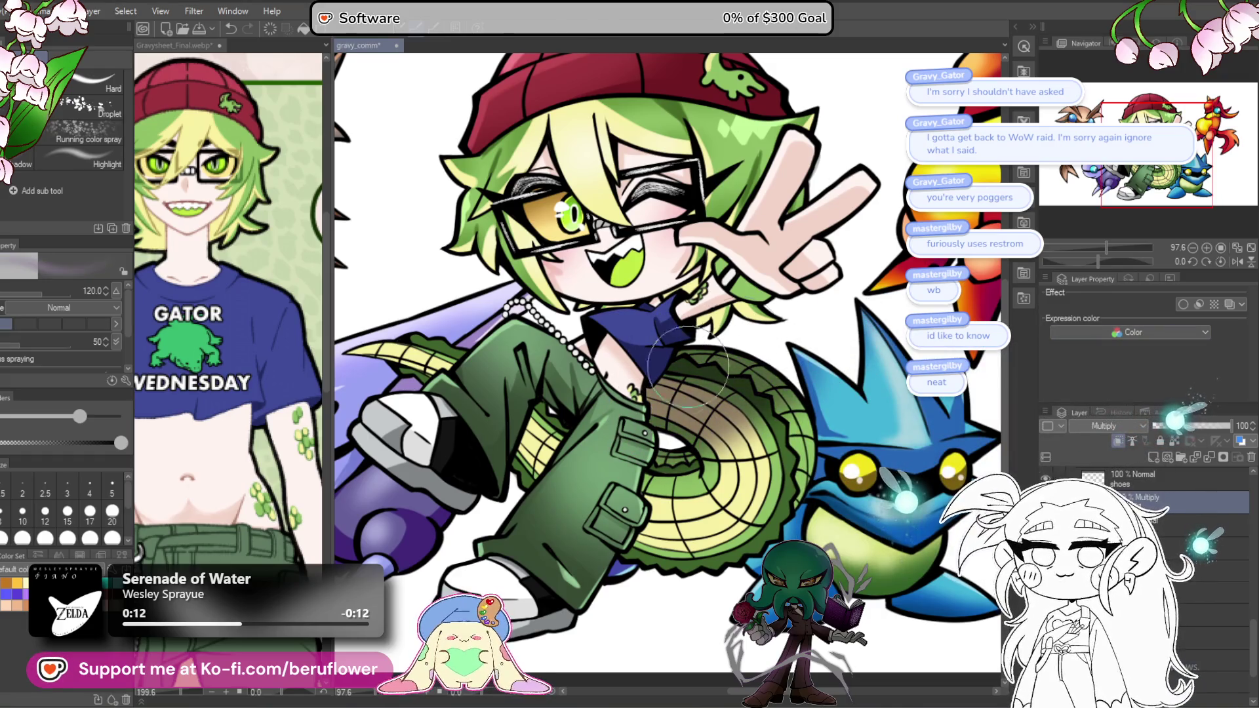
{"action": "left_click_drag", "start_coordinate": [1201, 426], "coordinate": [1224, 424]}
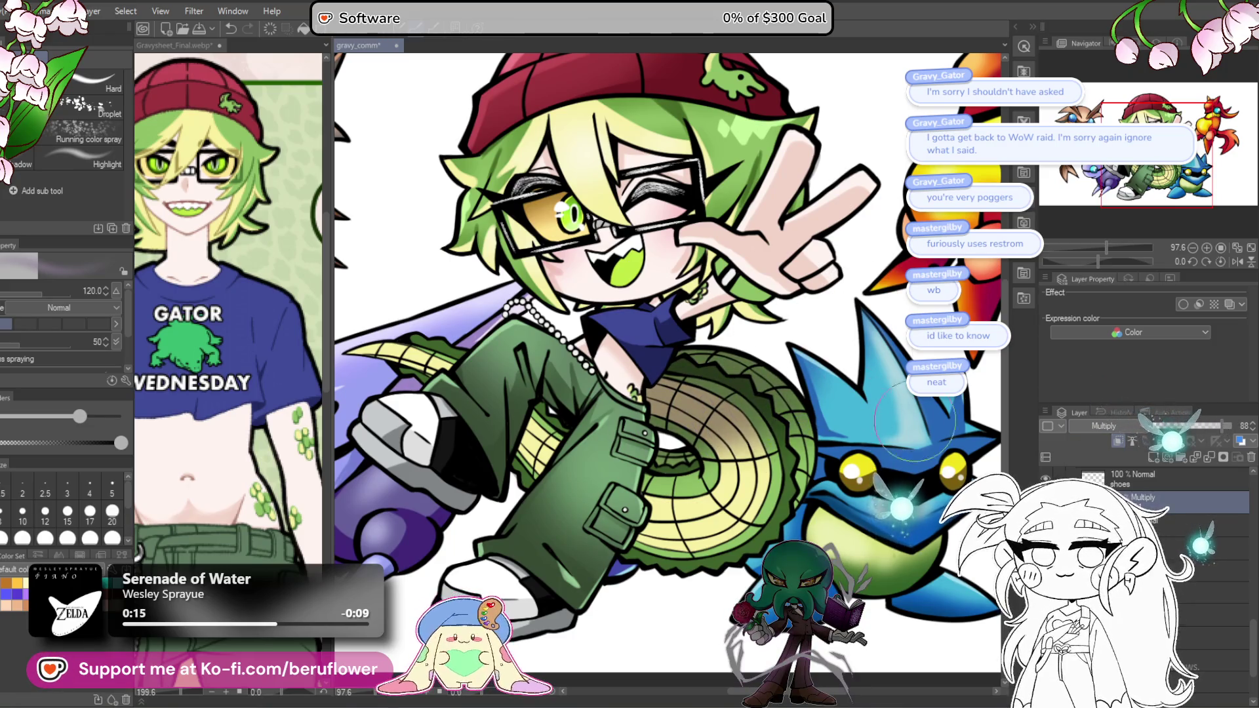
{"action": "left_click_drag", "start_coordinate": [915, 420], "coordinate": [967, 404]}
{"action": "key", "text": "p"}
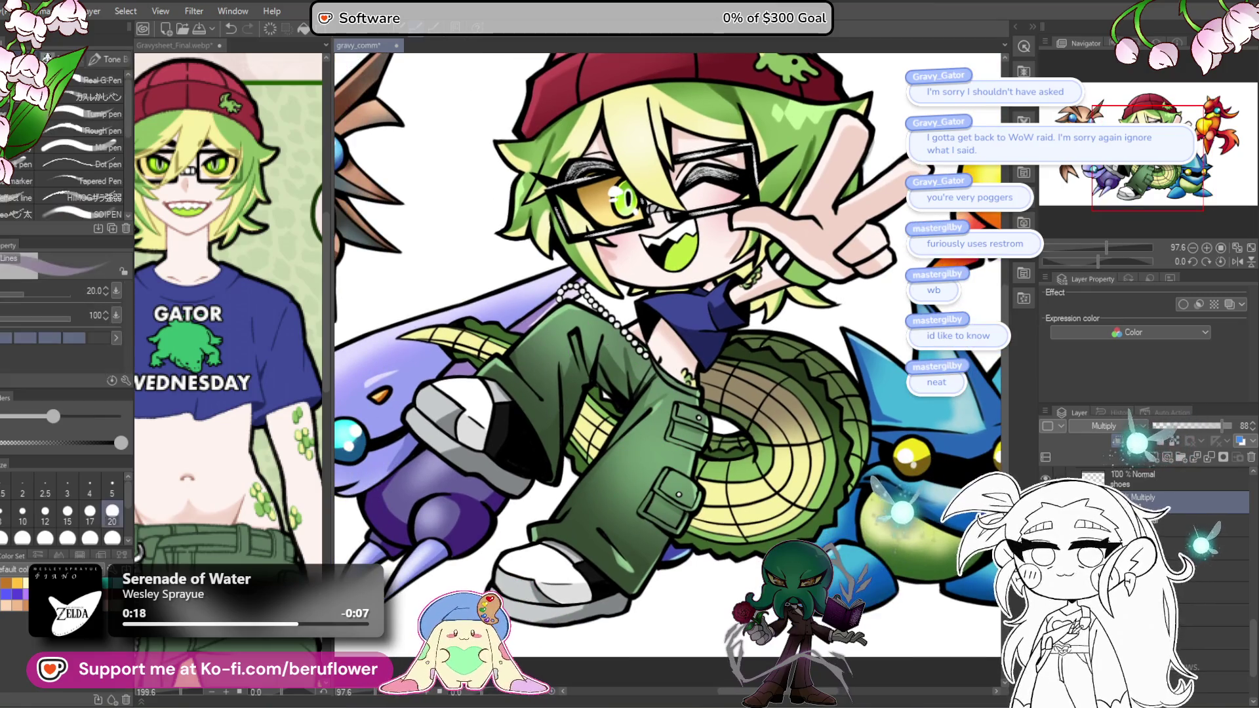
{"action": "left_click_drag", "start_coordinate": [788, 375], "coordinate": [777, 392]}
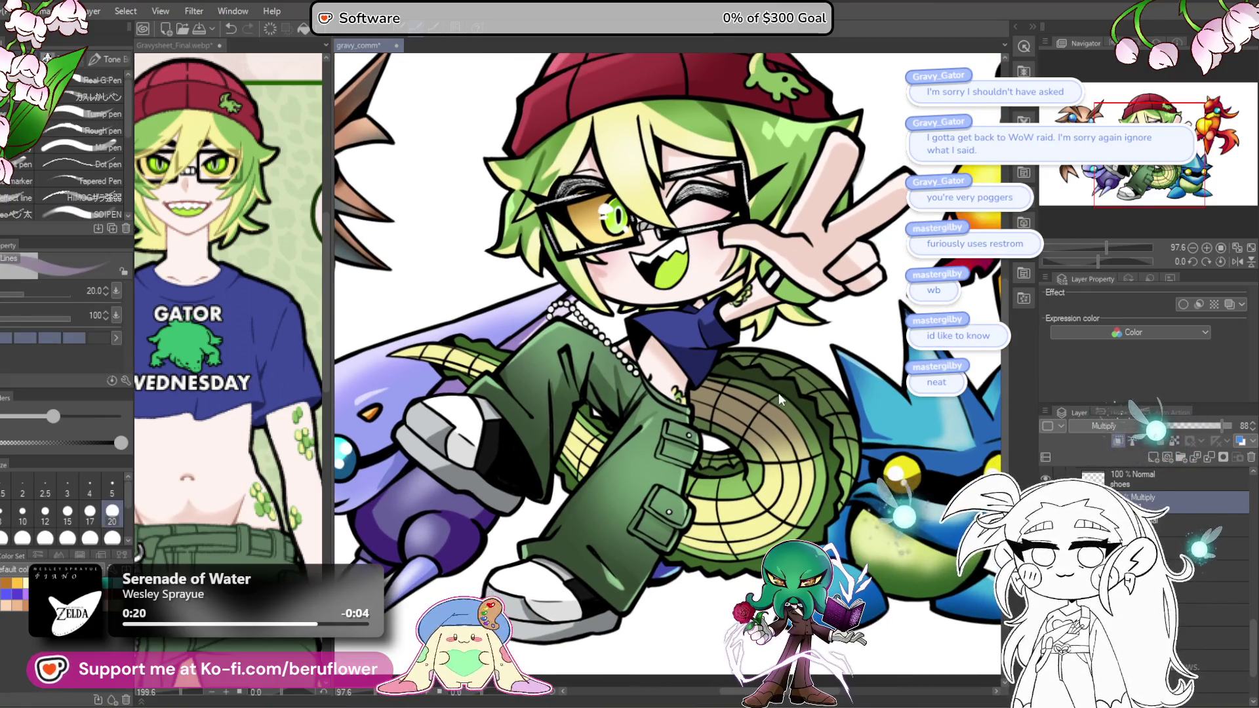
{"action": "key", "text": "ctrl+u"}
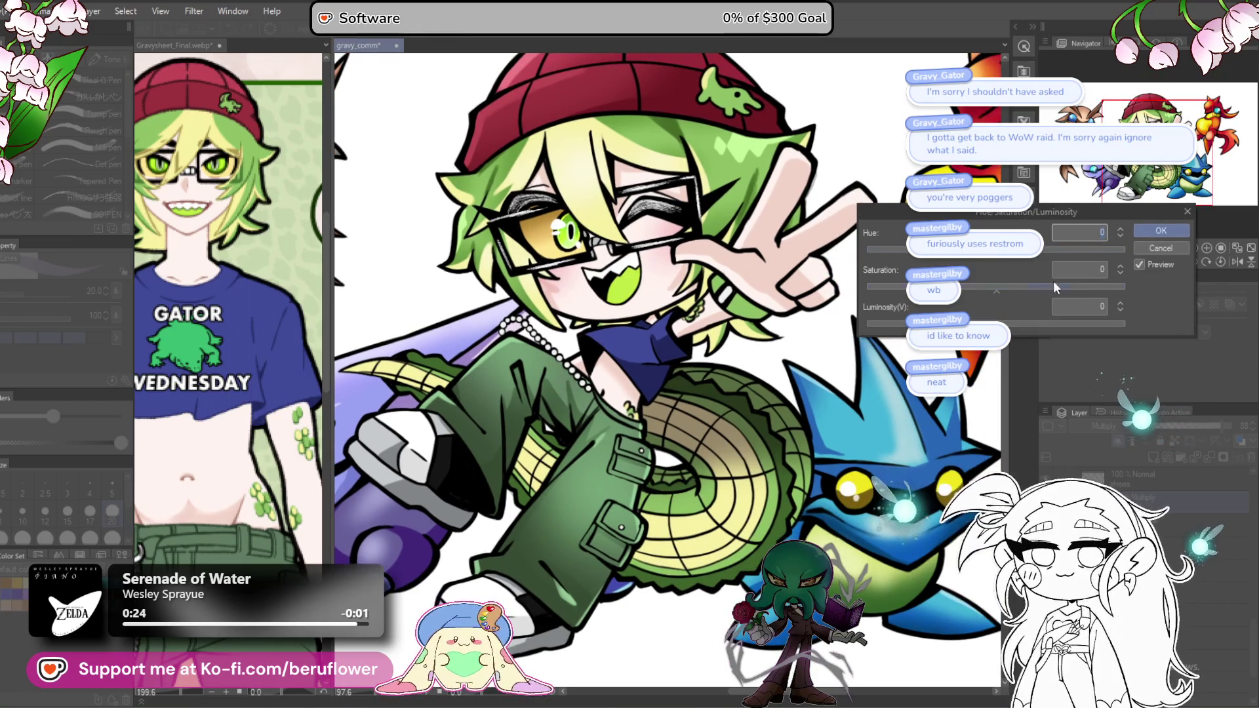
Step: Cancel the hue dialog and return the shading layer's opacity to 100
{"action": "left_click", "coordinate": [1162, 231]}
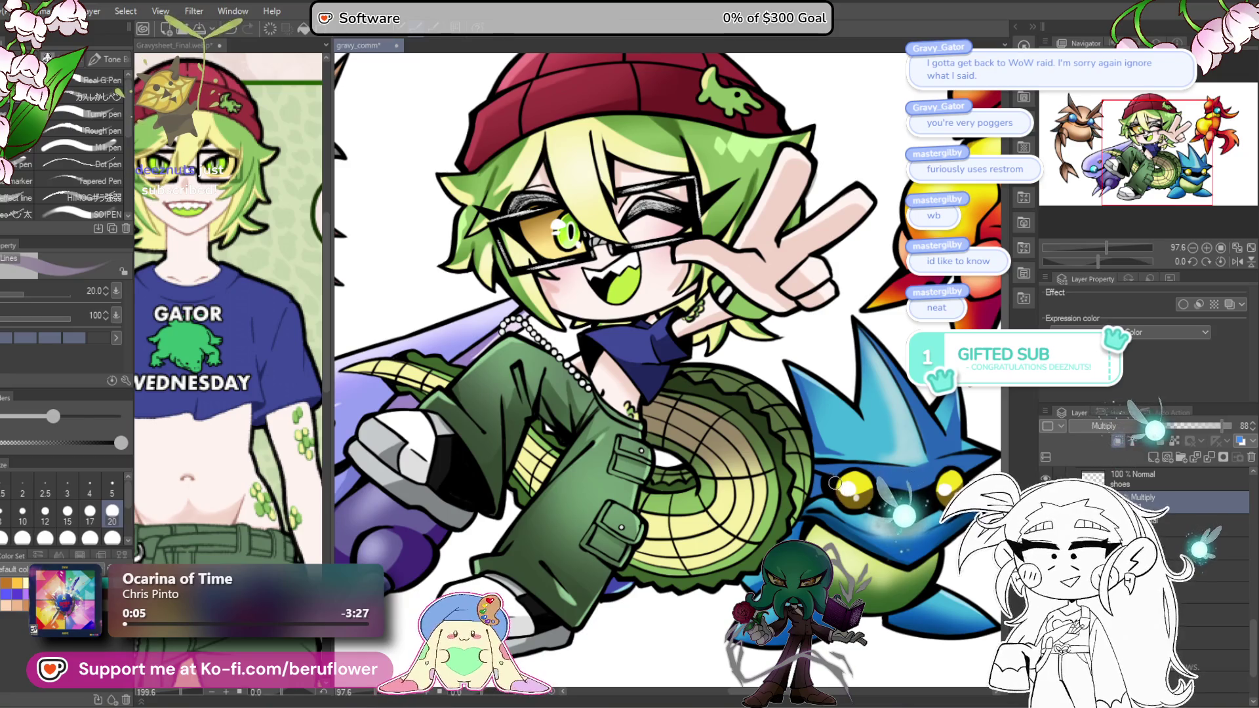
{"action": "left_click_drag", "start_coordinate": [834, 483], "coordinate": [798, 495]}
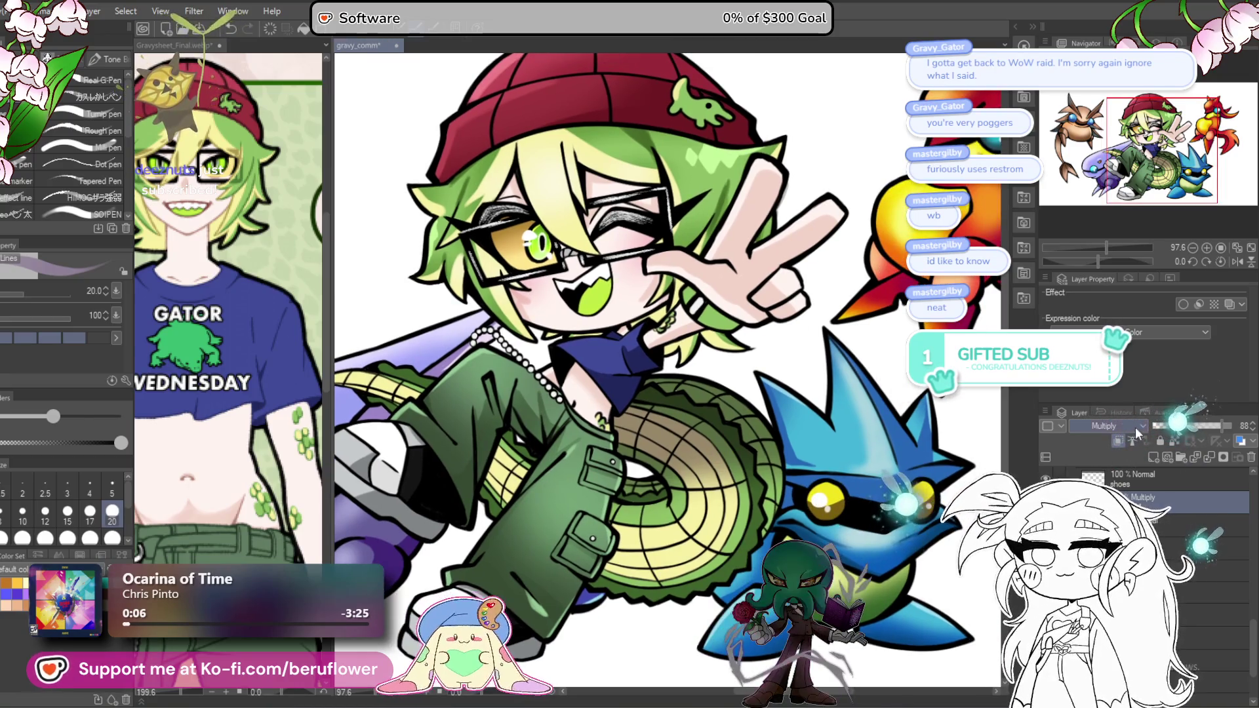
{"action": "left_click", "coordinate": [1224, 427]}
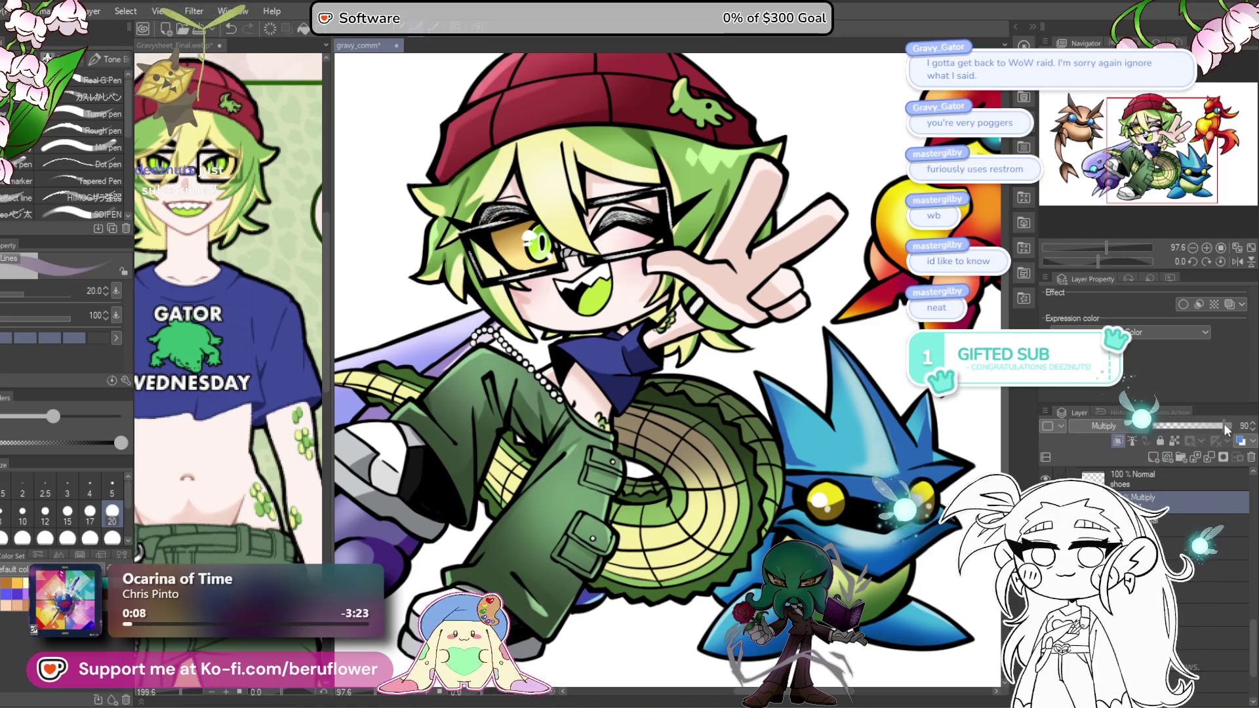
{"action": "left_click", "coordinate": [1229, 426]}
Step: Apply a Hue shift of 61 to the tail coil shading
{"action": "key", "text": "ctrl+u"}
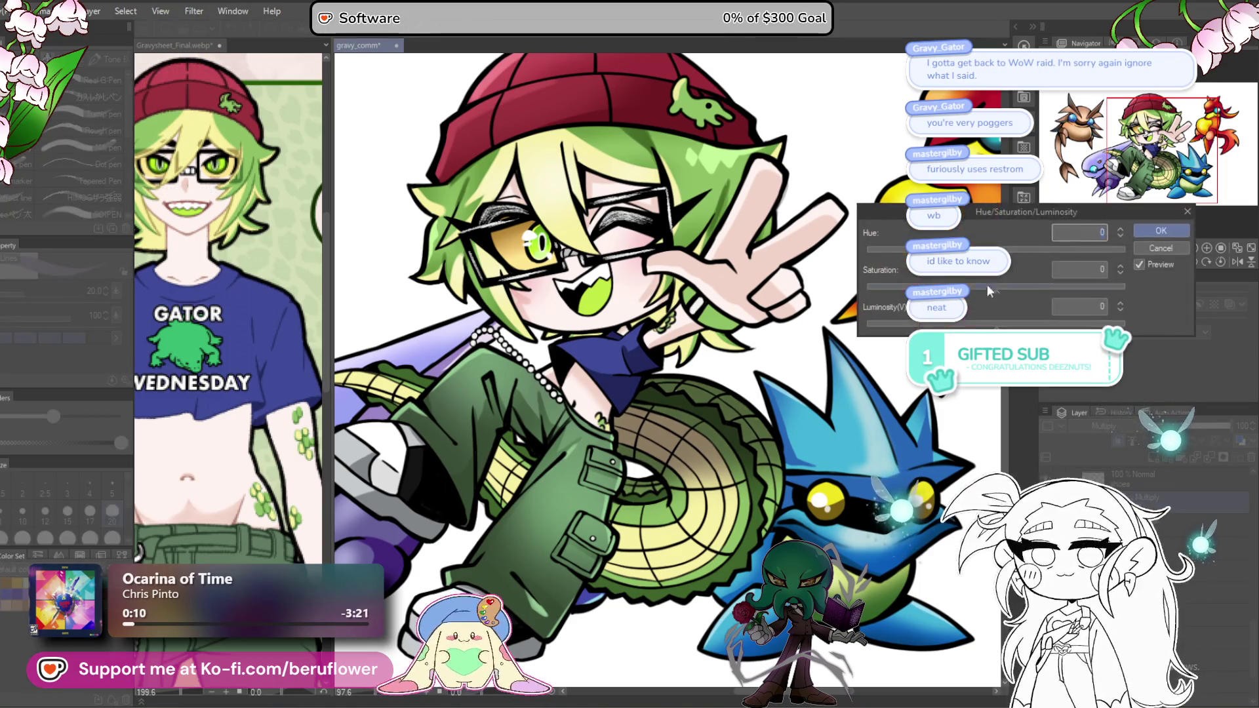
{"action": "left_click_drag", "start_coordinate": [1024, 250], "coordinate": [1041, 251]}
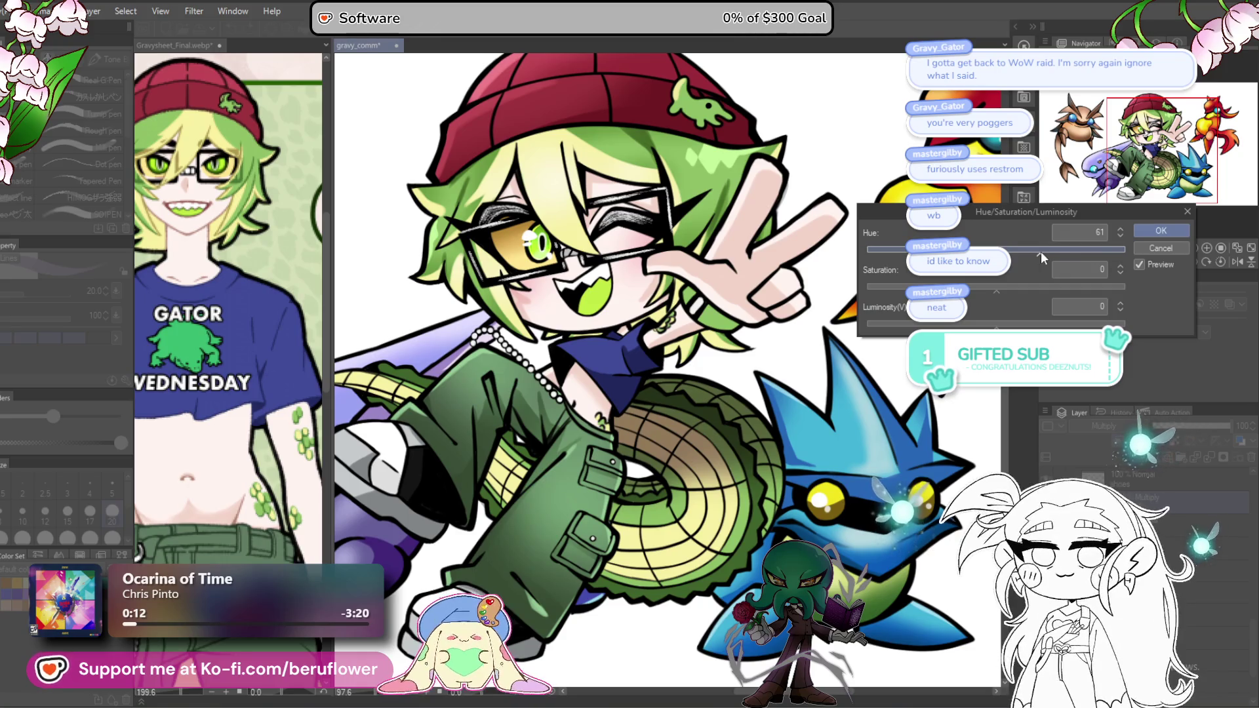
{"action": "left_click", "coordinate": [1151, 234]}
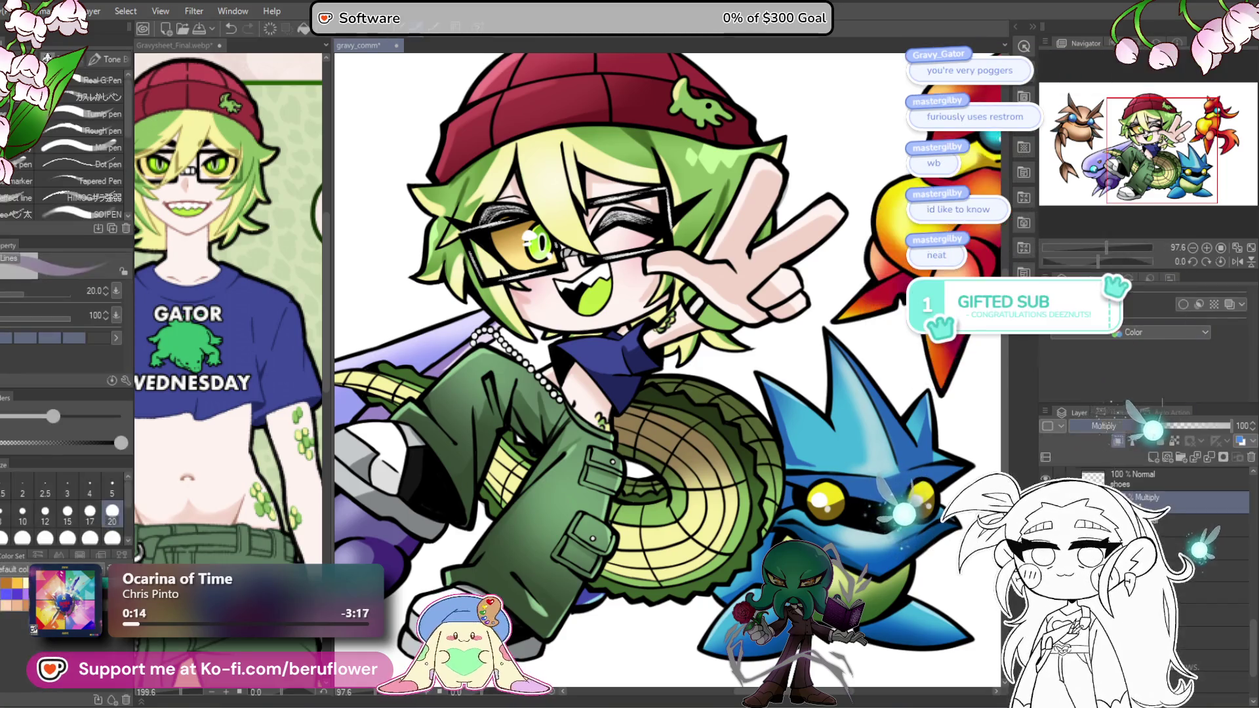
Step: Switch the shading layer's blend mode from Normal back to Multiply
{"action": "left_click", "coordinate": [1103, 427]}
{"action": "left_click", "coordinate": [1108, 51]}
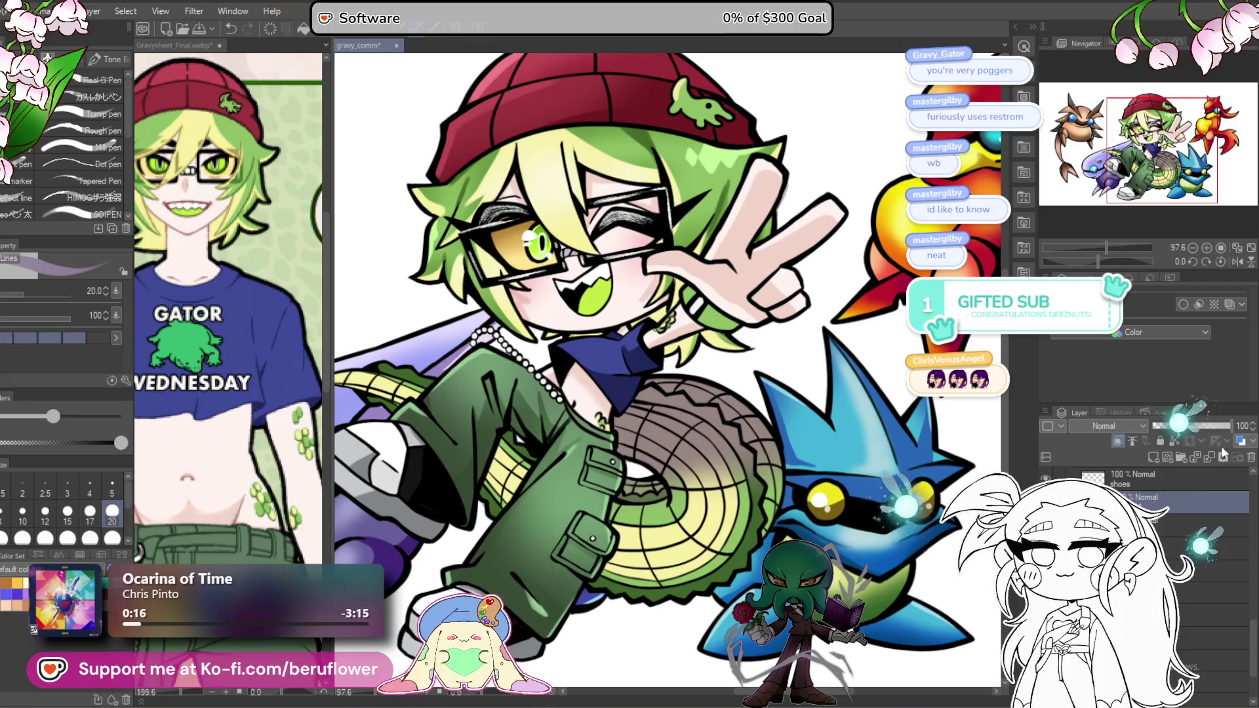
{"action": "scroll", "coordinate": [739, 400], "scroll_direction": "up", "scroll_amount": 5}
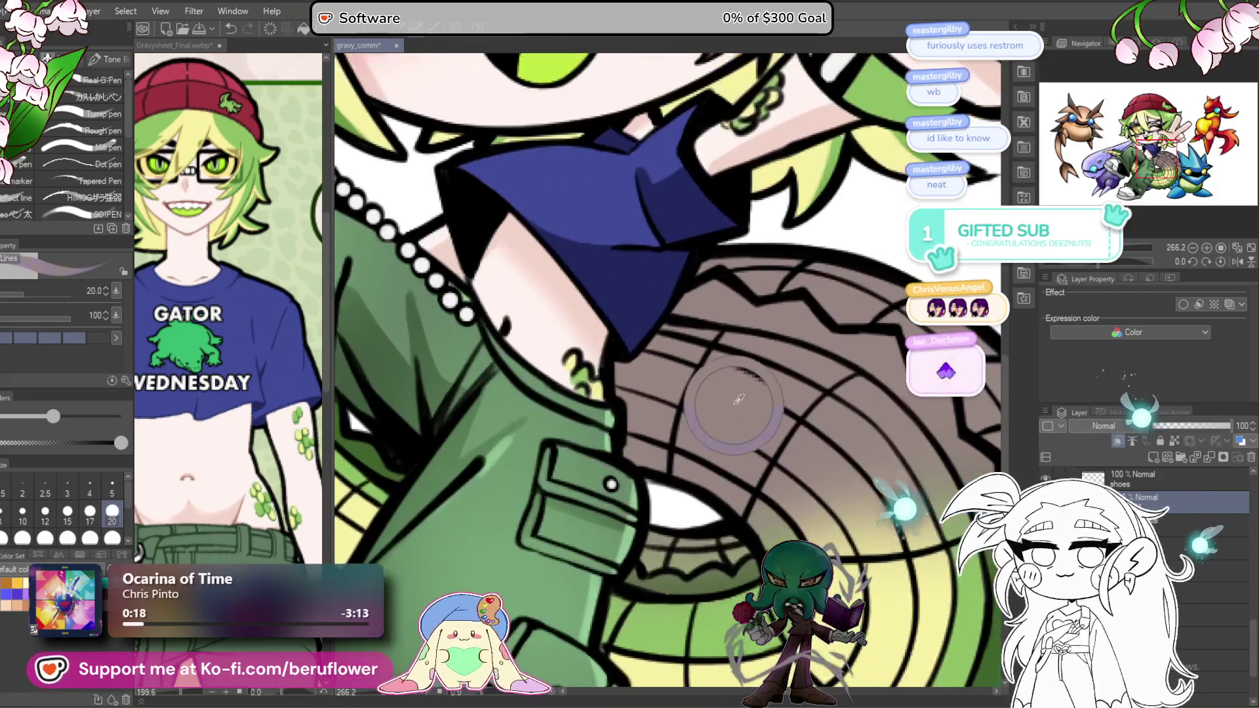
{"action": "scroll", "coordinate": [739, 399], "scroll_direction": "down", "scroll_amount": 5}
{"action": "left_click", "coordinate": [1120, 427]}
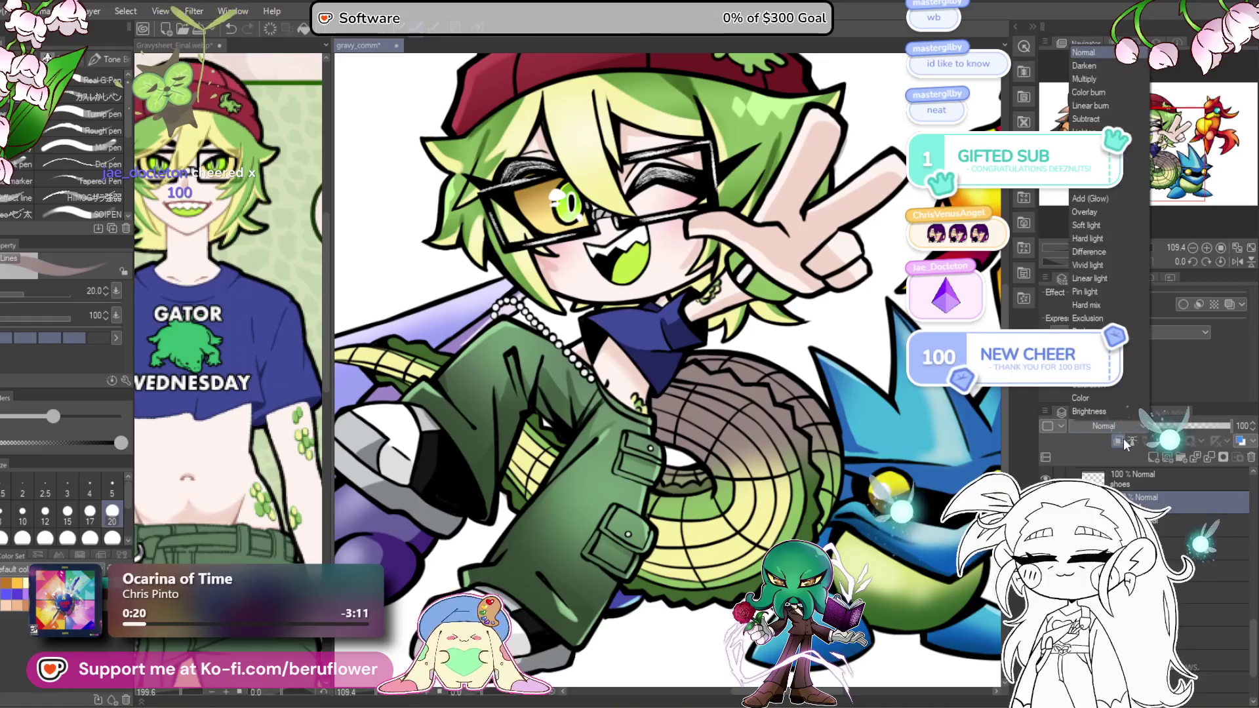
{"action": "left_click", "coordinate": [1122, 439]}
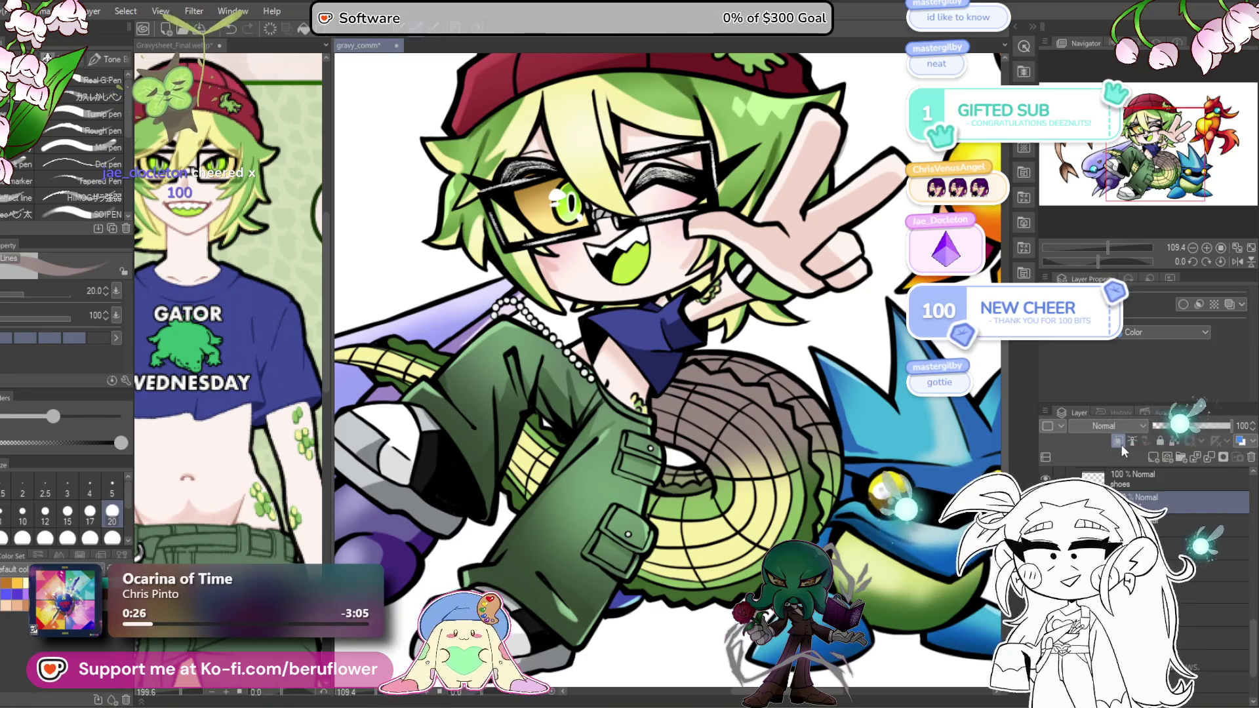
{"action": "left_click", "coordinate": [1122, 424]}
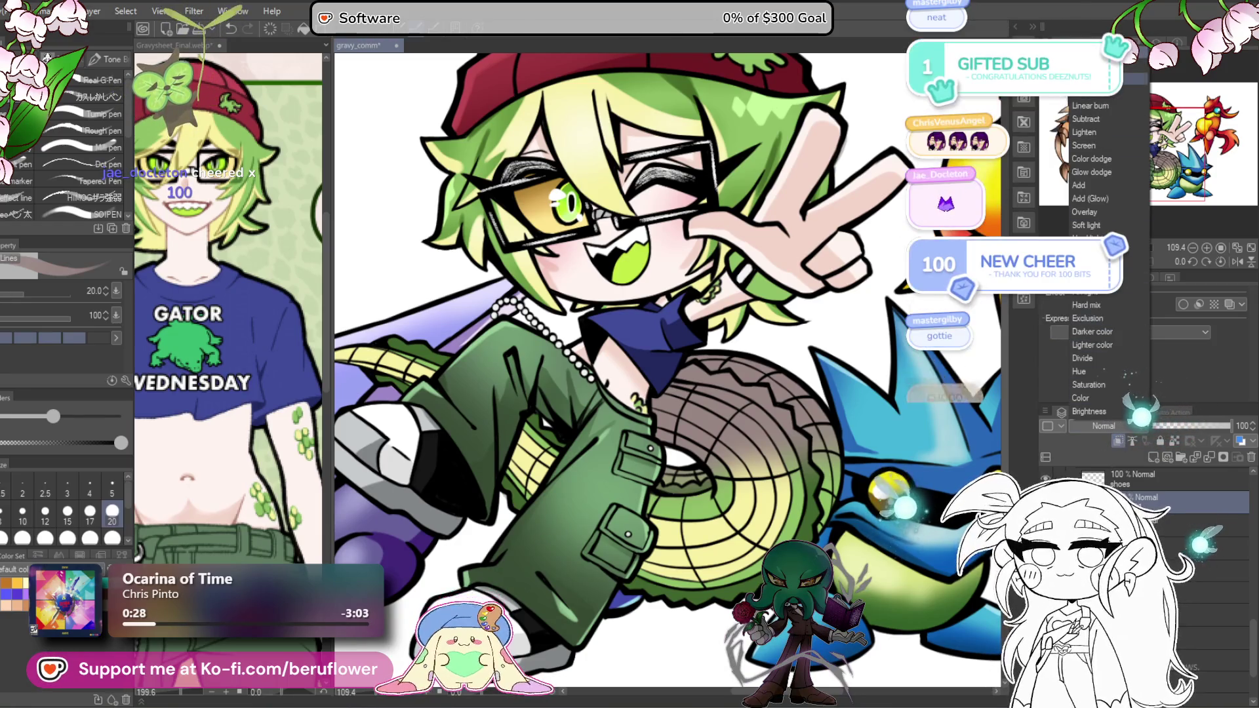
{"action": "left_click", "coordinate": [1089, 80]}
{"action": "scroll", "coordinate": [669, 416], "scroll_direction": "down", "scroll_amount": 1}
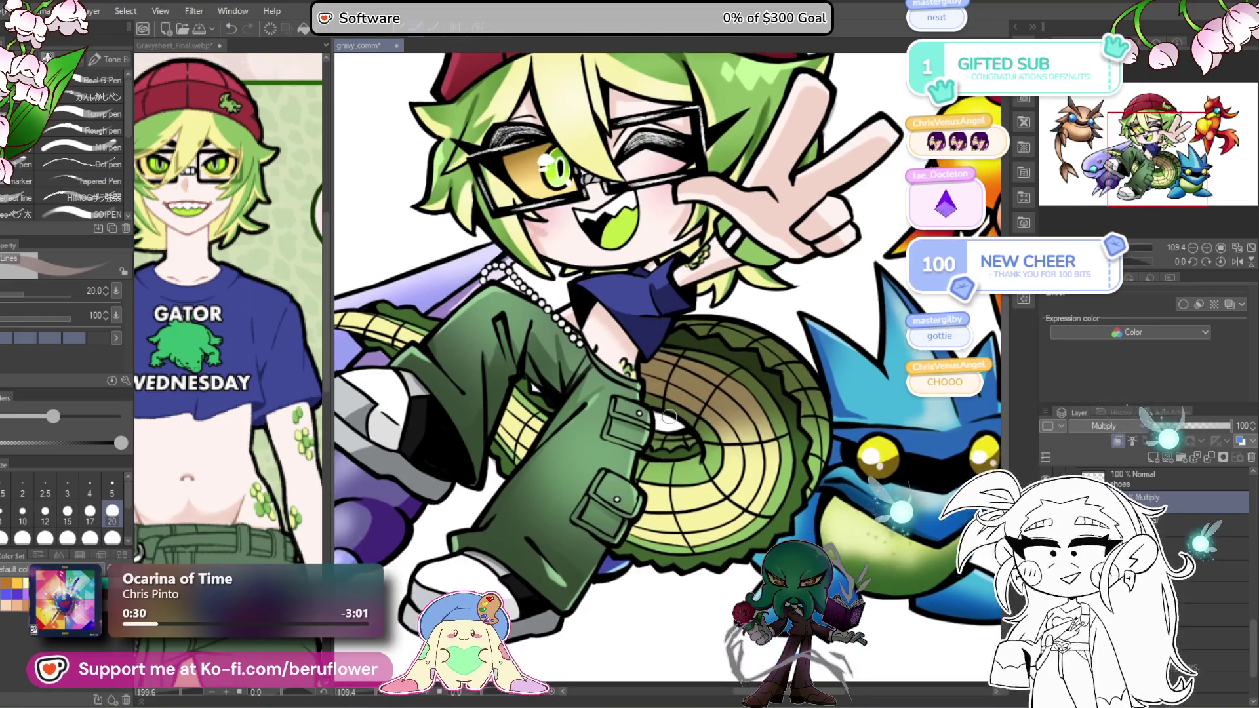
Step: Enlarge the brush to 50 and pan around the tail, purple creature and blue creature
{"action": "key", "text": "bracketright"}
{"action": "key", "text": "bracketright"}
{"action": "key", "text": "bracketright"}
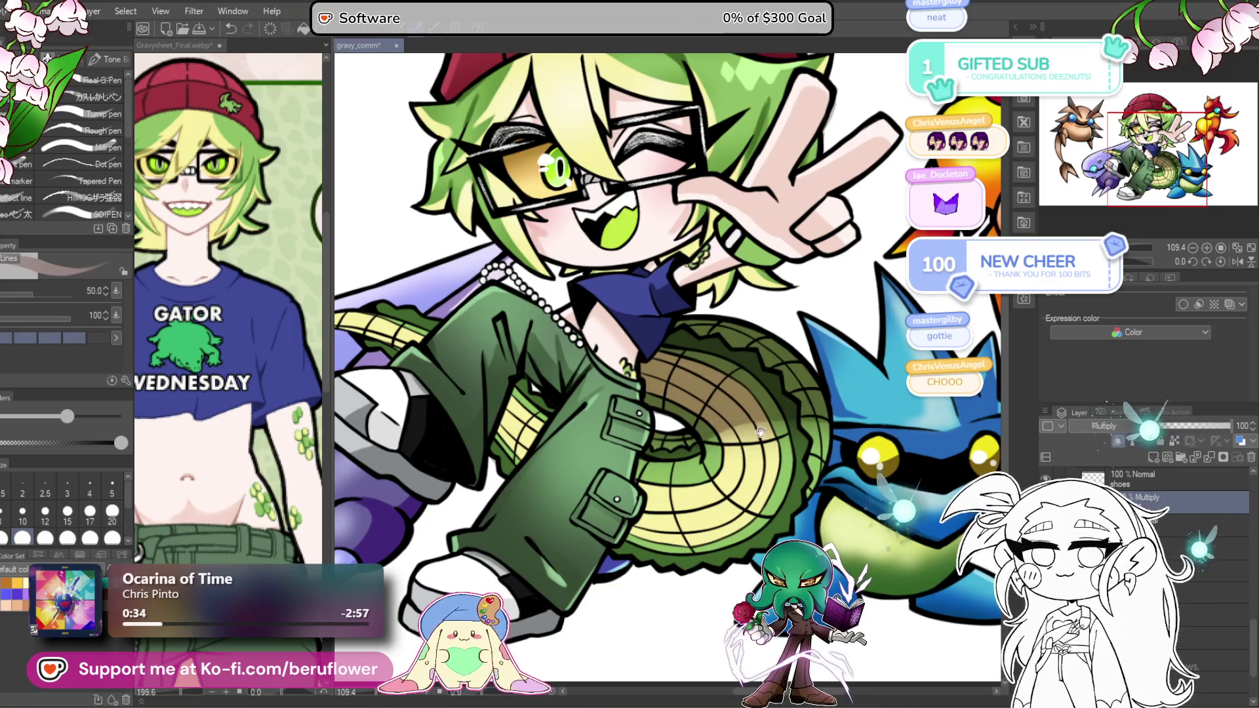
{"action": "left_click_drag", "start_coordinate": [760, 431], "coordinate": [867, 452]}
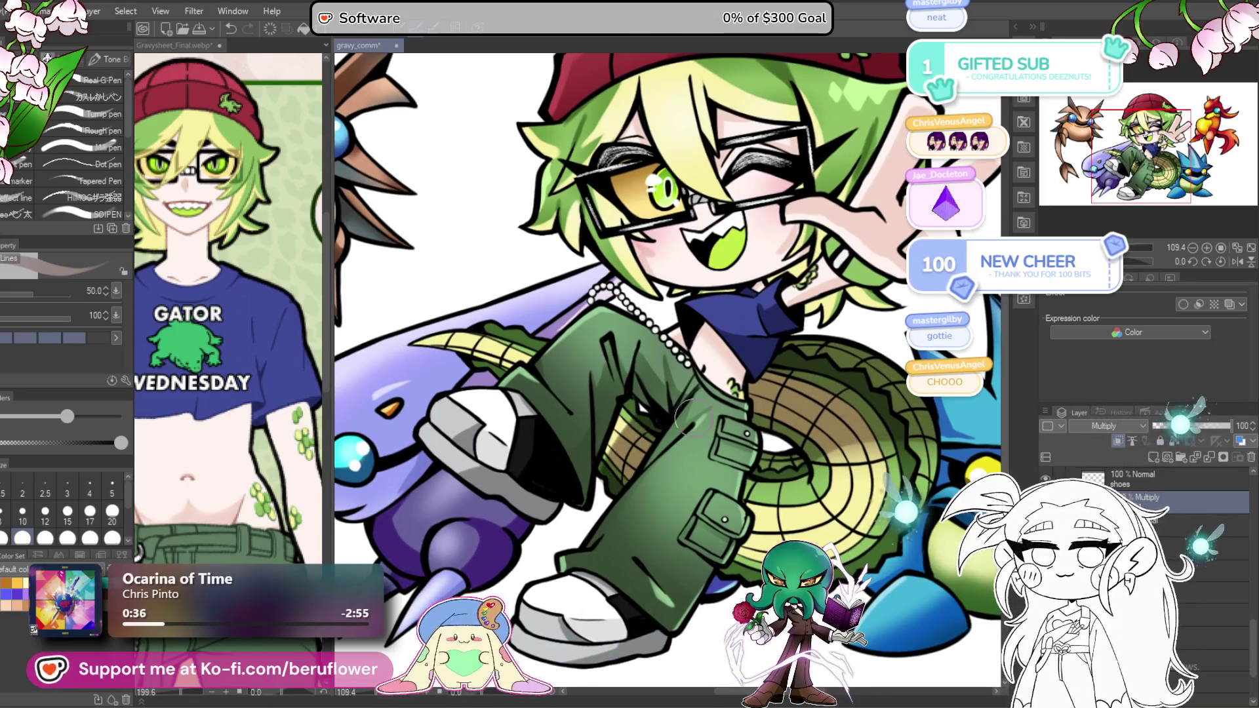
{"action": "left_click_drag", "start_coordinate": [695, 418], "coordinate": [662, 383]}
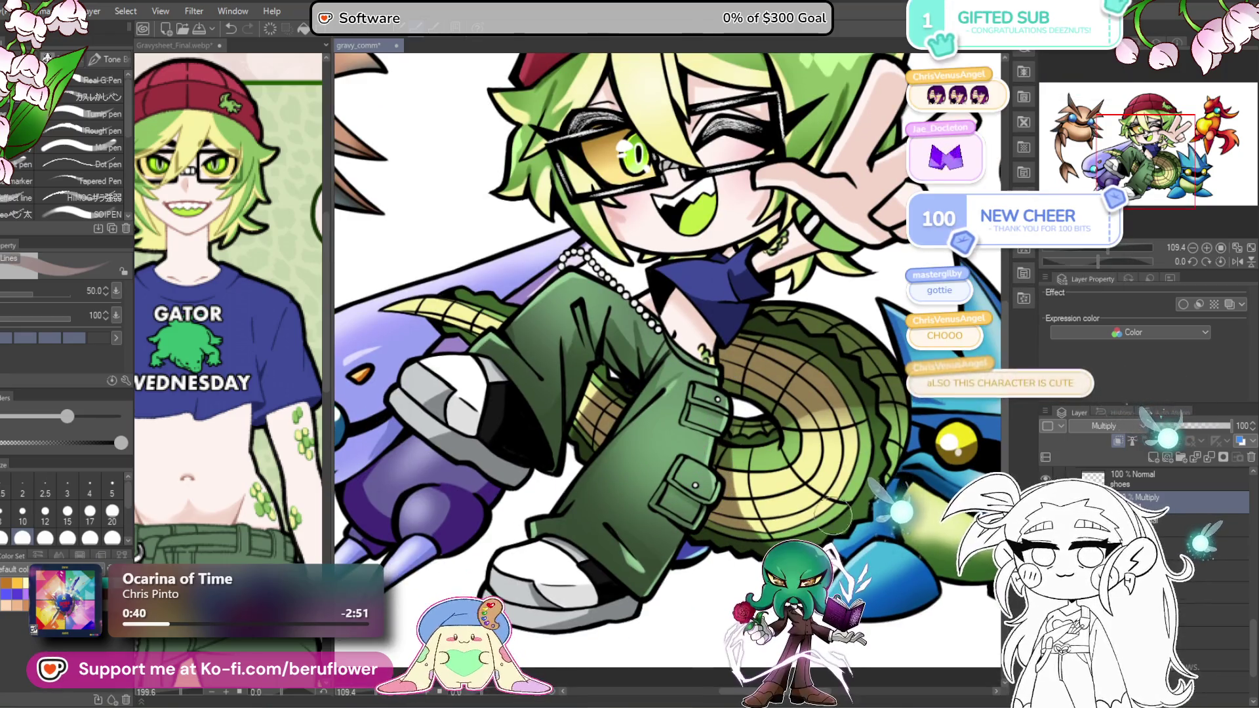
{"action": "left_click_drag", "start_coordinate": [832, 518], "coordinate": [801, 520]}
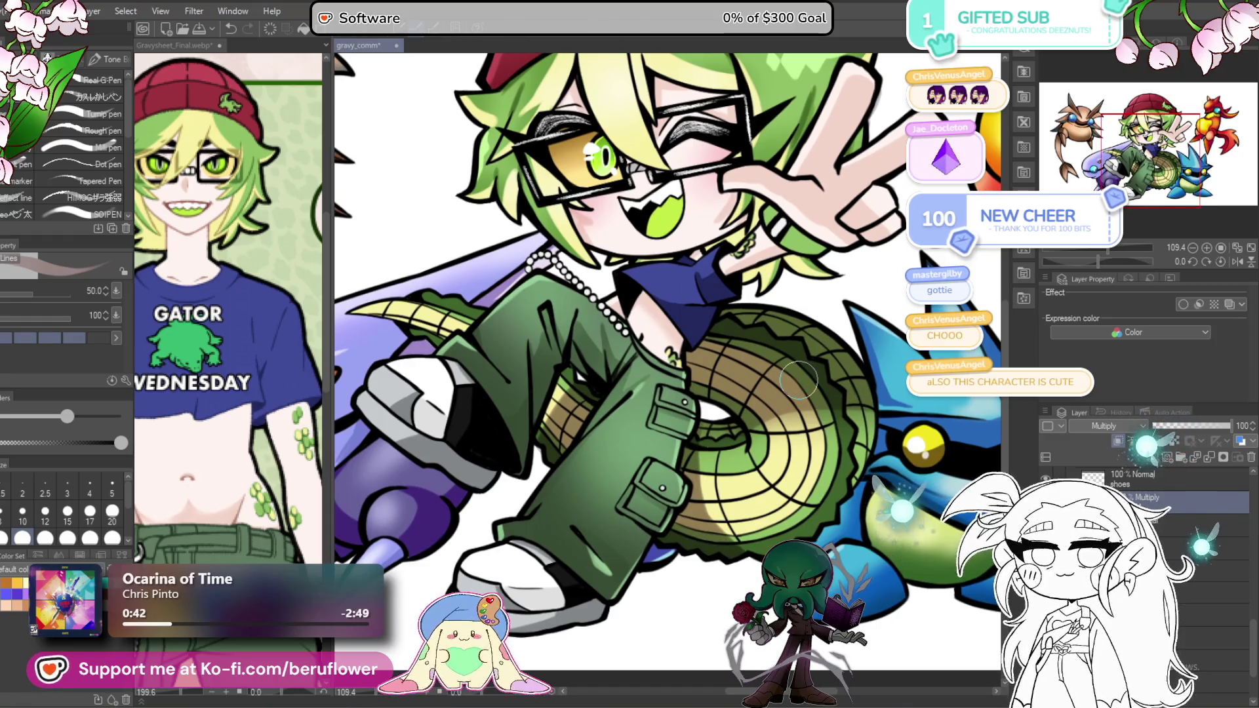
{"action": "left_click_drag", "start_coordinate": [581, 355], "coordinate": [666, 405]}
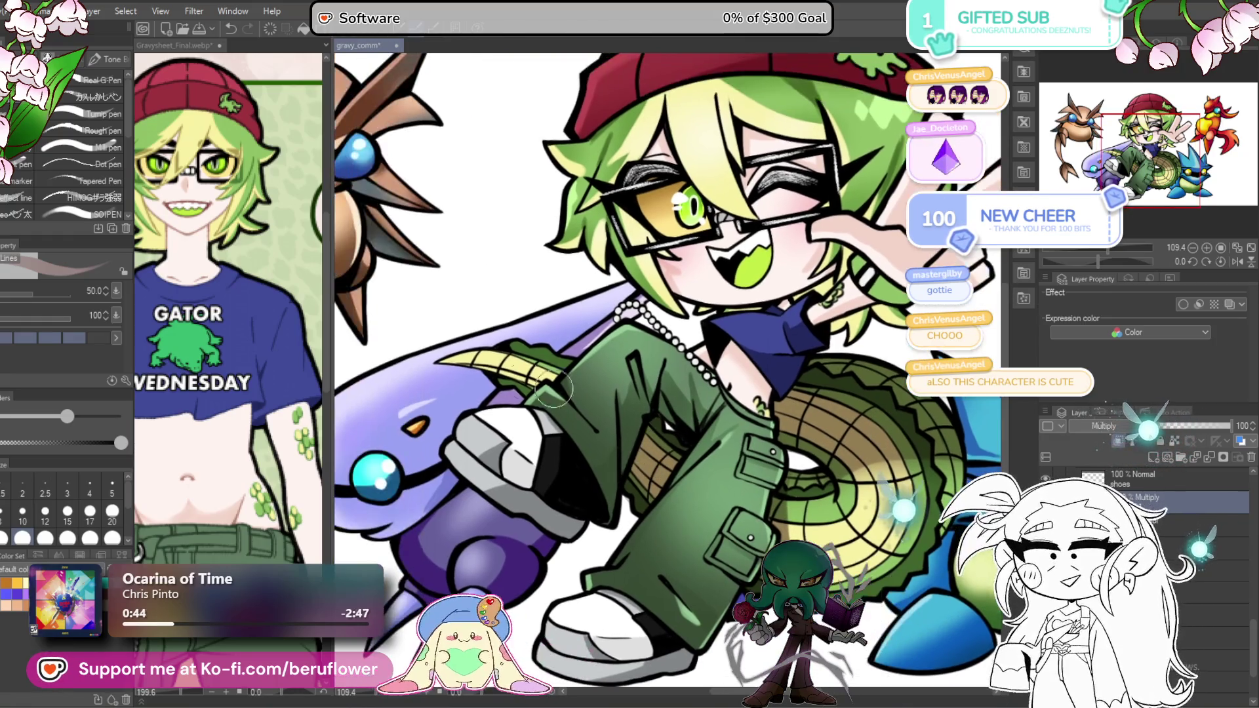
{"action": "left_click_drag", "start_coordinate": [879, 428], "coordinate": [804, 427]}
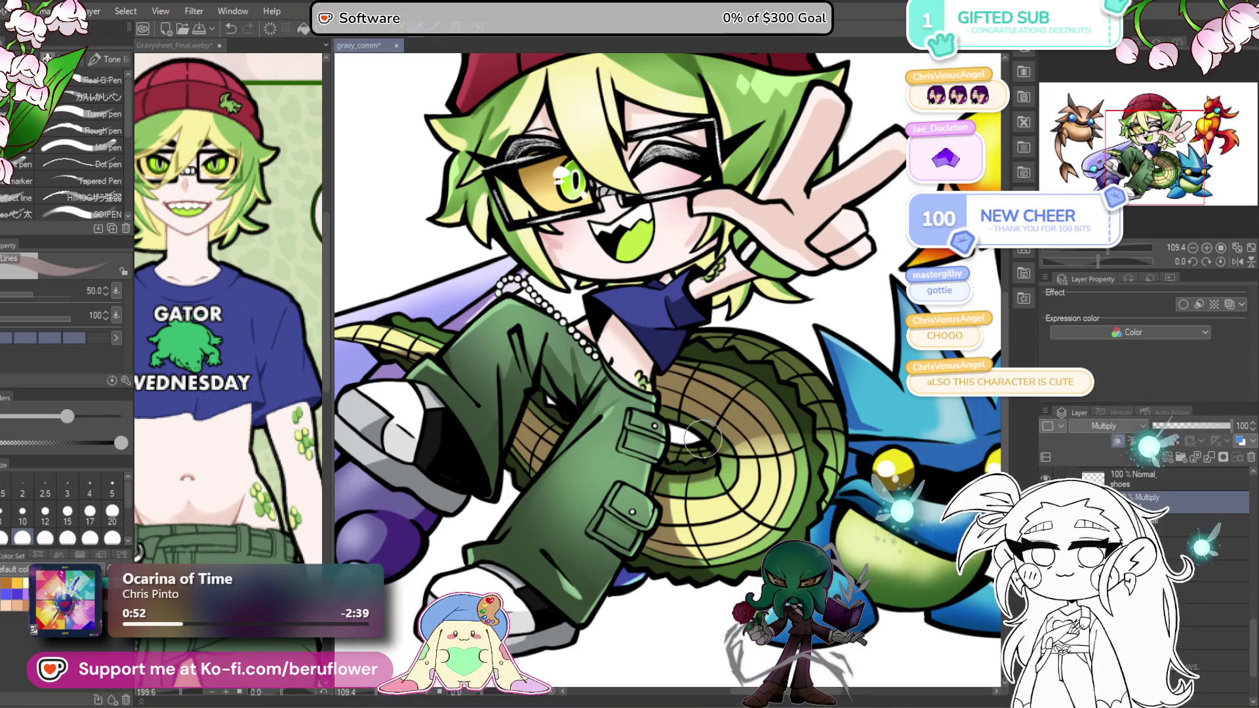
{"action": "scroll", "coordinate": [720, 360], "scroll_direction": "down", "scroll_amount": 5}
{"action": "scroll", "coordinate": [720, 357], "scroll_direction": "up", "scroll_amount": 1}
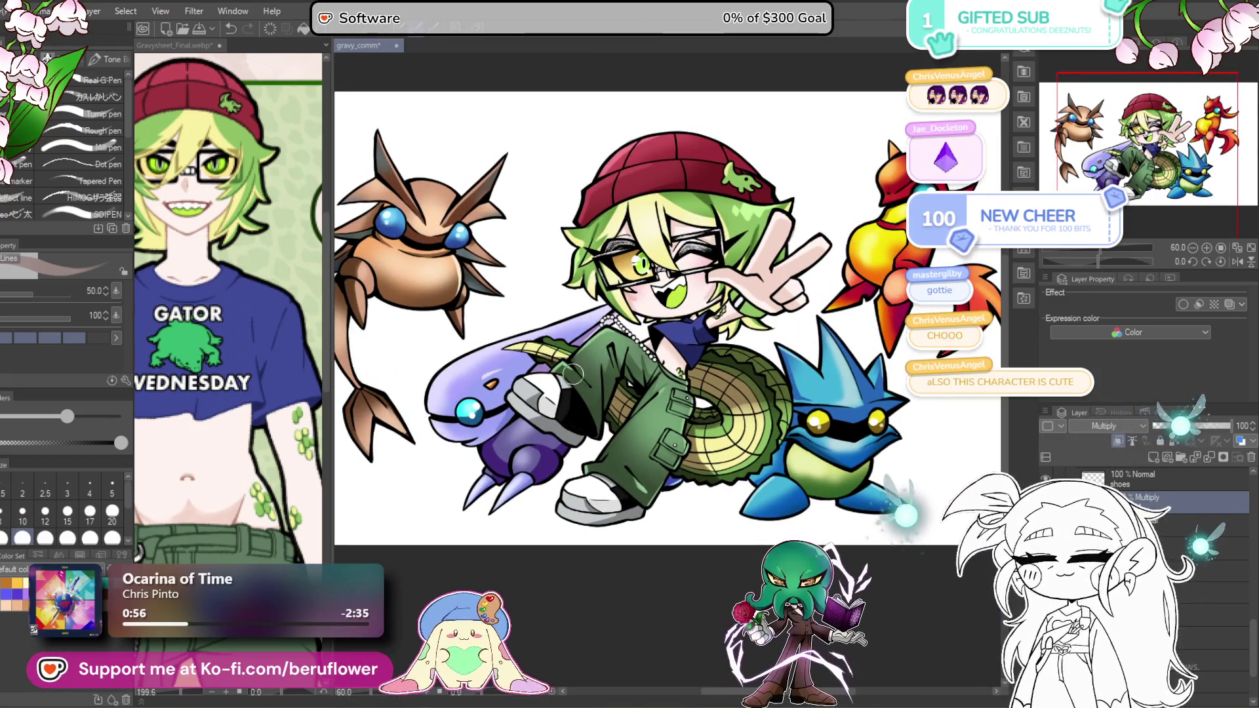
{"action": "left_click_drag", "start_coordinate": [697, 530], "coordinate": [658, 539]}
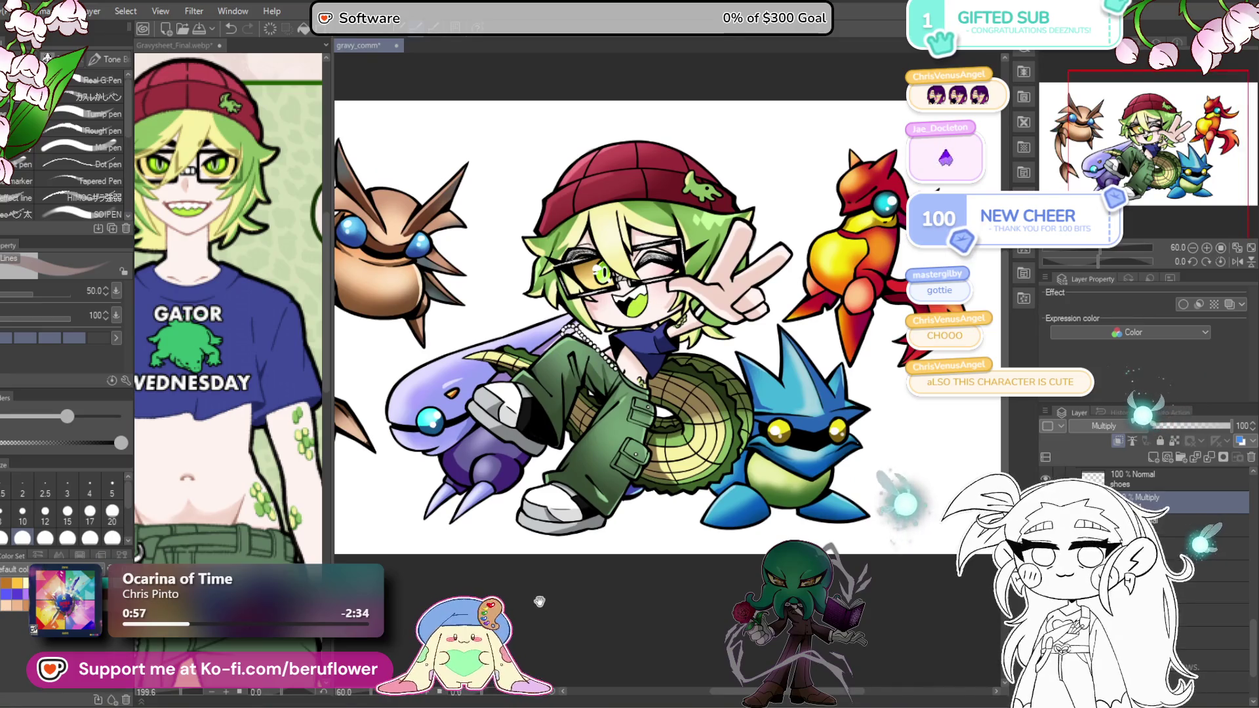
{"action": "scroll", "coordinate": [772, 420], "scroll_direction": "up", "scroll_amount": 4}
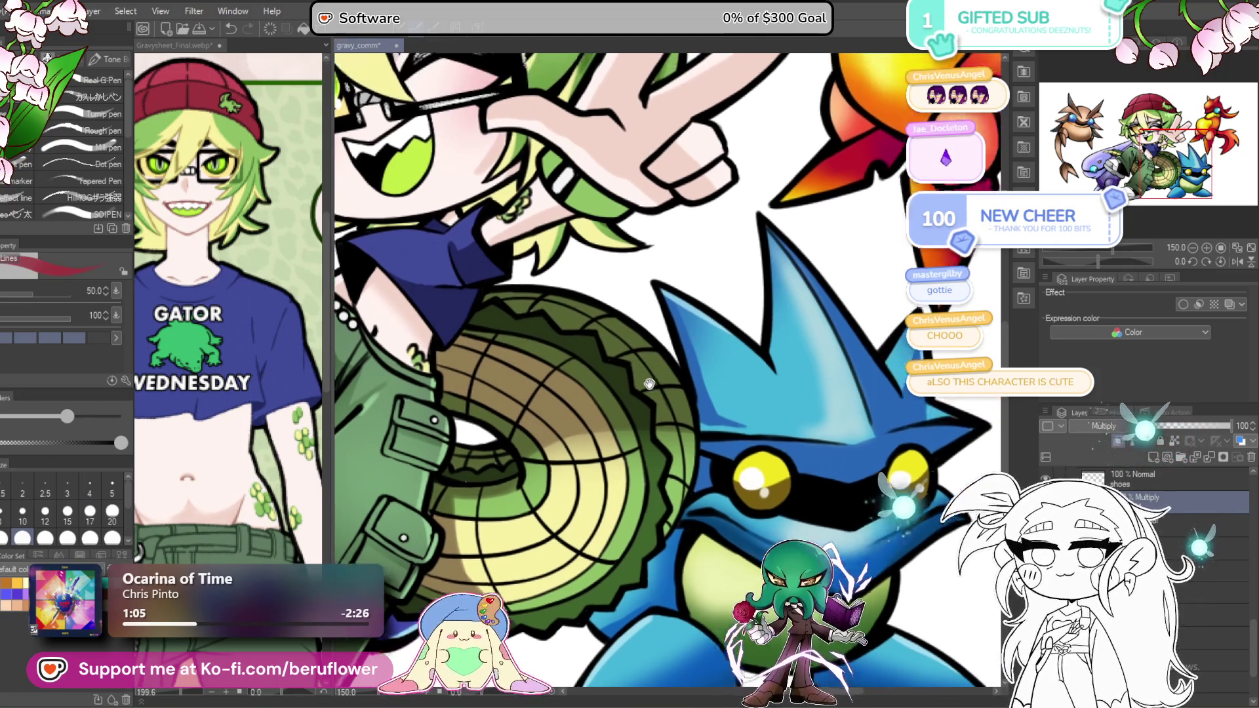
{"action": "mouse_move", "coordinate": [696, 283]}
{"action": "left_mouse_down"}
{"action": "mouse_move", "coordinate": [629, 306]}
{"action": "mouse_move", "coordinate": [950, 487]}
{"action": "left_mouse_up"}
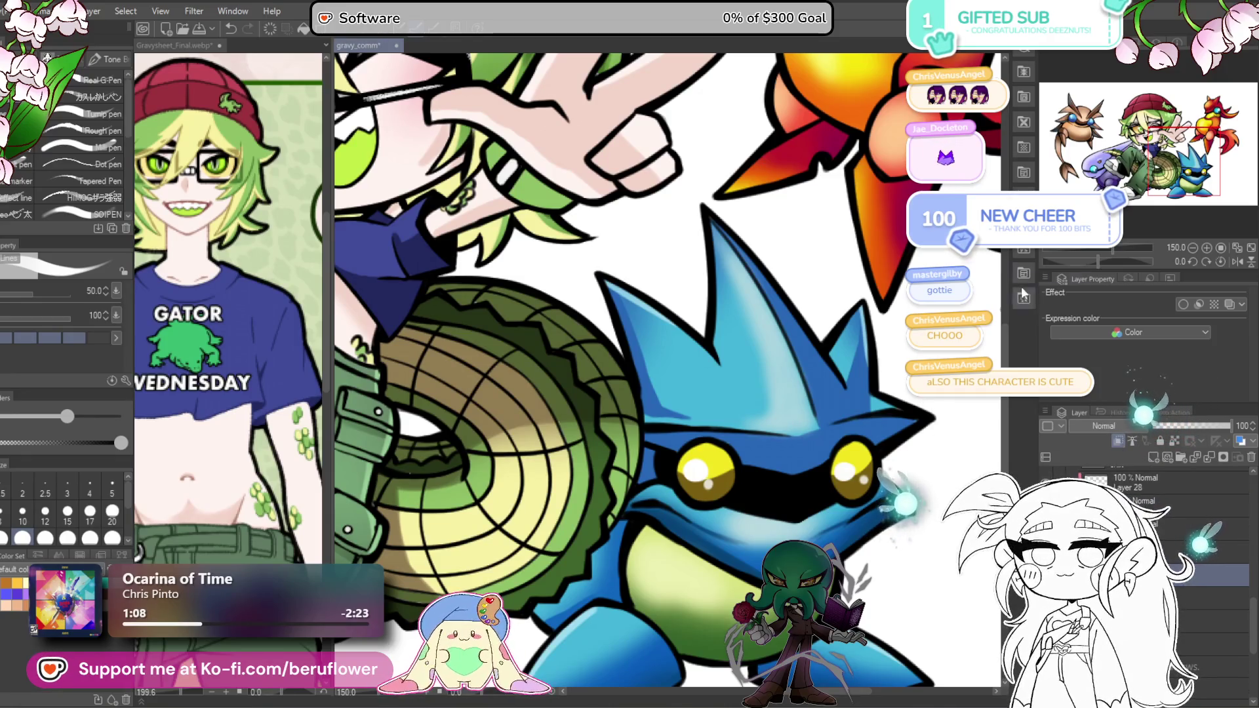
Step: Rotate the canvas to view the tail's upper edge, then straighten it upright
{"action": "left_click_drag", "start_coordinate": [1098, 261], "coordinate": [1076, 263]}
{"action": "scroll", "coordinate": [528, 479], "scroll_direction": "up", "scroll_amount": 5}
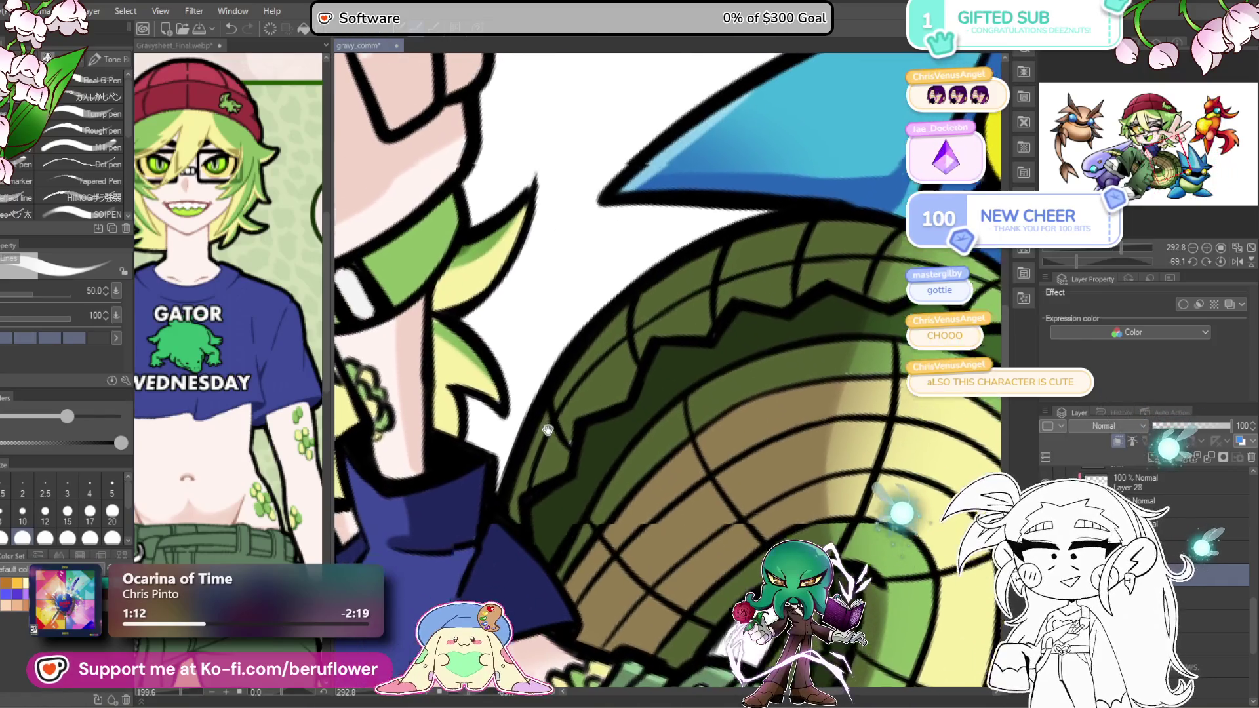
{"action": "mouse_move", "coordinate": [548, 430]}
{"action": "left_mouse_down"}
{"action": "mouse_move", "coordinate": [567, 473]}
{"action": "mouse_move", "coordinate": [633, 368]}
{"action": "mouse_move", "coordinate": [742, 285]}
{"action": "left_mouse_up"}
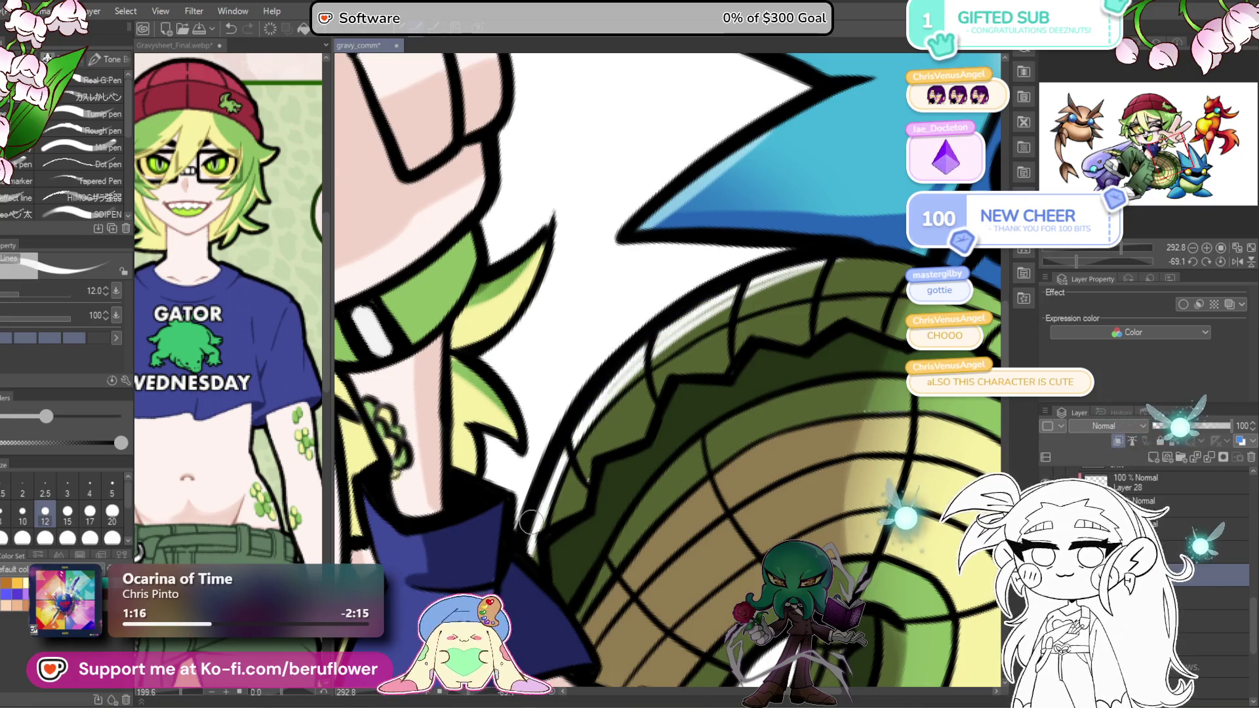
{"action": "left_click", "coordinate": [1218, 261]}
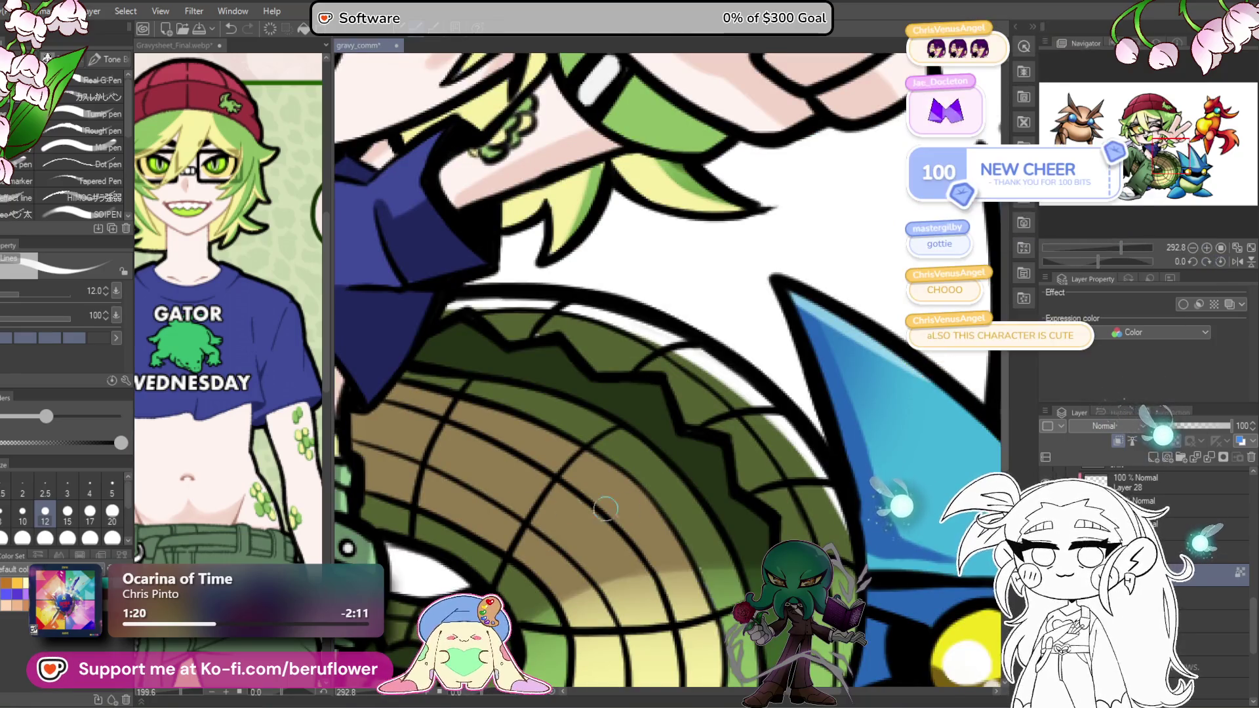
Step: Pan over the tail ridges and hat, rotate again, and frame the trousers and tail tip
{"action": "left_click_drag", "start_coordinate": [386, 422], "coordinate": [400, 446]}
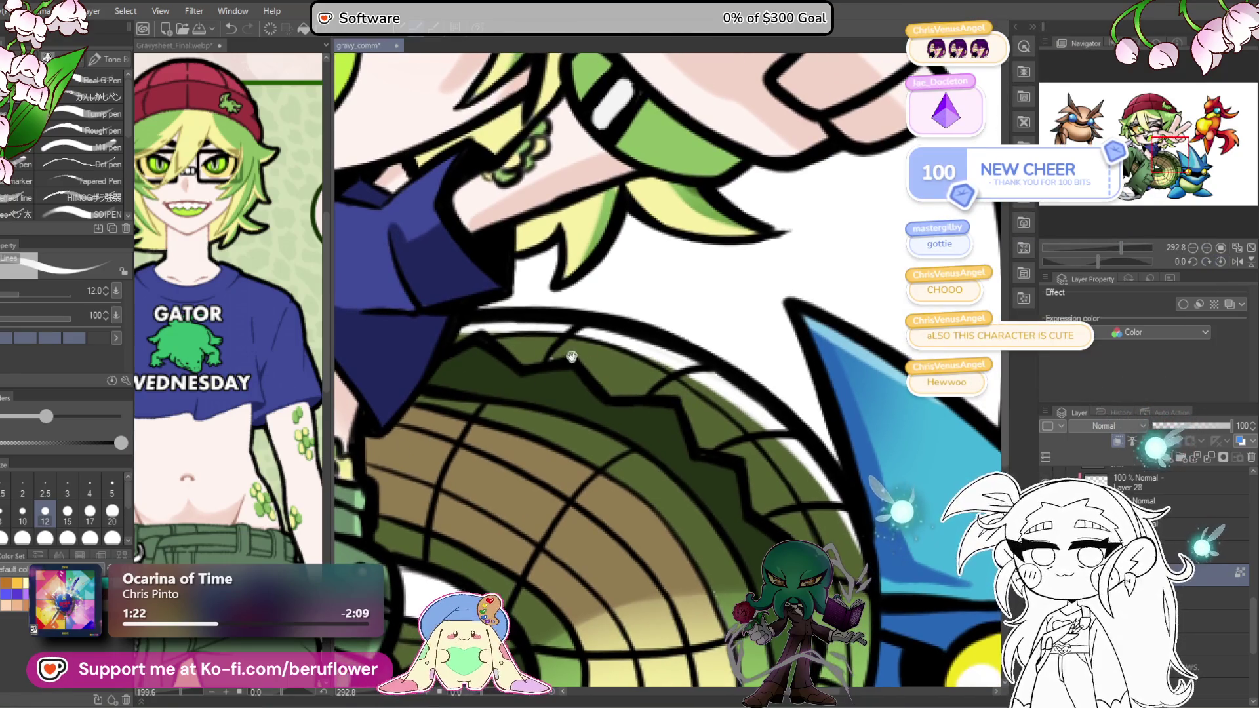
{"action": "scroll", "coordinate": [606, 290], "scroll_direction": "down", "scroll_amount": 5}
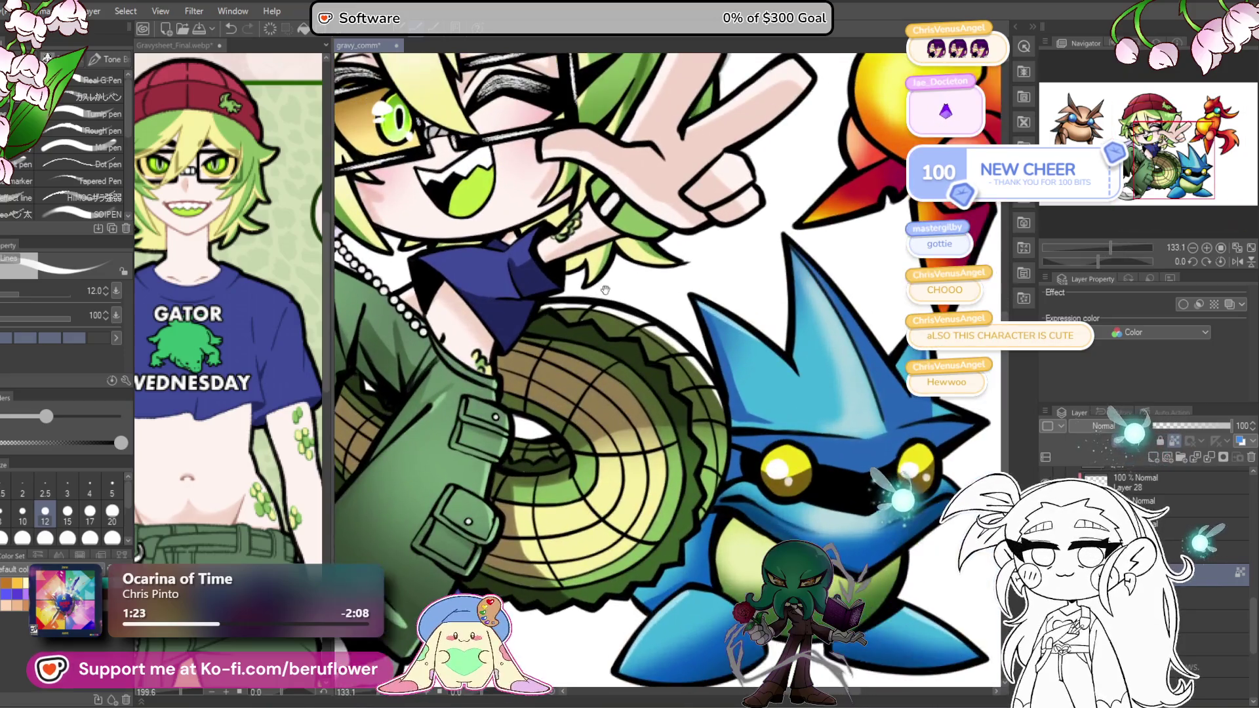
{"action": "left_click_drag", "start_coordinate": [605, 290], "coordinate": [638, 421]}
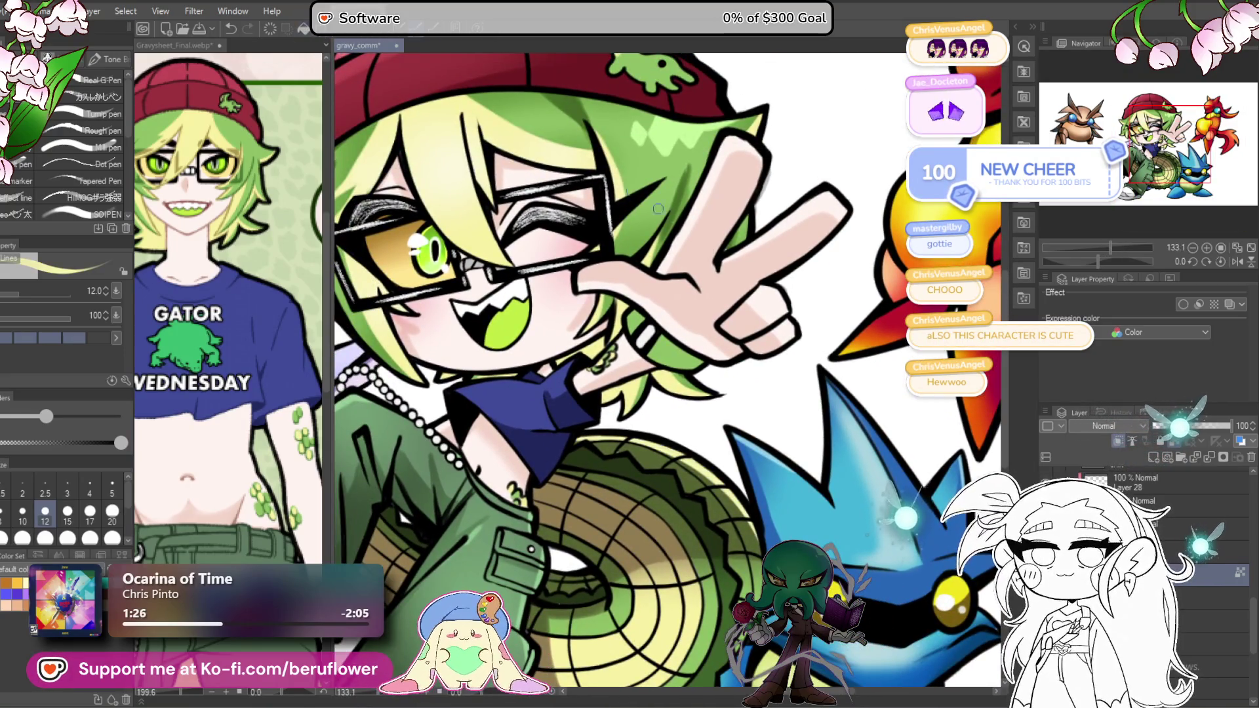
{"action": "left_click_drag", "start_coordinate": [845, 479], "coordinate": [820, 400]}
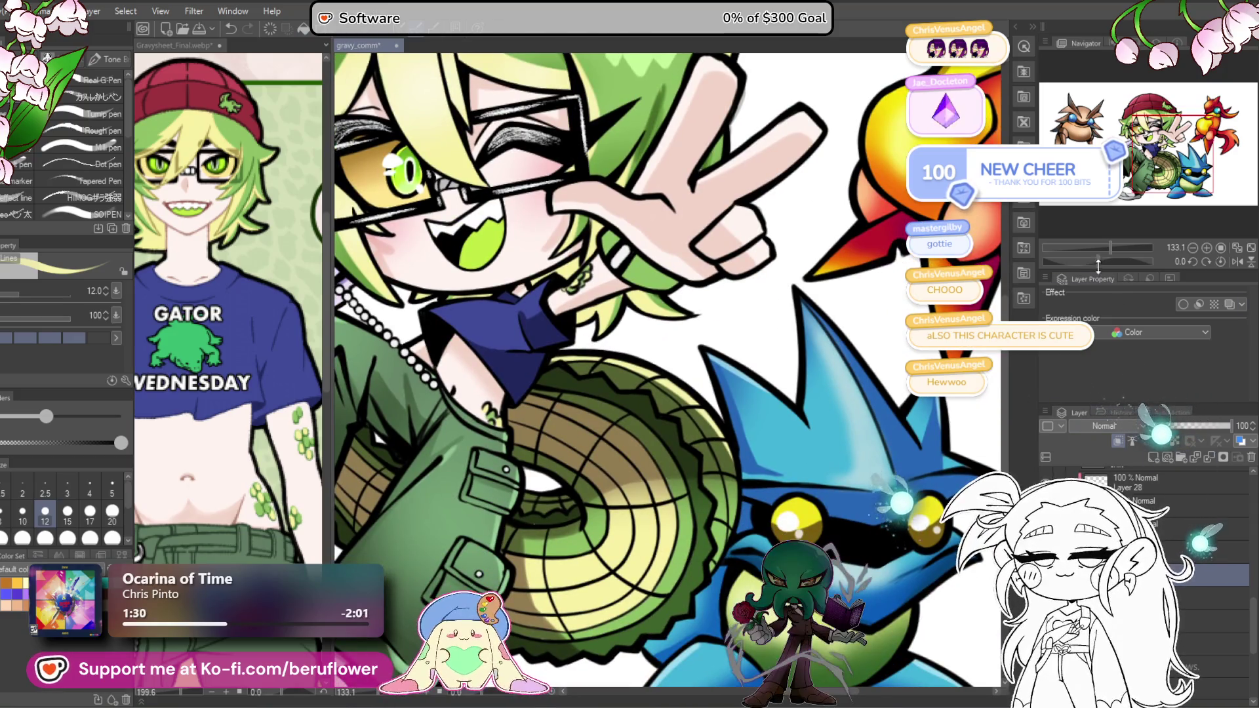
{"action": "mouse_move", "coordinate": [1098, 261]}
{"action": "left_mouse_down"}
{"action": "mouse_move", "coordinate": [1071, 261]}
{"action": "mouse_move", "coordinate": [1128, 247]}
{"action": "left_mouse_up"}
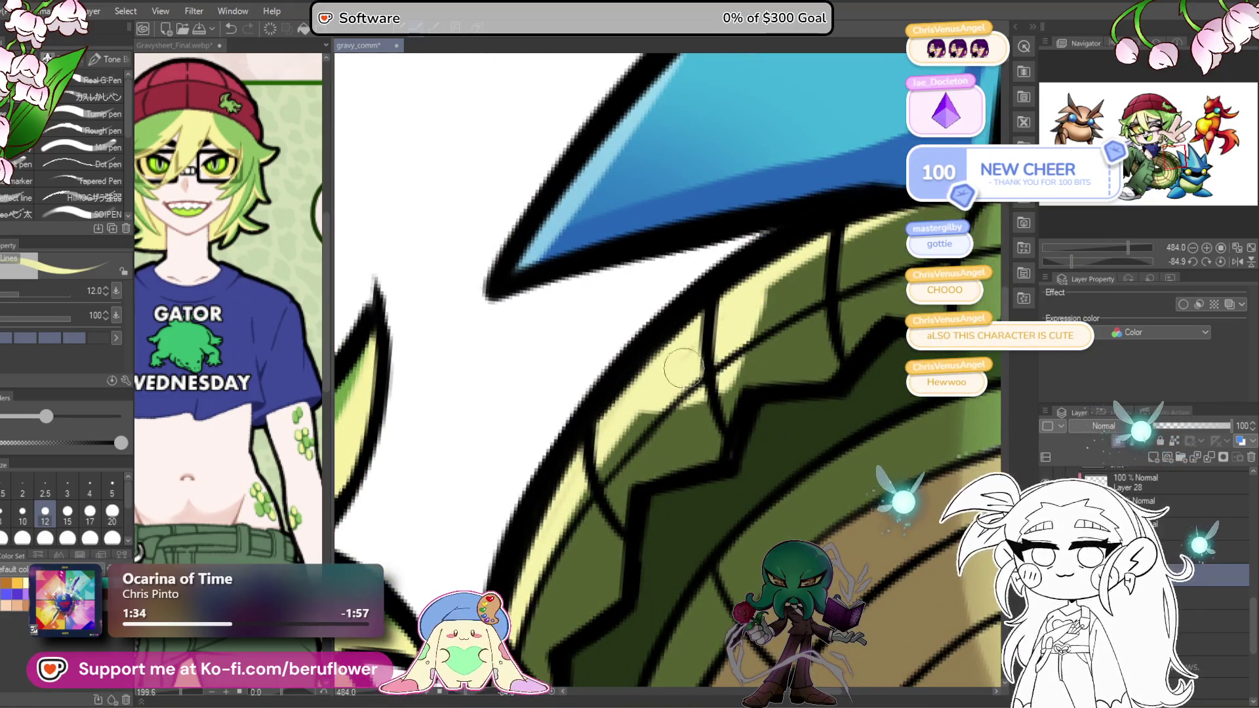
{"action": "scroll", "coordinate": [870, 198], "scroll_direction": "down", "scroll_amount": 3}
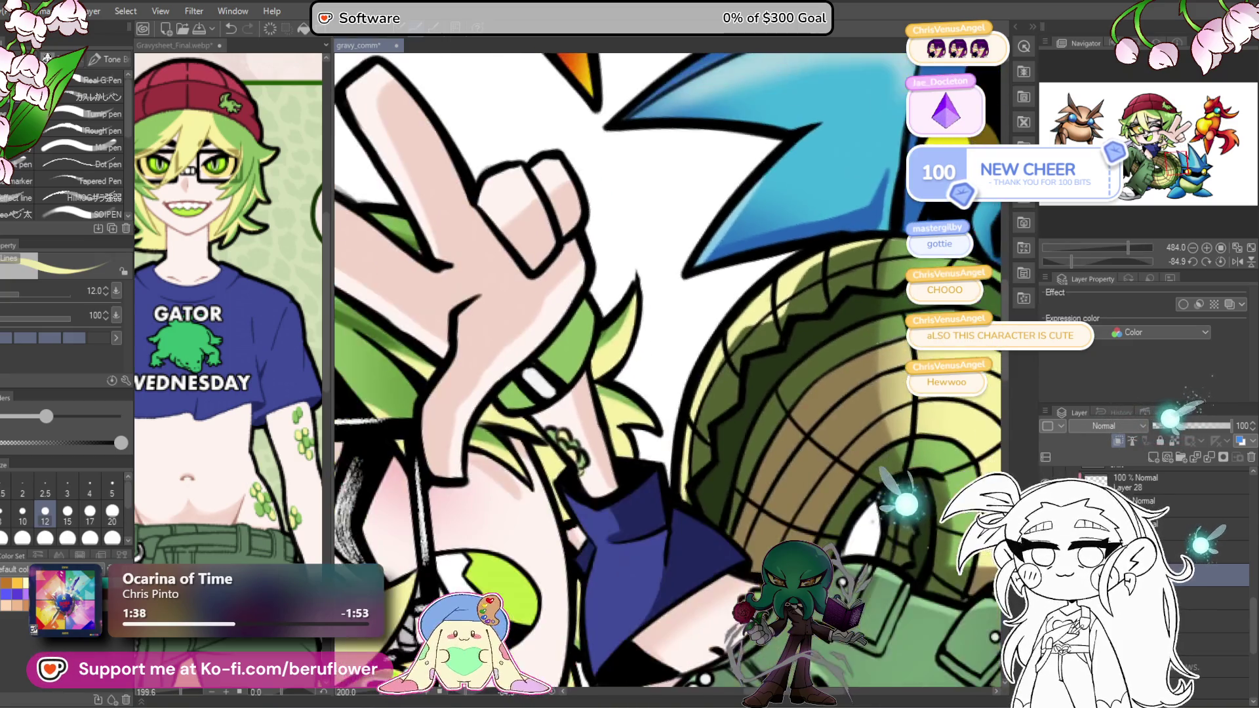
{"action": "scroll", "coordinate": [794, 682], "scroll_direction": "up", "scroll_amount": 1}
{"action": "mouse_move", "coordinate": [794, 682]}
{"action": "left_mouse_down"}
{"action": "mouse_move", "coordinate": [790, 660]}
{"action": "mouse_move", "coordinate": [666, 516]}
{"action": "mouse_move", "coordinate": [538, 597]}
{"action": "mouse_move", "coordinate": [607, 498]}
{"action": "left_mouse_up"}
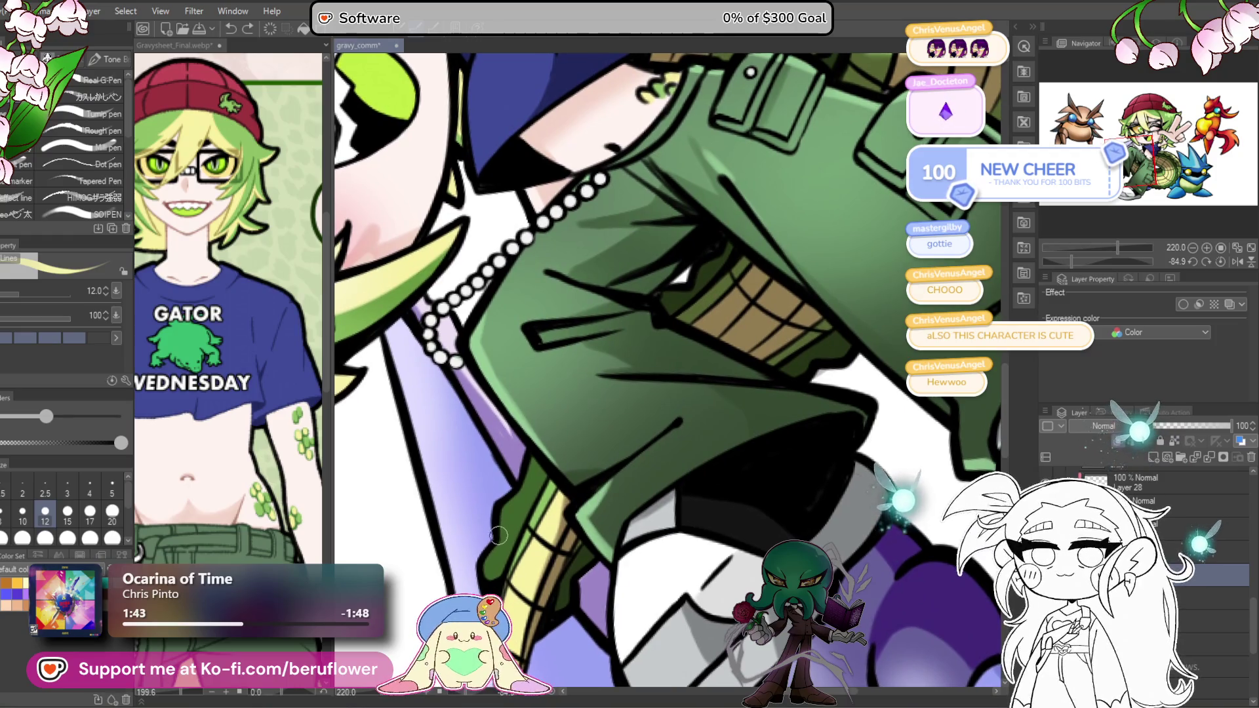
{"action": "scroll", "coordinate": [554, 524], "scroll_direction": "down", "scroll_amount": 5}
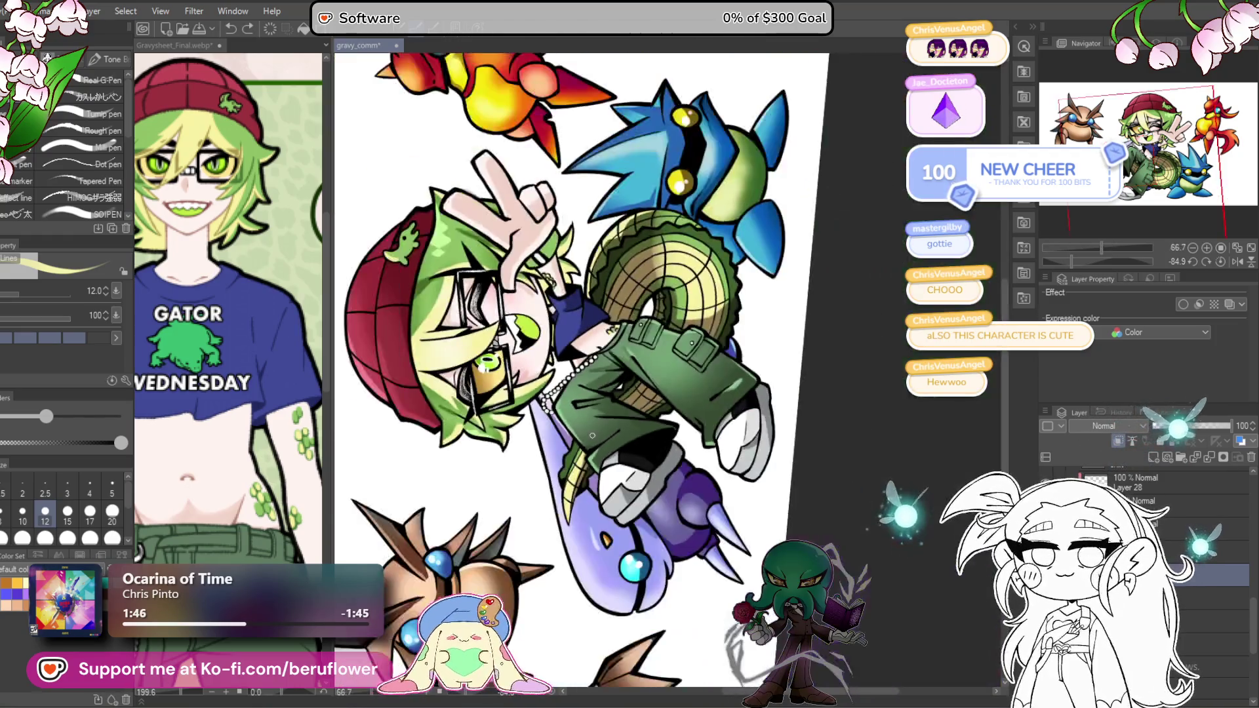
{"action": "scroll", "coordinate": [554, 525], "scroll_direction": "up", "scroll_amount": 3}
{"action": "mouse_move", "coordinate": [754, 364]}
{"action": "left_mouse_down"}
{"action": "mouse_move", "coordinate": [754, 560]}
{"action": "mouse_move", "coordinate": [766, 549]}
{"action": "left_mouse_up"}
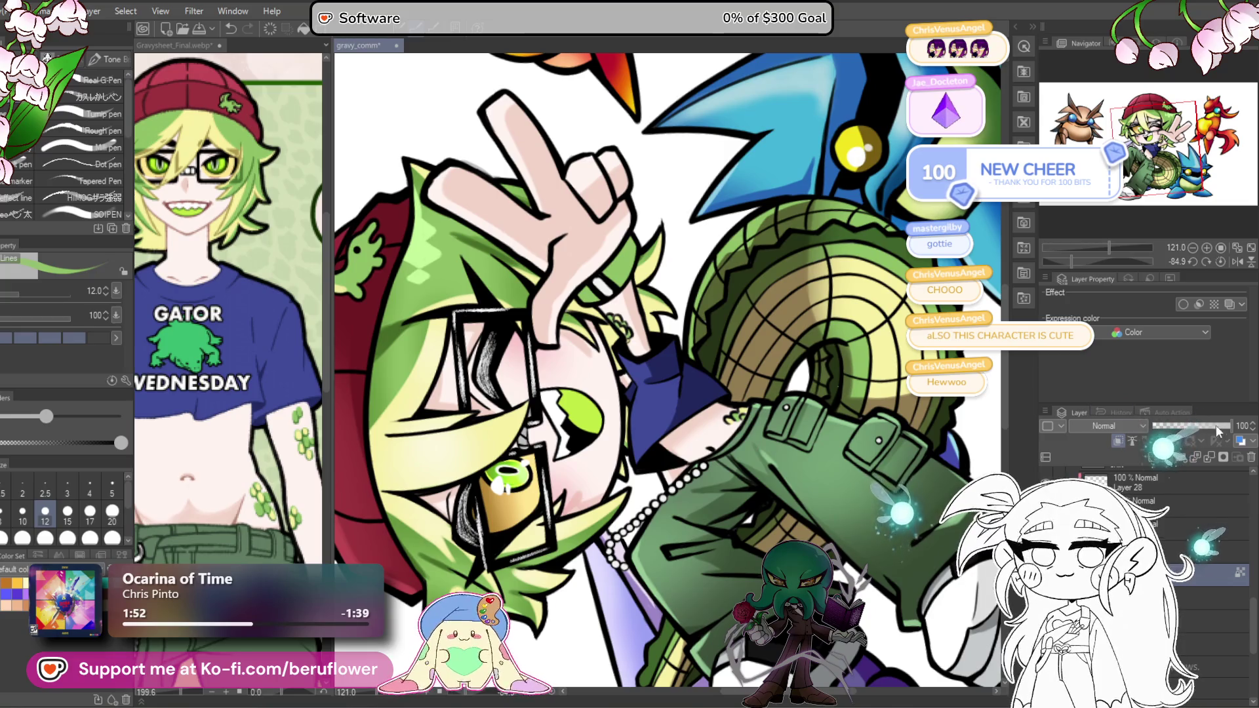
{"action": "left_click", "coordinate": [1220, 261]}
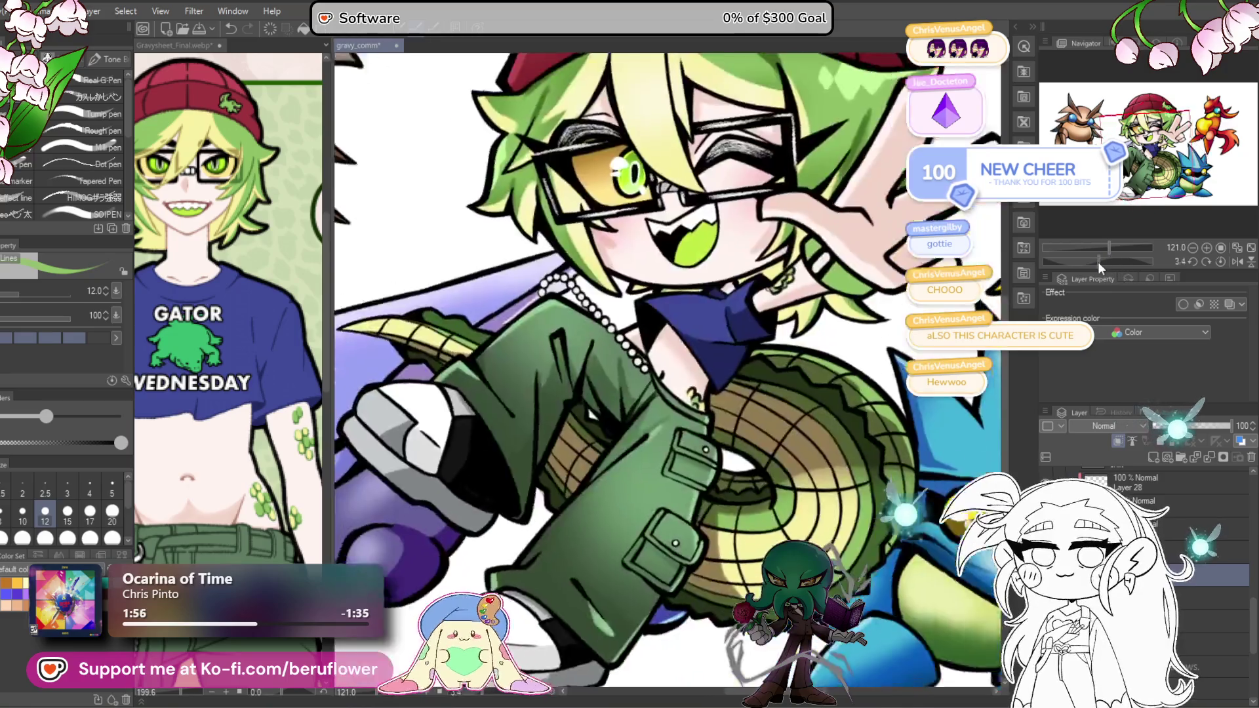
{"action": "left_click_drag", "start_coordinate": [1098, 262], "coordinate": [1078, 262]}
{"action": "scroll", "coordinate": [748, 440], "scroll_direction": "up", "scroll_amount": 5}
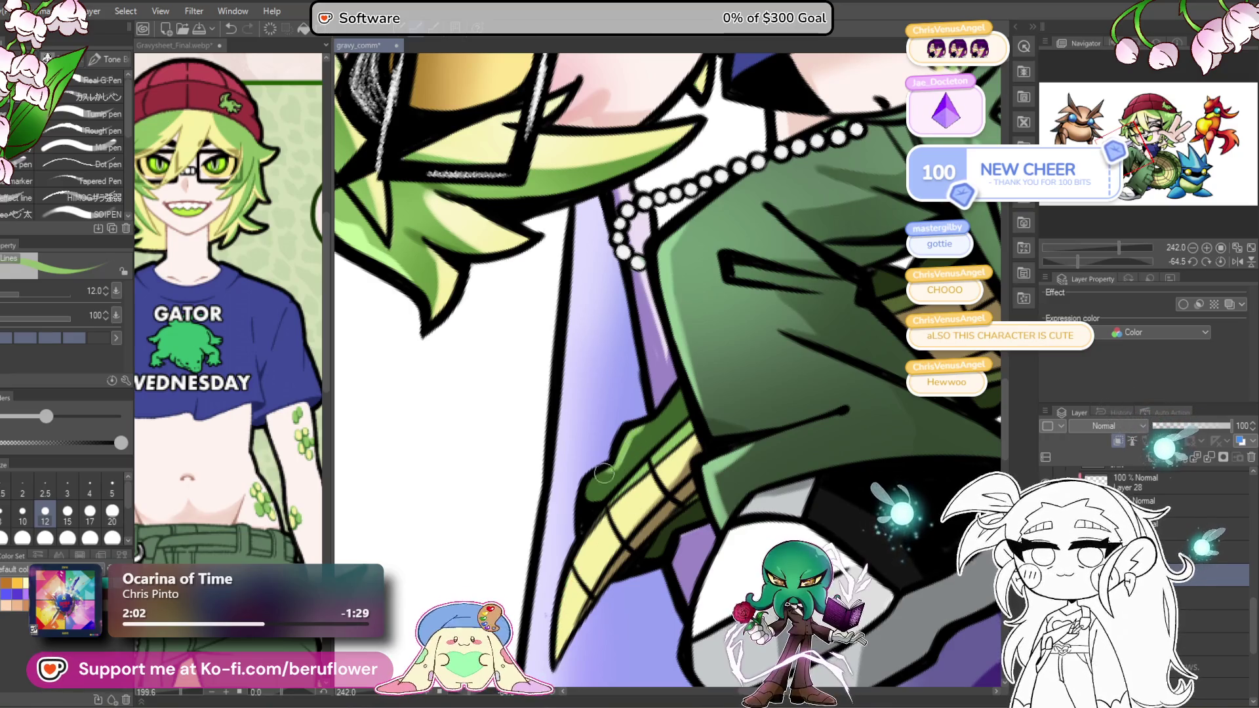
{"action": "left_click_drag", "start_coordinate": [838, 351], "coordinate": [704, 460]}
{"action": "key", "text": "ctrl+0"}
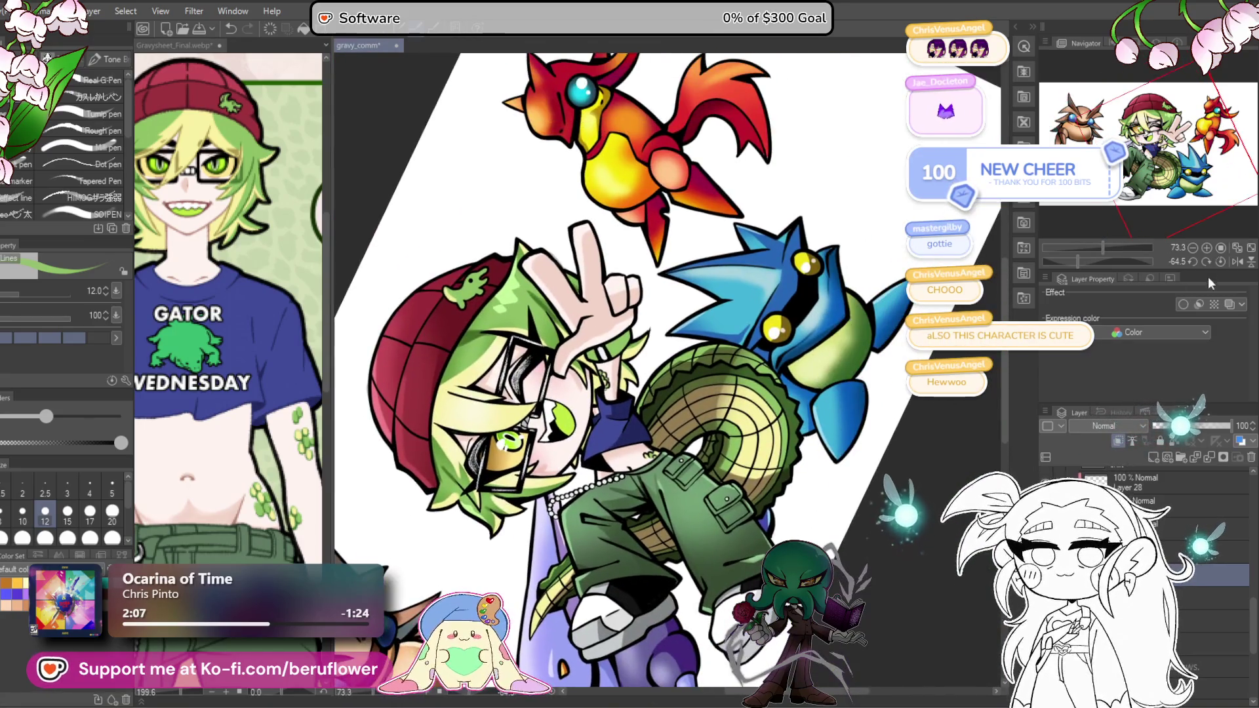
{"action": "left_click", "coordinate": [1217, 261]}
{"action": "scroll", "coordinate": [652, 492], "scroll_direction": "up", "scroll_amount": 5}
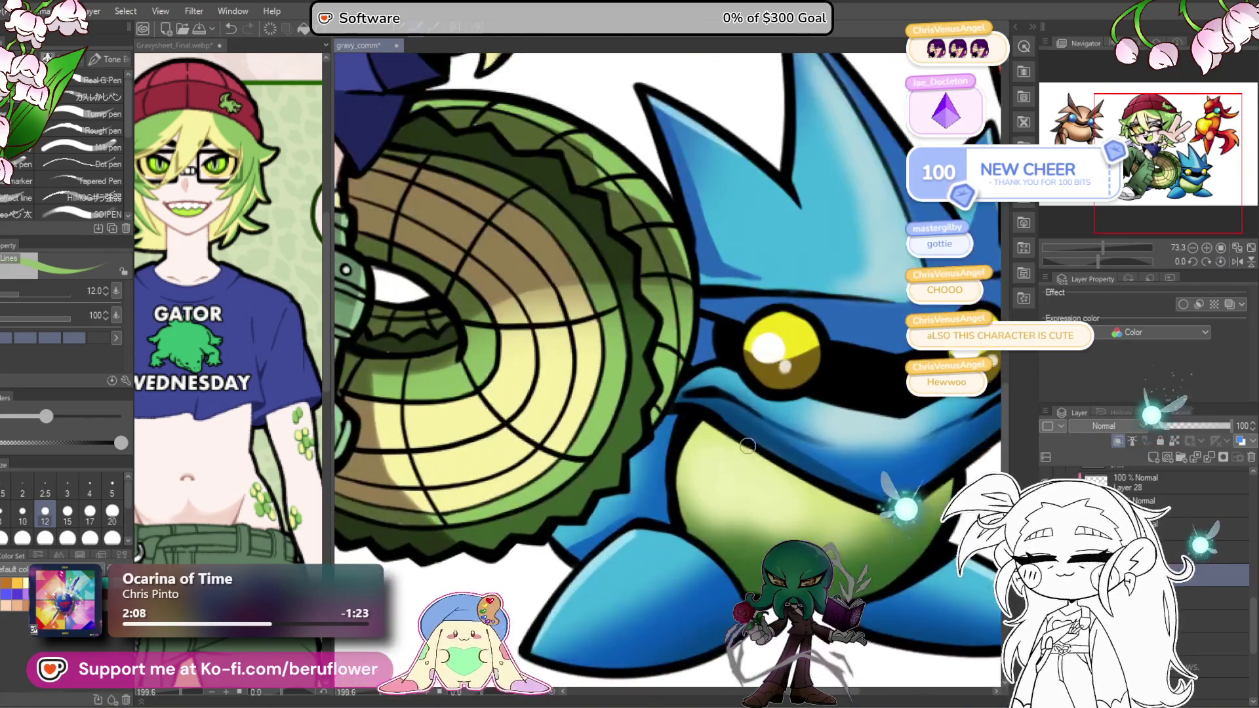
{"action": "left_click_drag", "start_coordinate": [640, 518], "coordinate": [668, 514]}
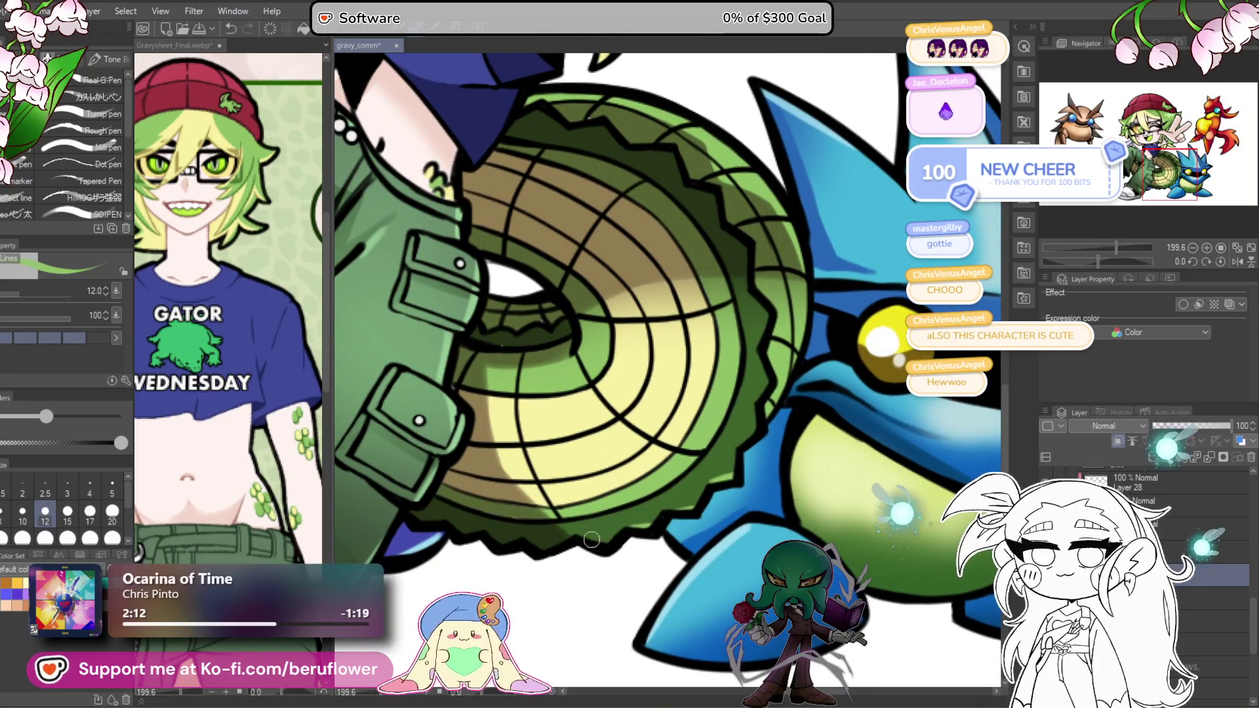
{"action": "left_click_drag", "start_coordinate": [591, 539], "coordinate": [733, 467]}
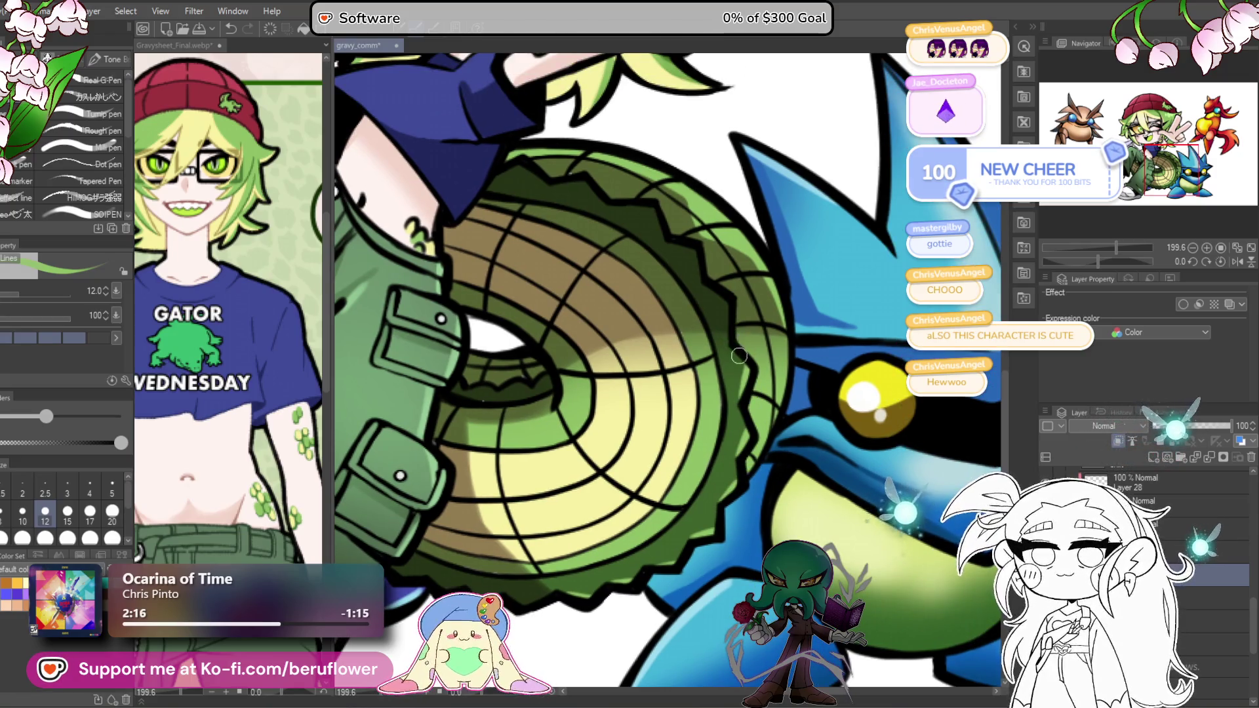
{"action": "scroll", "coordinate": [738, 335], "scroll_direction": "down", "scroll_amount": 7}
{"action": "scroll", "coordinate": [738, 333], "scroll_direction": "up", "scroll_amount": 2}
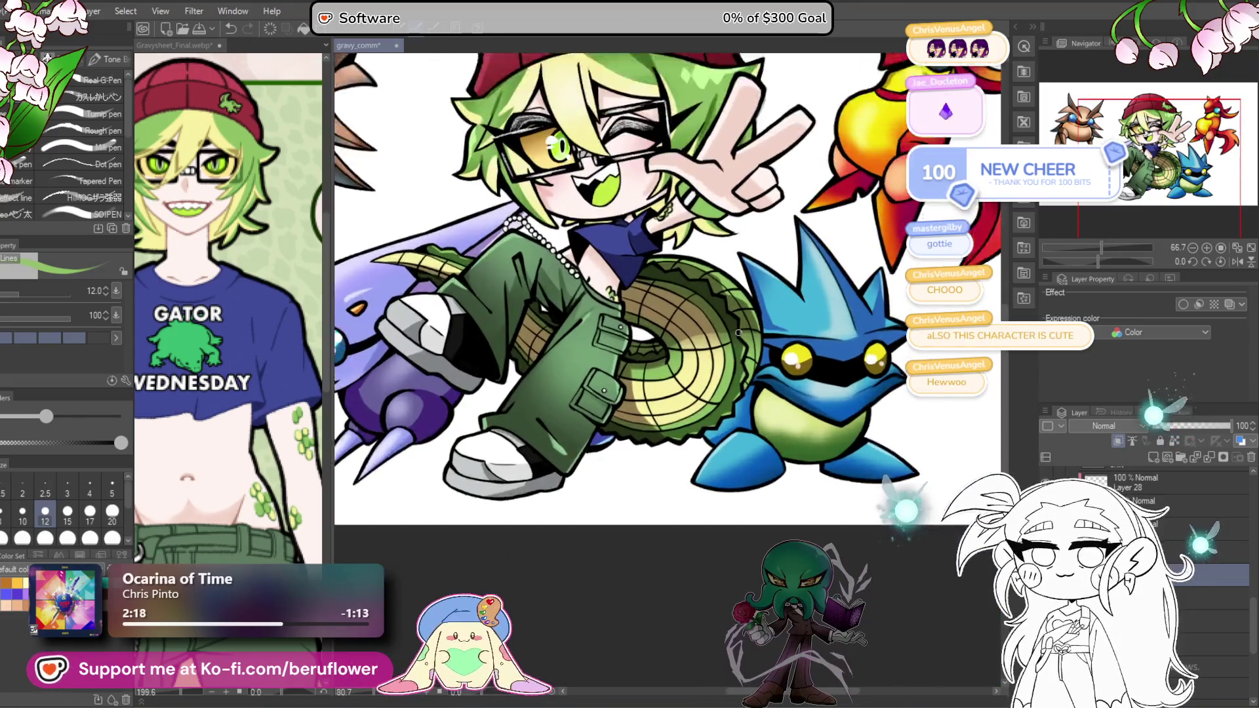
{"action": "scroll", "coordinate": [738, 333], "scroll_direction": "up", "scroll_amount": 3}
{"action": "mouse_move", "coordinate": [309, 651]}
{"action": "left_mouse_down"}
{"action": "mouse_move", "coordinate": [377, 583]}
{"action": "mouse_move", "coordinate": [448, 570]}
{"action": "mouse_move", "coordinate": [532, 576]}
{"action": "mouse_move", "coordinate": [447, 635]}
{"action": "left_mouse_up"}
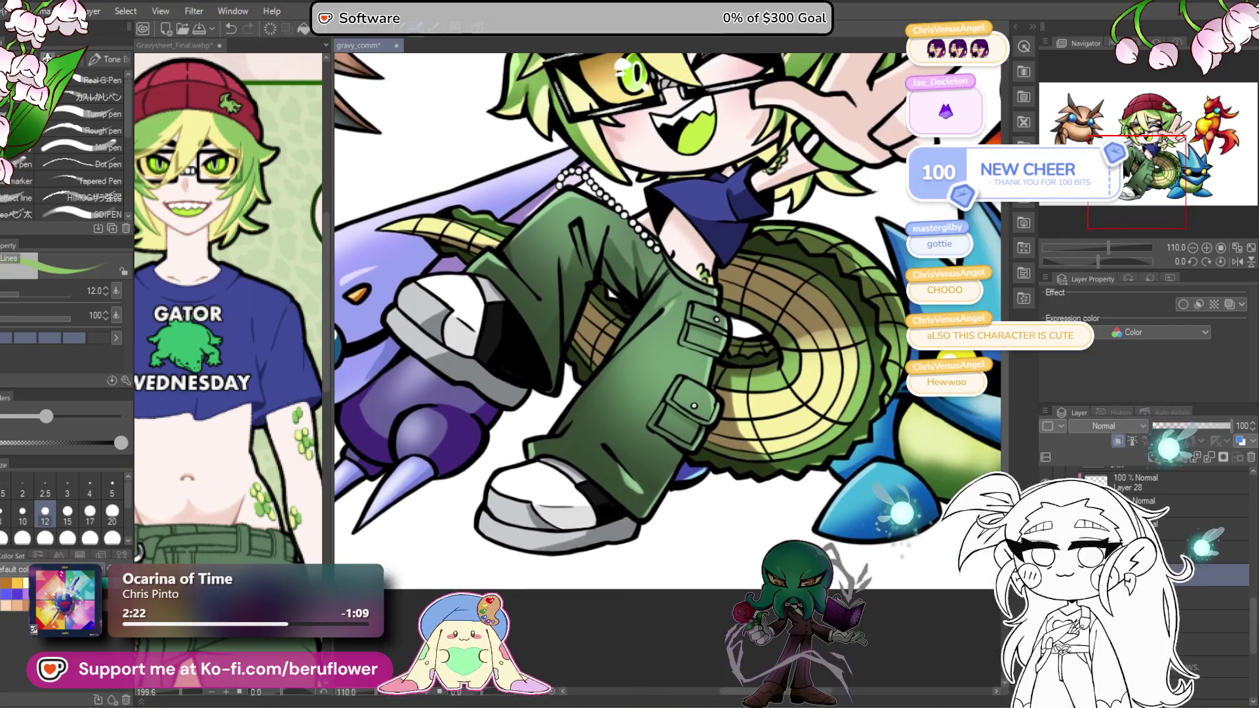
{"action": "mouse_move", "coordinate": [590, 394]}
{"action": "left_mouse_down"}
{"action": "mouse_move", "coordinate": [551, 393]}
{"action": "mouse_move", "coordinate": [422, 486]}
{"action": "mouse_move", "coordinate": [474, 490]}
{"action": "left_mouse_up"}
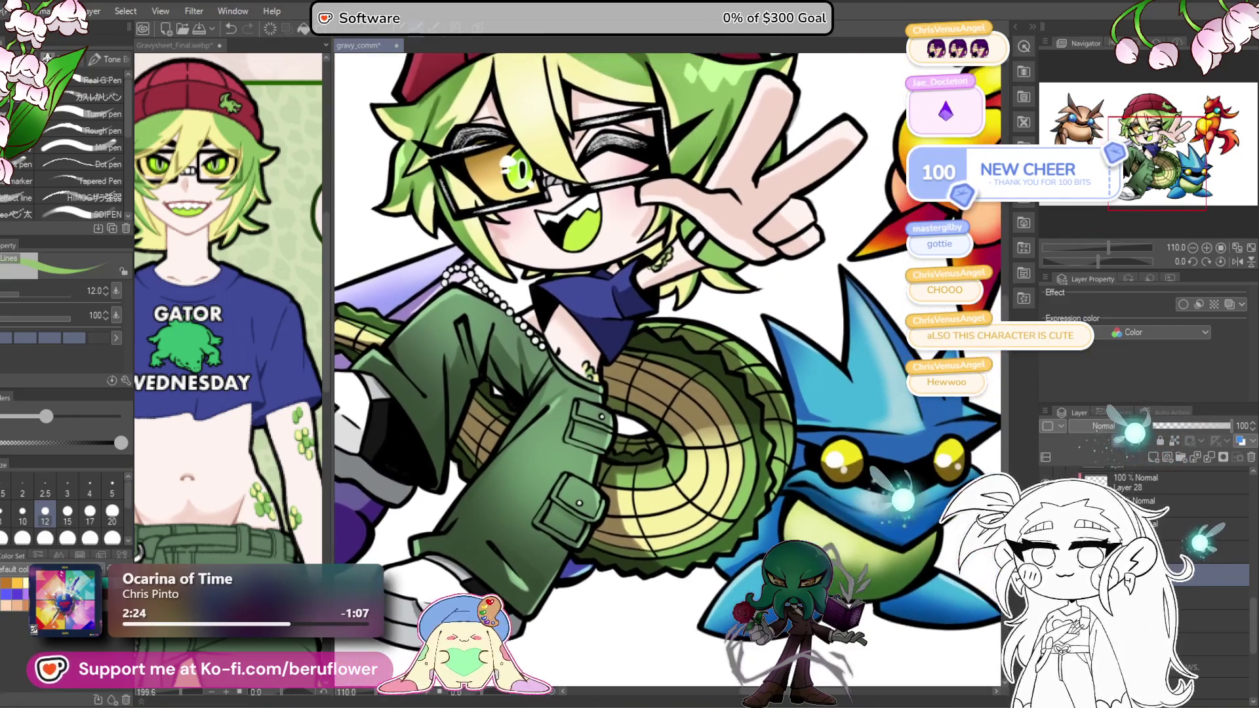
{"action": "scroll", "coordinate": [667, 367], "scroll_direction": "down", "scroll_amount": 3}
{"action": "scroll", "coordinate": [668, 367], "scroll_direction": "up", "scroll_amount": 2}
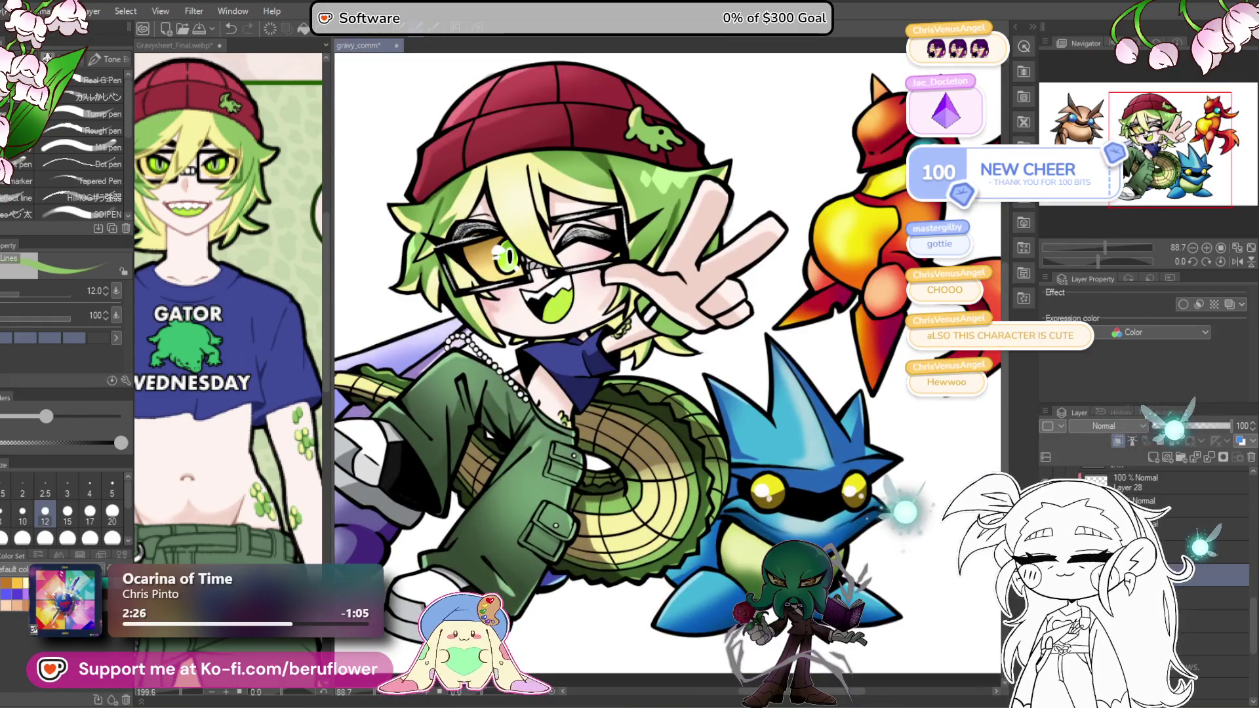
{"action": "left_click_drag", "start_coordinate": [552, 622], "coordinate": [594, 631]}
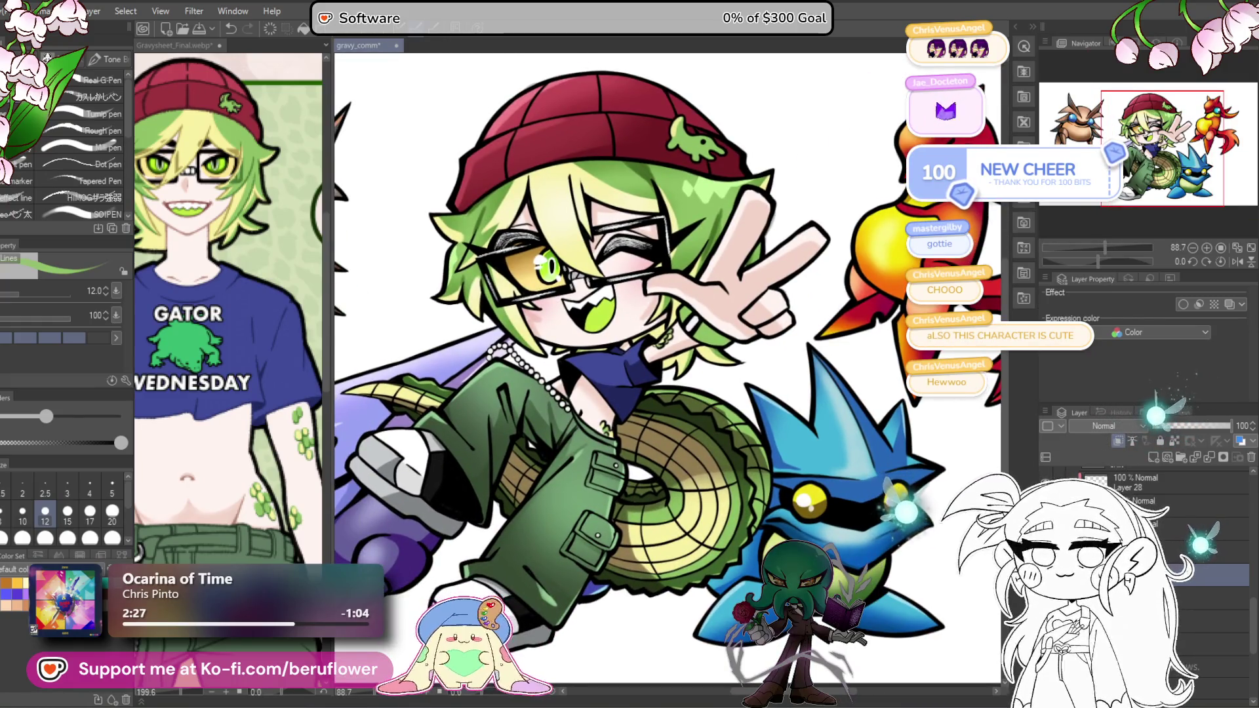
{"action": "scroll", "coordinate": [736, 343], "scroll_direction": "up", "scroll_amount": 6}
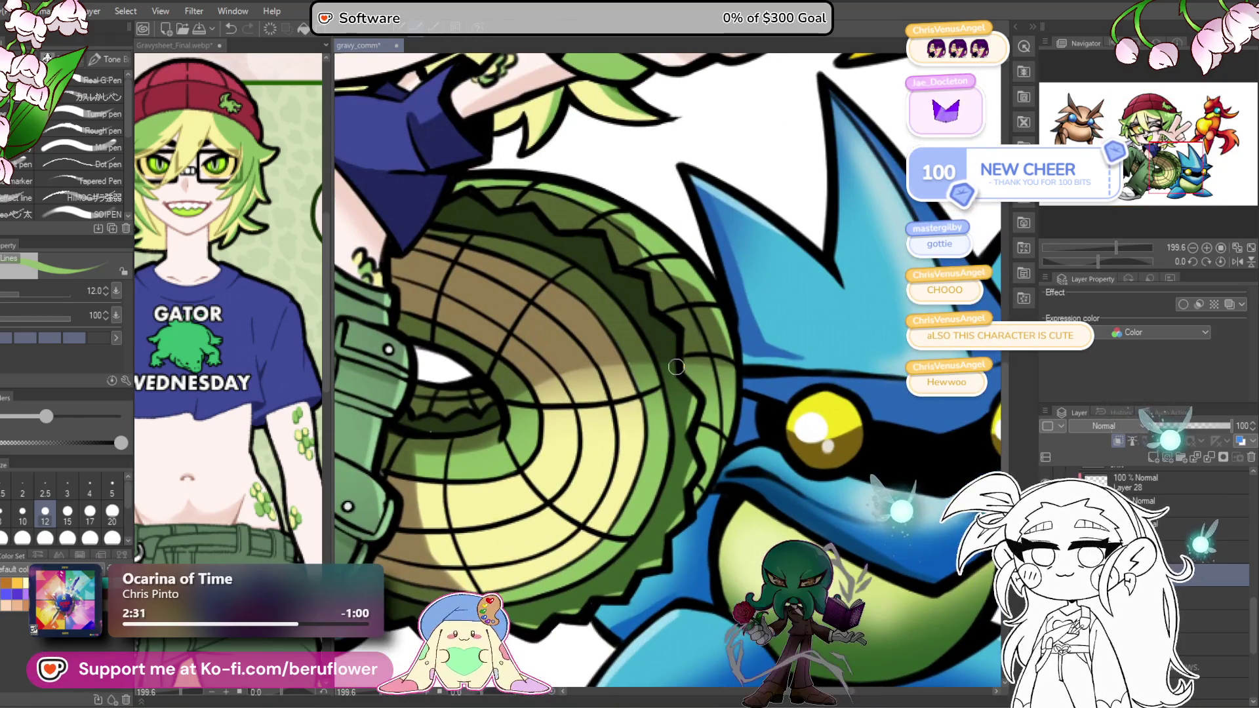
{"action": "left_click_drag", "start_coordinate": [674, 352], "coordinate": [679, 371]}
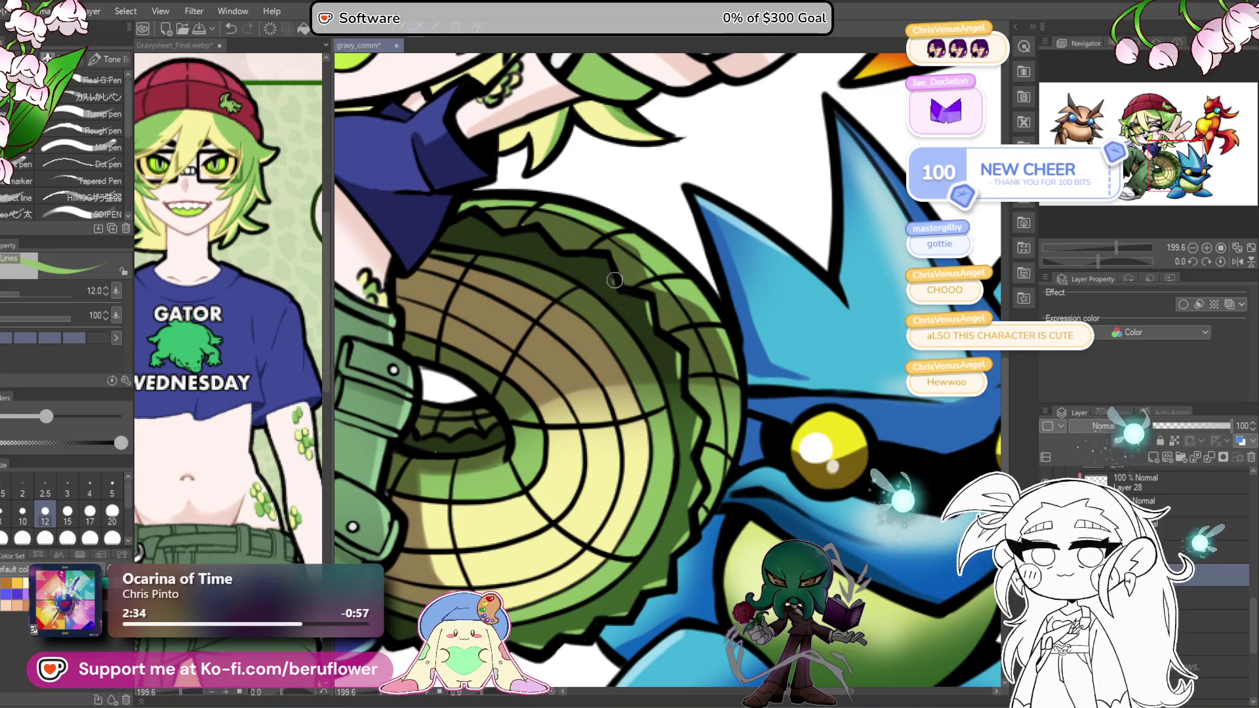
{"action": "left_click_drag", "start_coordinate": [615, 281], "coordinate": [628, 290]}
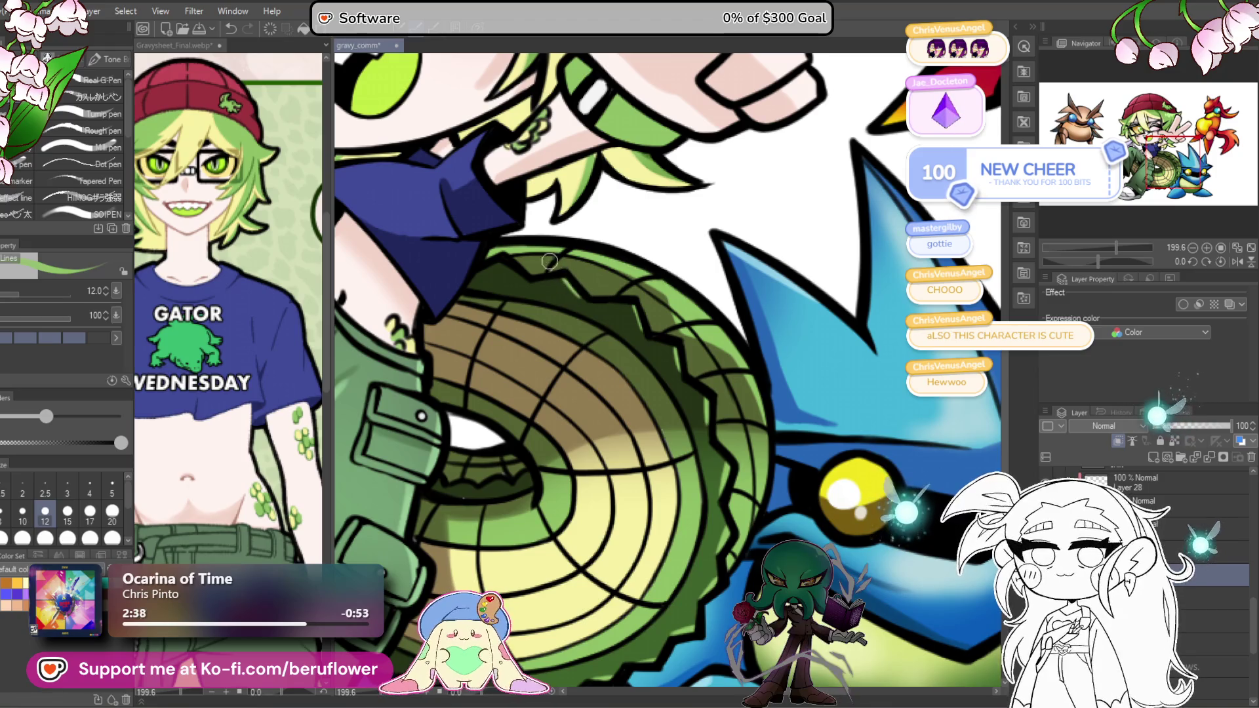
{"action": "left_click_drag", "start_coordinate": [522, 278], "coordinate": [719, 374]}
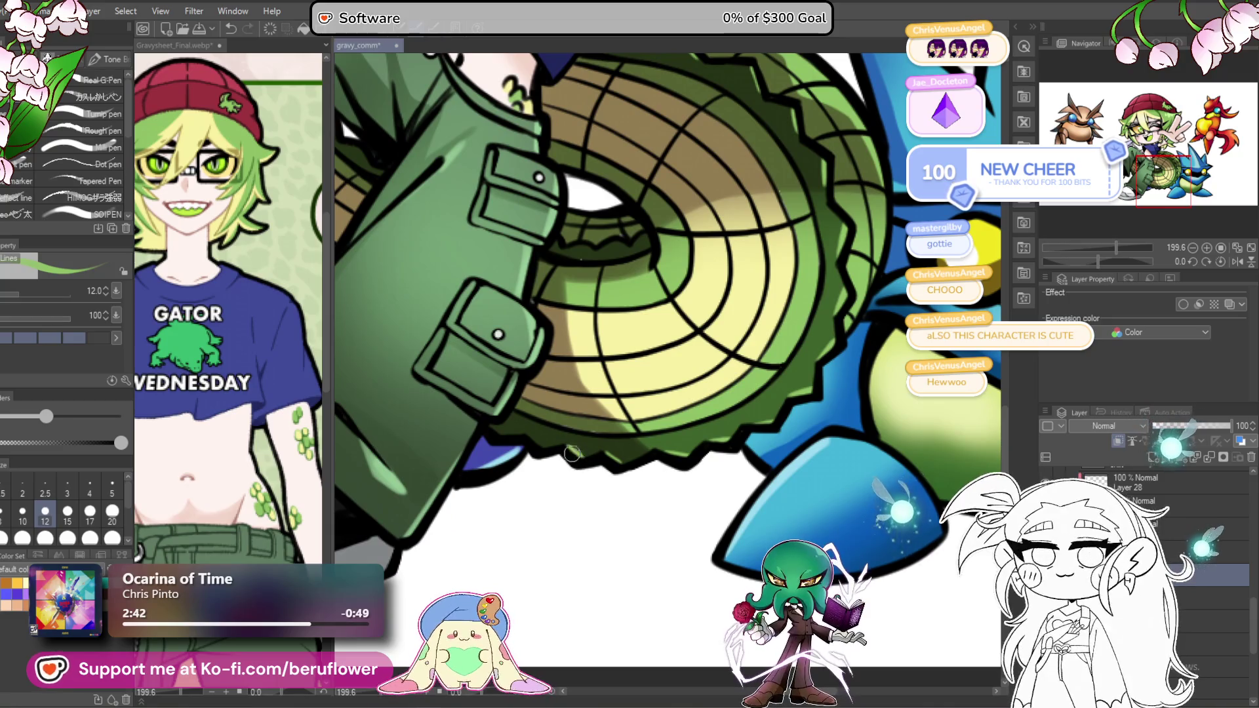
{"action": "left_click_drag", "start_coordinate": [508, 435], "coordinate": [580, 492]}
{"action": "left_click_drag", "start_coordinate": [520, 428], "coordinate": [694, 582]}
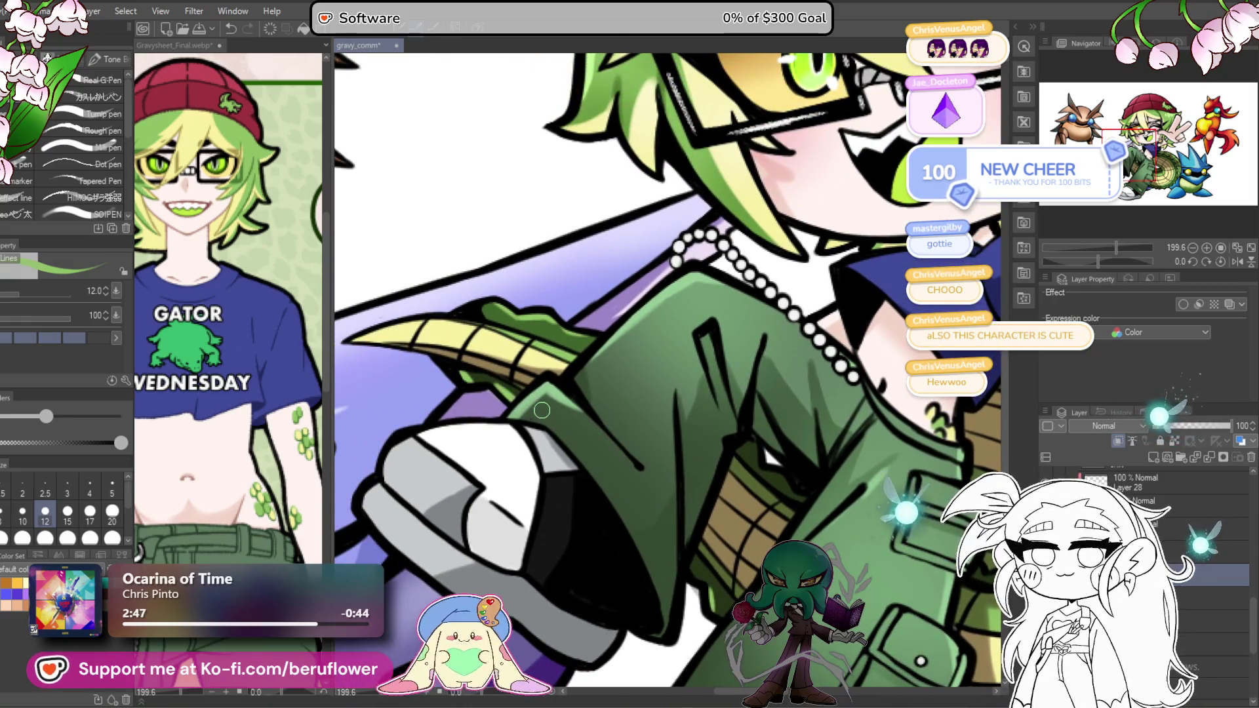
{"action": "key", "text": "ctrl+0"}
{"action": "scroll", "coordinate": [541, 411], "scroll_direction": "up", "scroll_amount": 3}
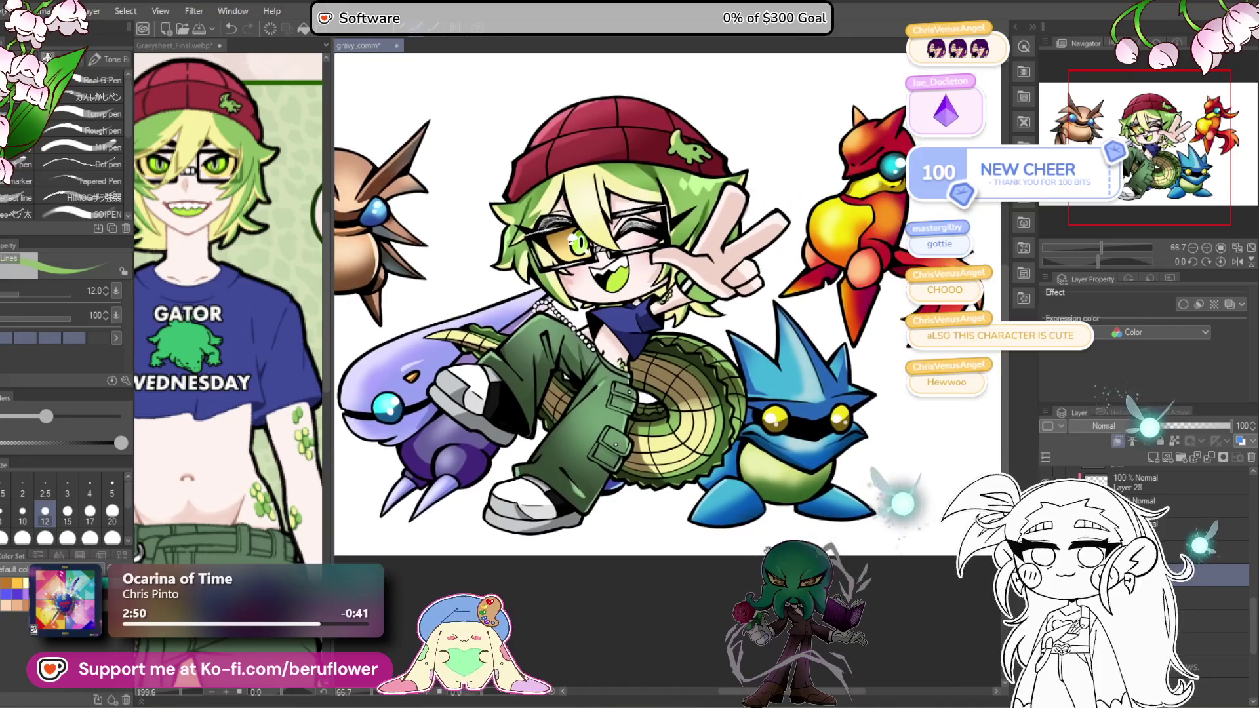
{"action": "scroll", "coordinate": [641, 466], "scroll_direction": "up", "scroll_amount": 3}
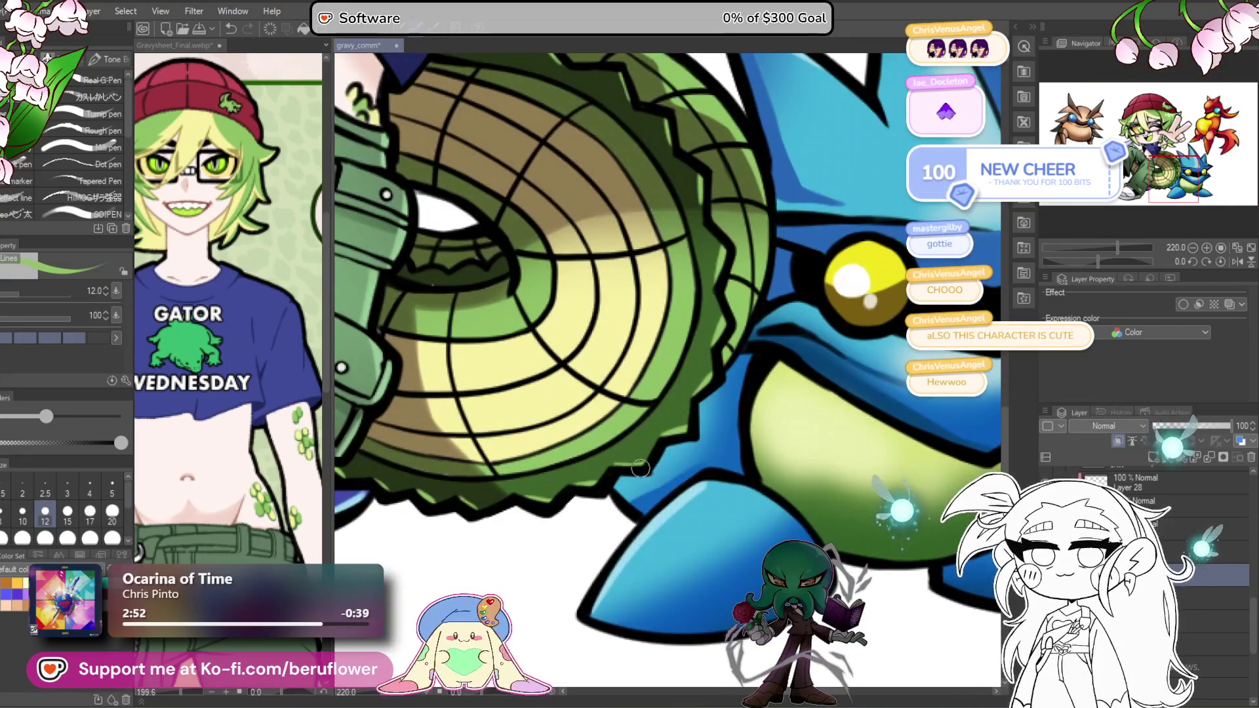
{"action": "scroll", "coordinate": [642, 469], "scroll_direction": "down", "scroll_amount": 3}
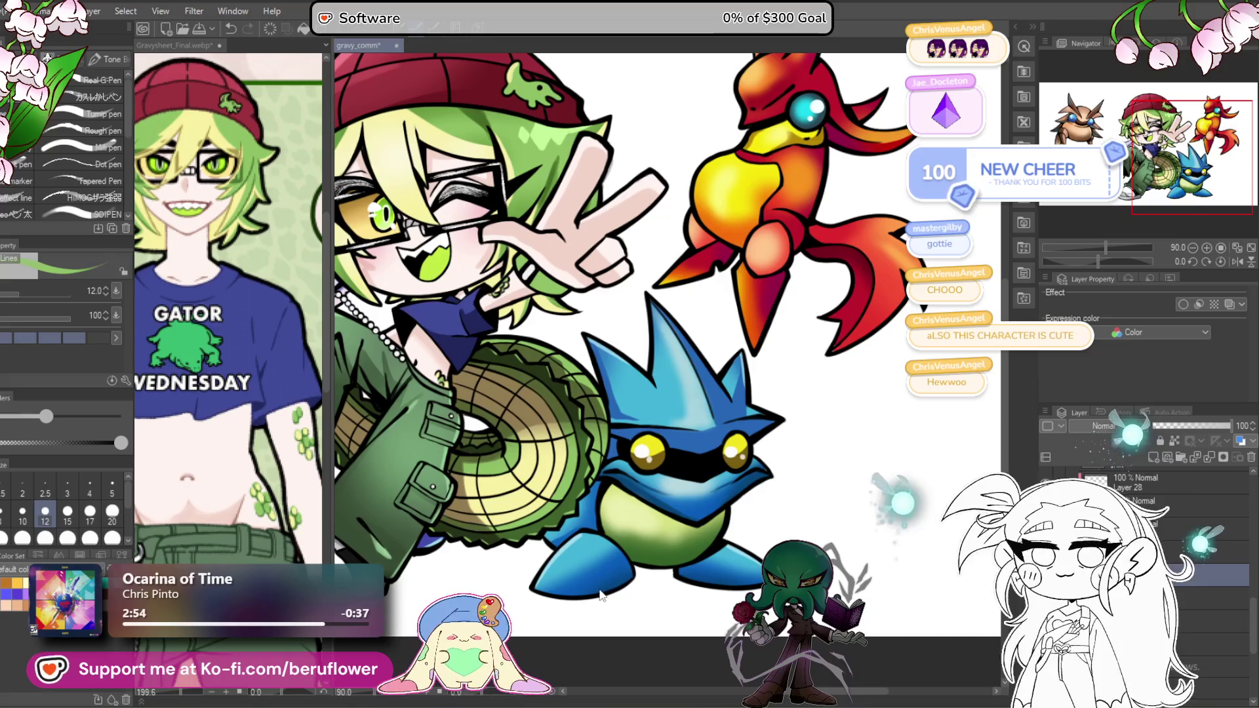
{"action": "mouse_move", "coordinate": [602, 497]}
{"action": "left_mouse_down"}
{"action": "mouse_move", "coordinate": [600, 589]}
{"action": "mouse_move", "coordinate": [636, 546]}
{"action": "left_mouse_up"}
{"action": "scroll", "coordinate": [600, 484], "scroll_direction": "down", "scroll_amount": 3}
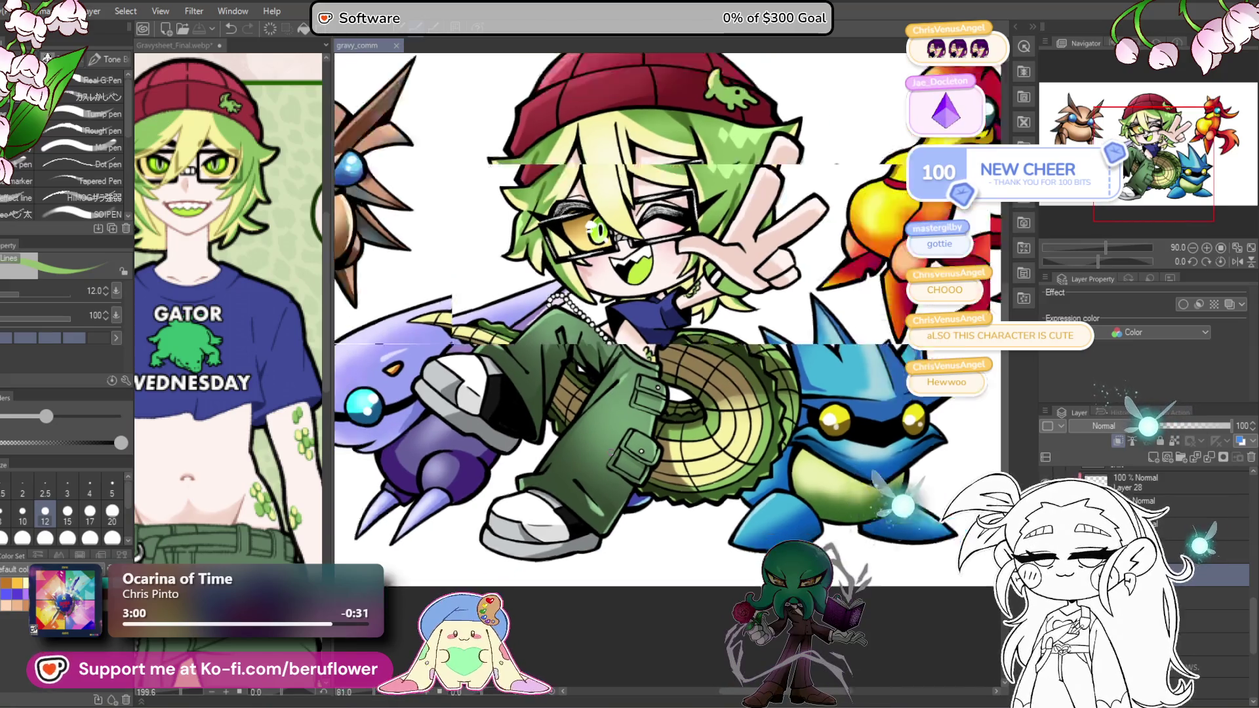
{"action": "scroll", "coordinate": [609, 453], "scroll_direction": "up", "scroll_amount": 2}
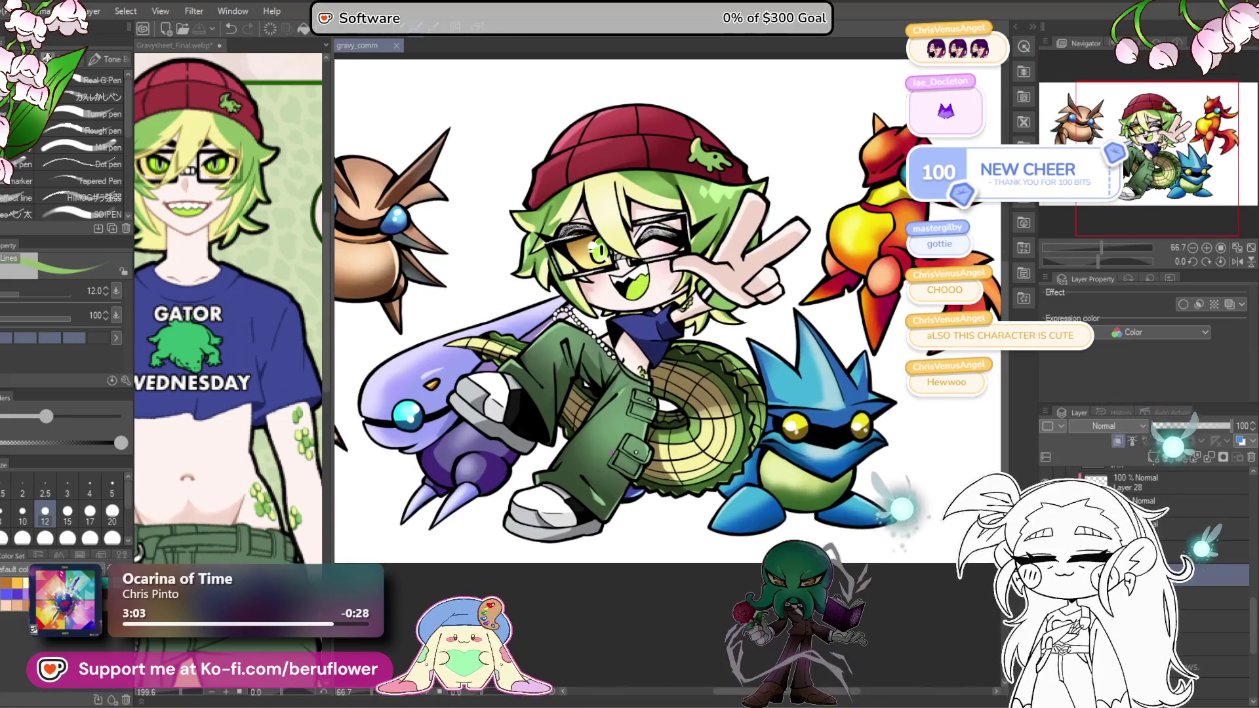
Step: Switch to the Operation tool and dismiss the canvas context menu without choosing anything
{"action": "left_click_drag", "start_coordinate": [633, 624], "coordinate": [667, 613]}
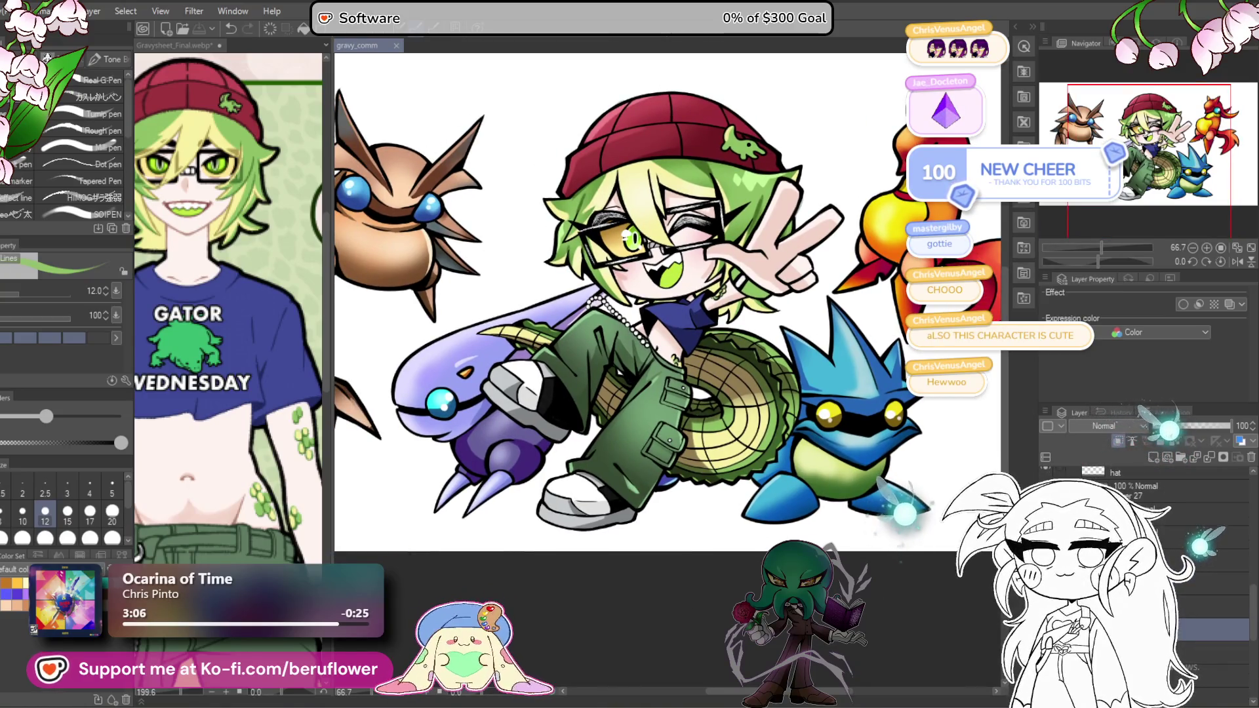
{"action": "left_click_drag", "start_coordinate": [666, 612], "coordinate": [627, 602]}
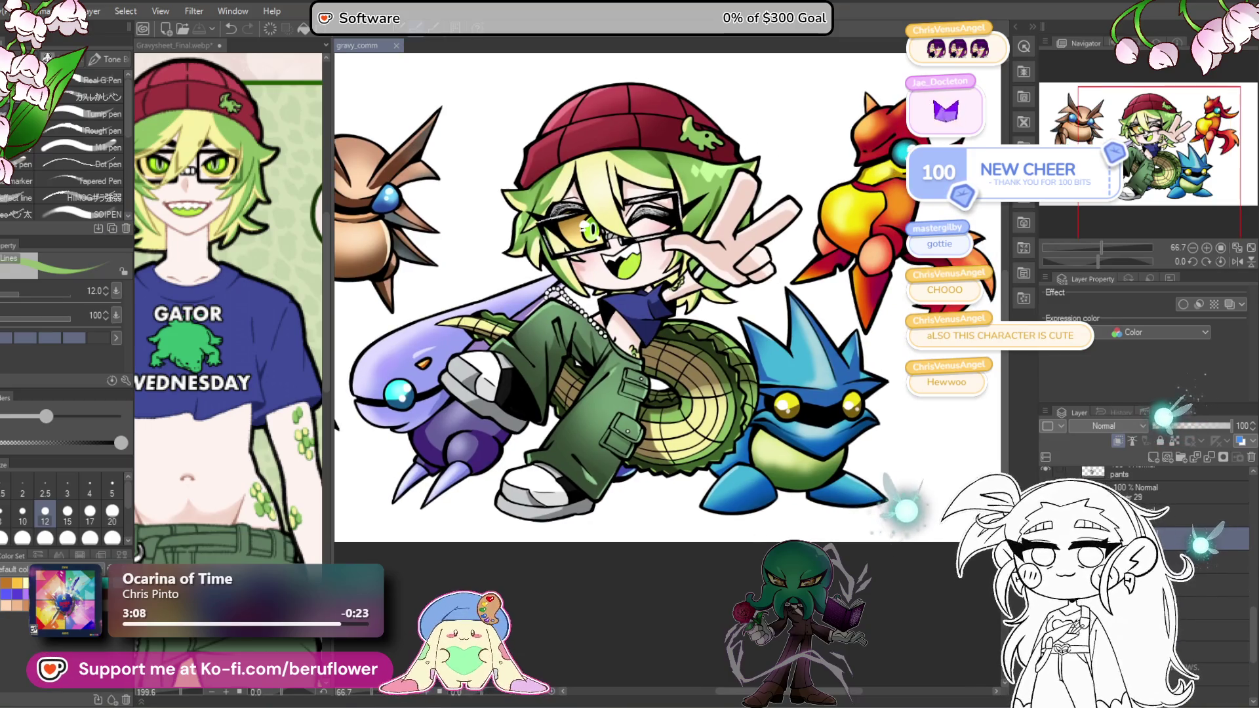
{"action": "key", "text": "o"}
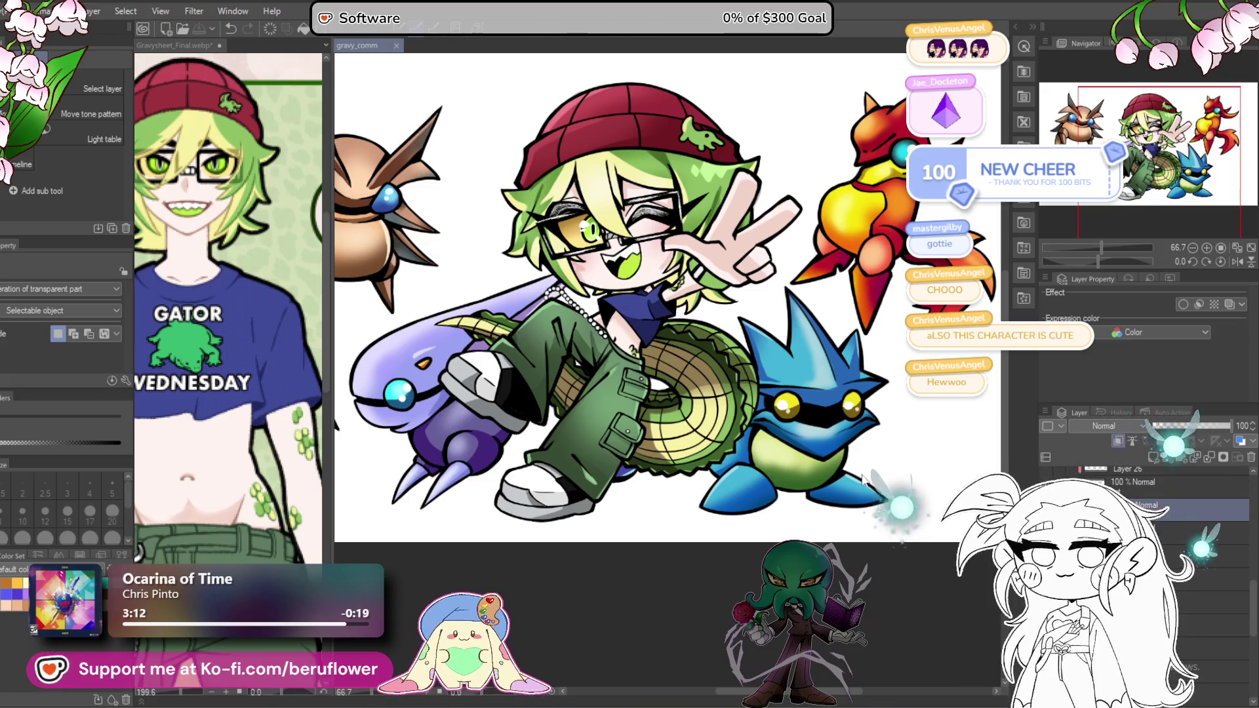
{"action": "scroll", "coordinate": [604, 400], "scroll_direction": "up", "scroll_amount": 5}
{"action": "right_click", "coordinate": [637, 446]}
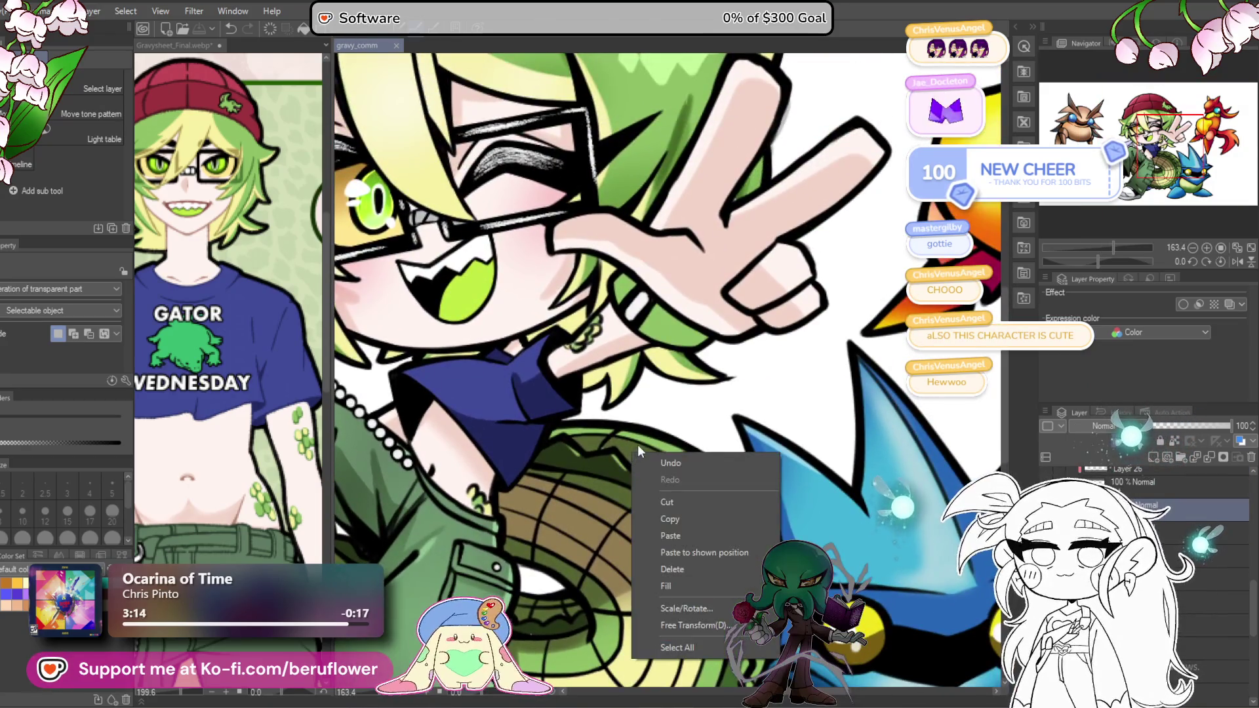
{"action": "left_click", "coordinate": [615, 441]}
Step: Return to the pen and pick the canvas white as the drawing colour
{"action": "key", "text": "p"}
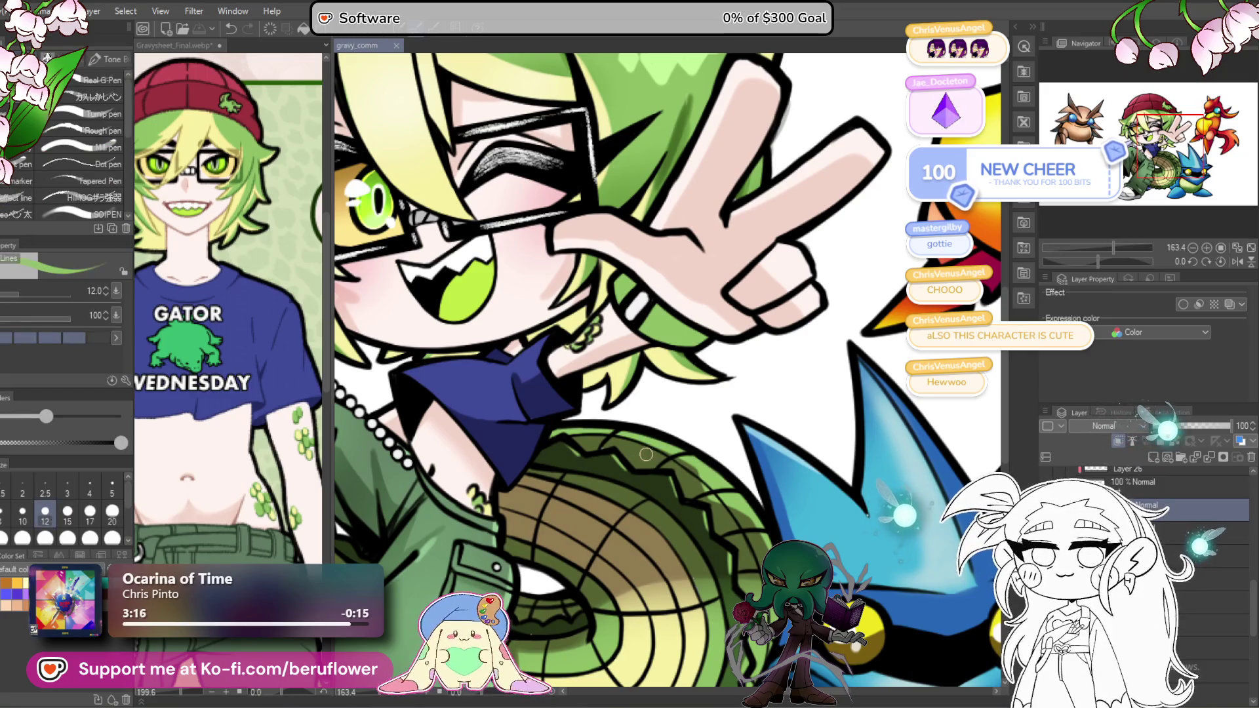
{"action": "scroll", "coordinate": [651, 363], "scroll_direction": "up", "scroll_amount": 1}
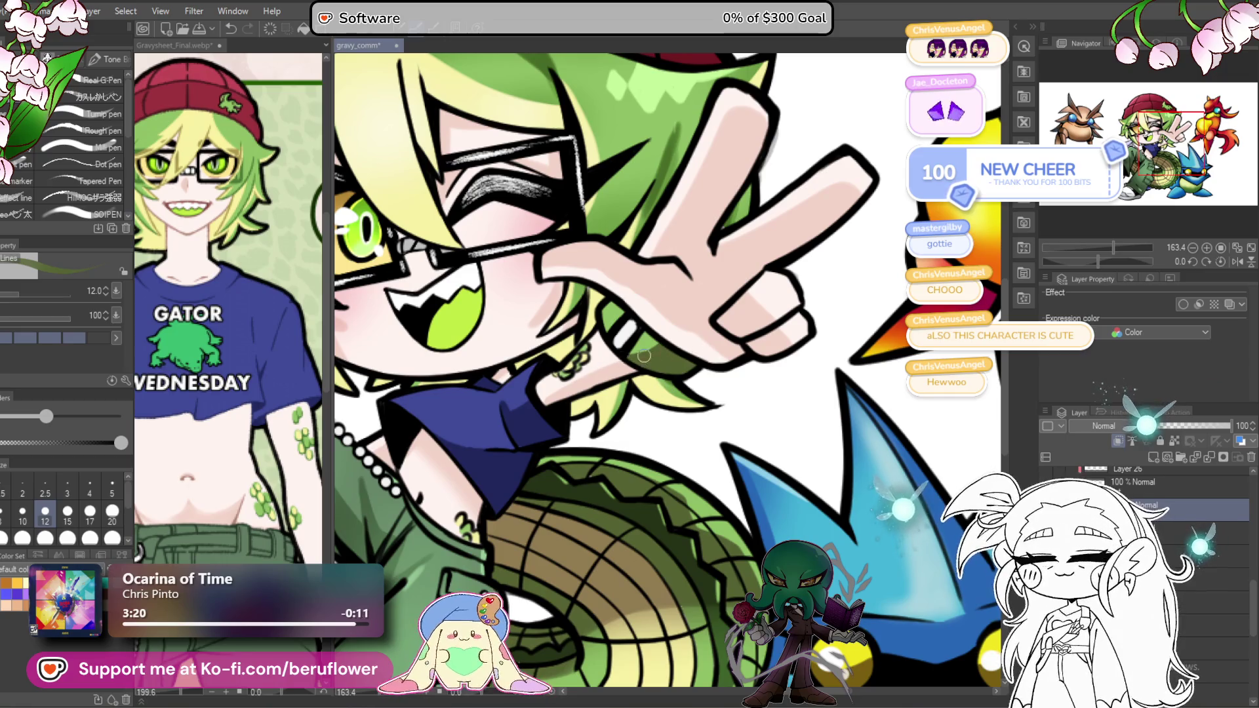
{"action": "scroll", "coordinate": [653, 358], "scroll_direction": "down", "scroll_amount": 5}
{"action": "scroll", "coordinate": [626, 323], "scroll_direction": "up", "scroll_amount": 5}
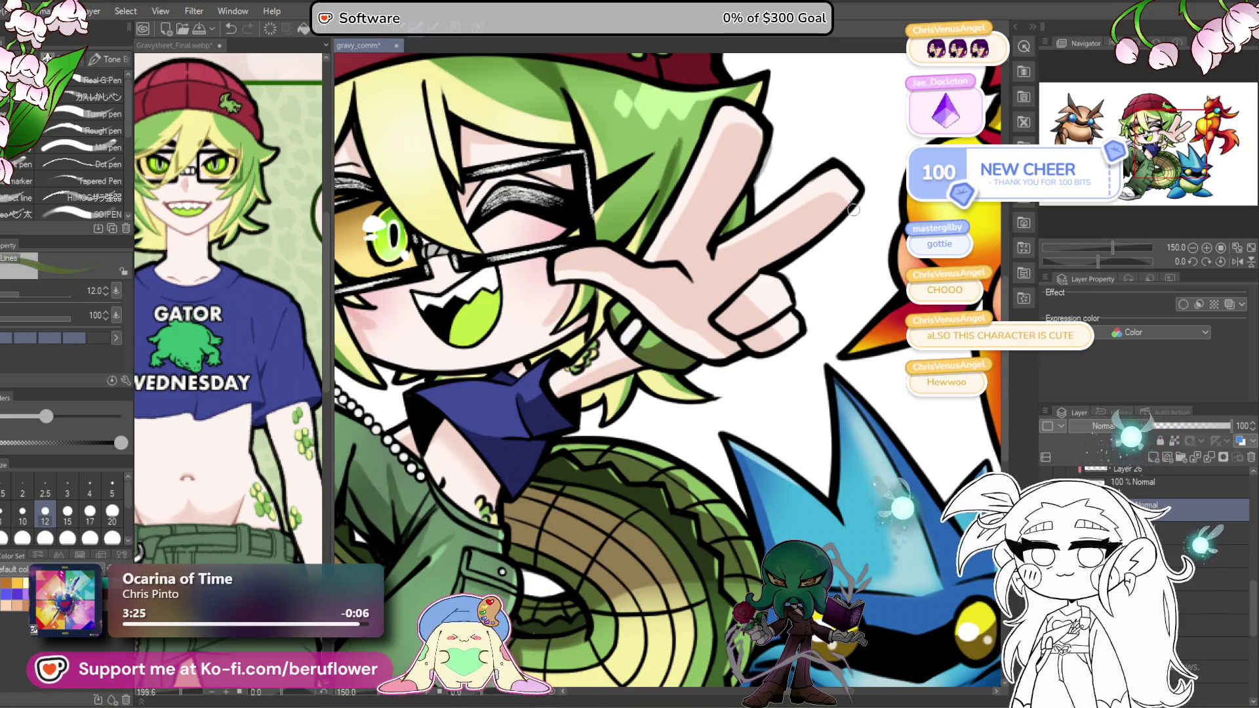
{"action": "left_click", "coordinate": [850, 126], "text": "alt"}
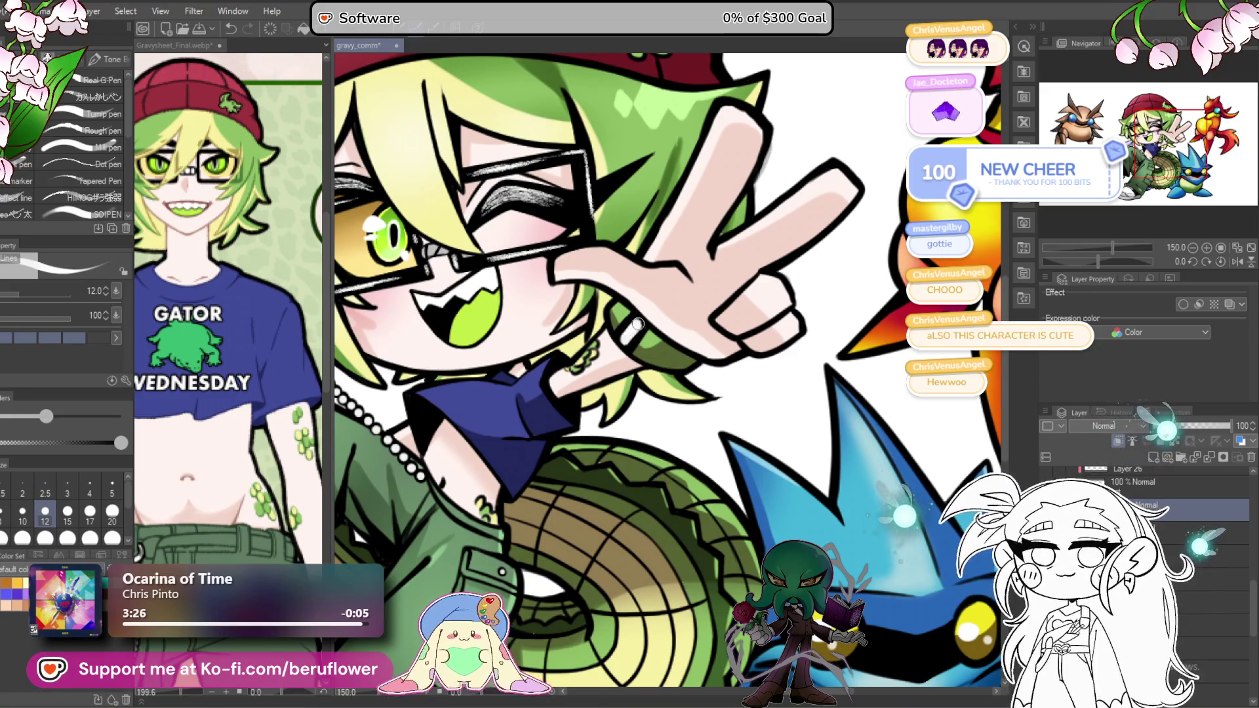
{"action": "scroll", "coordinate": [638, 324], "scroll_direction": "down", "scroll_amount": 4}
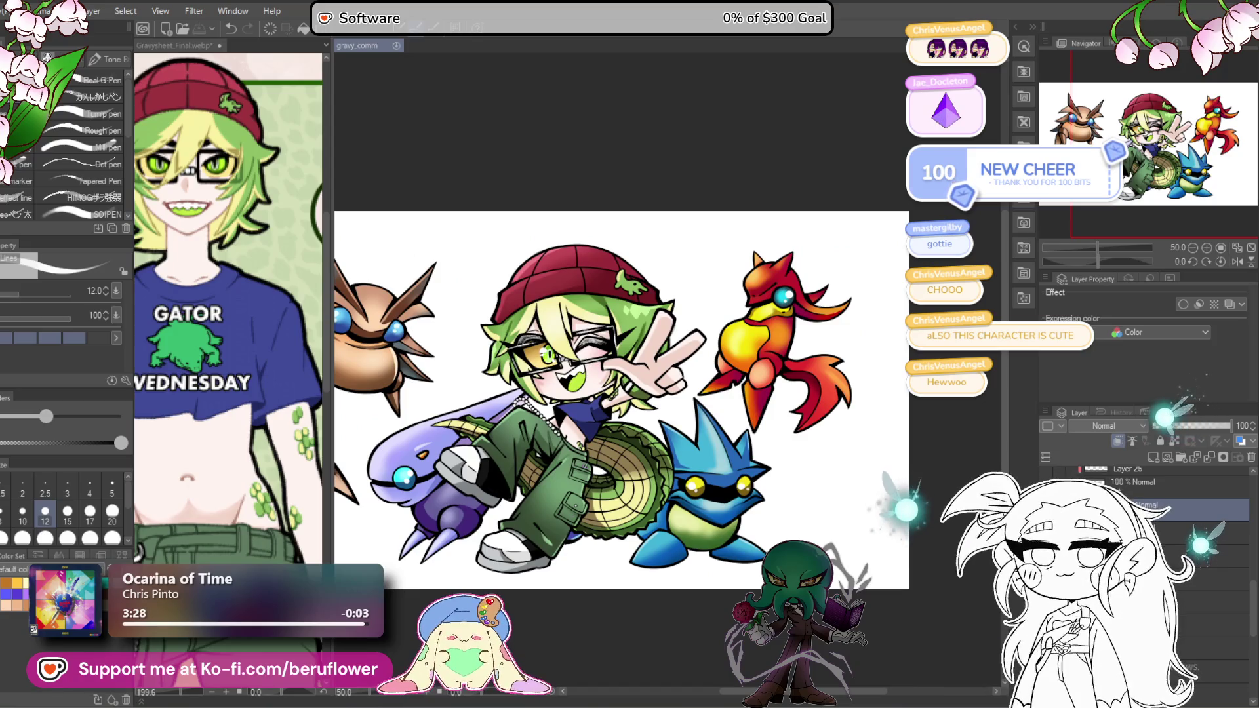
{"action": "left_click_drag", "start_coordinate": [535, 577], "coordinate": [537, 585]}
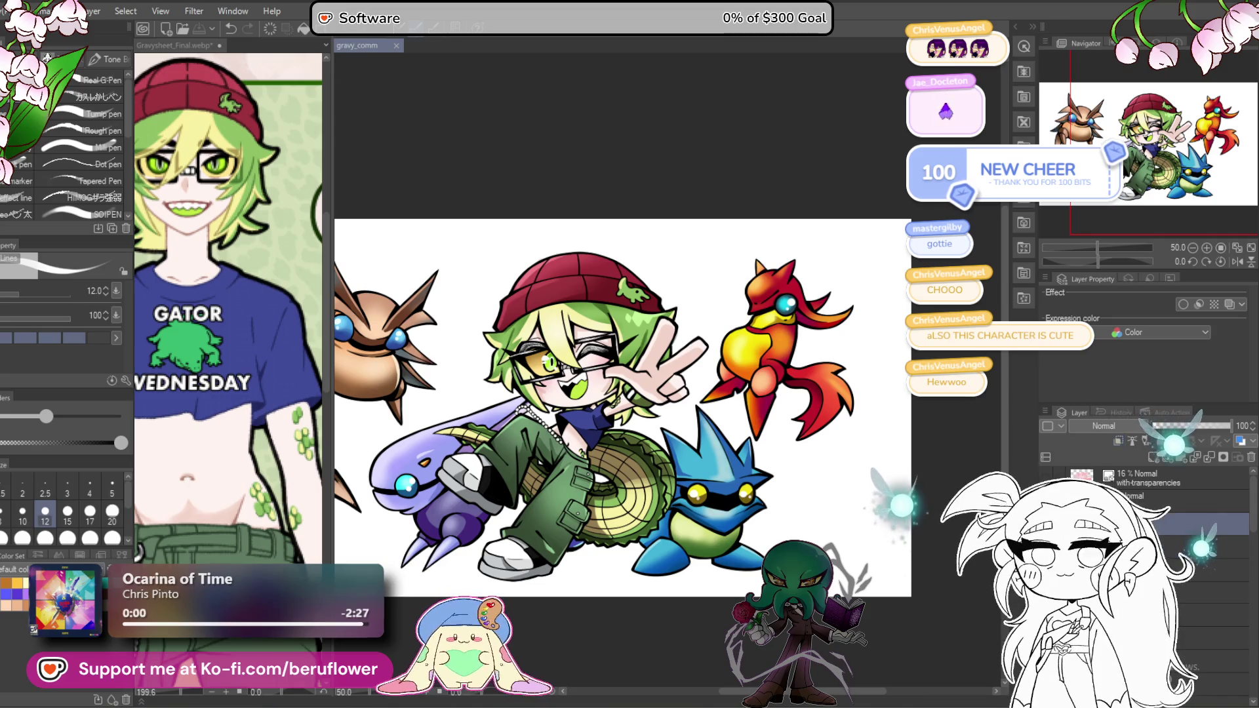
{"action": "key", "text": "Delete"}
{"action": "key", "text": "ctrl+z"}
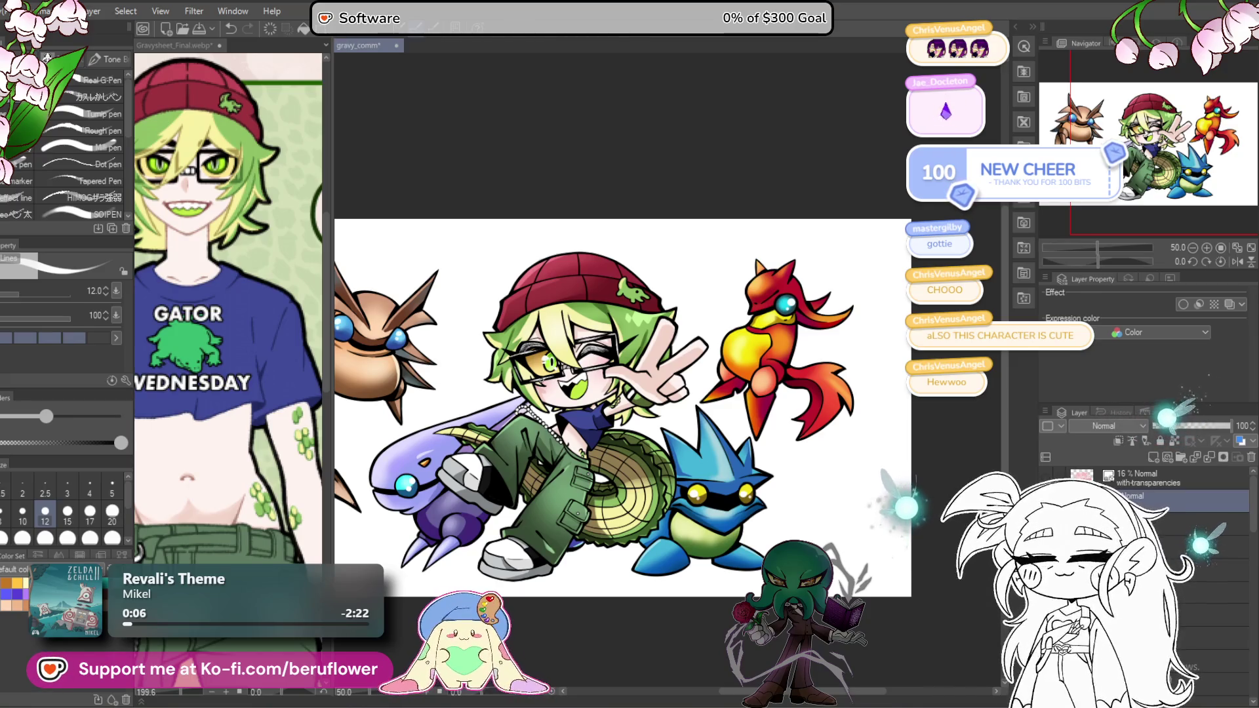
{"action": "scroll", "coordinate": [560, 370], "scroll_direction": "up", "scroll_amount": 6}
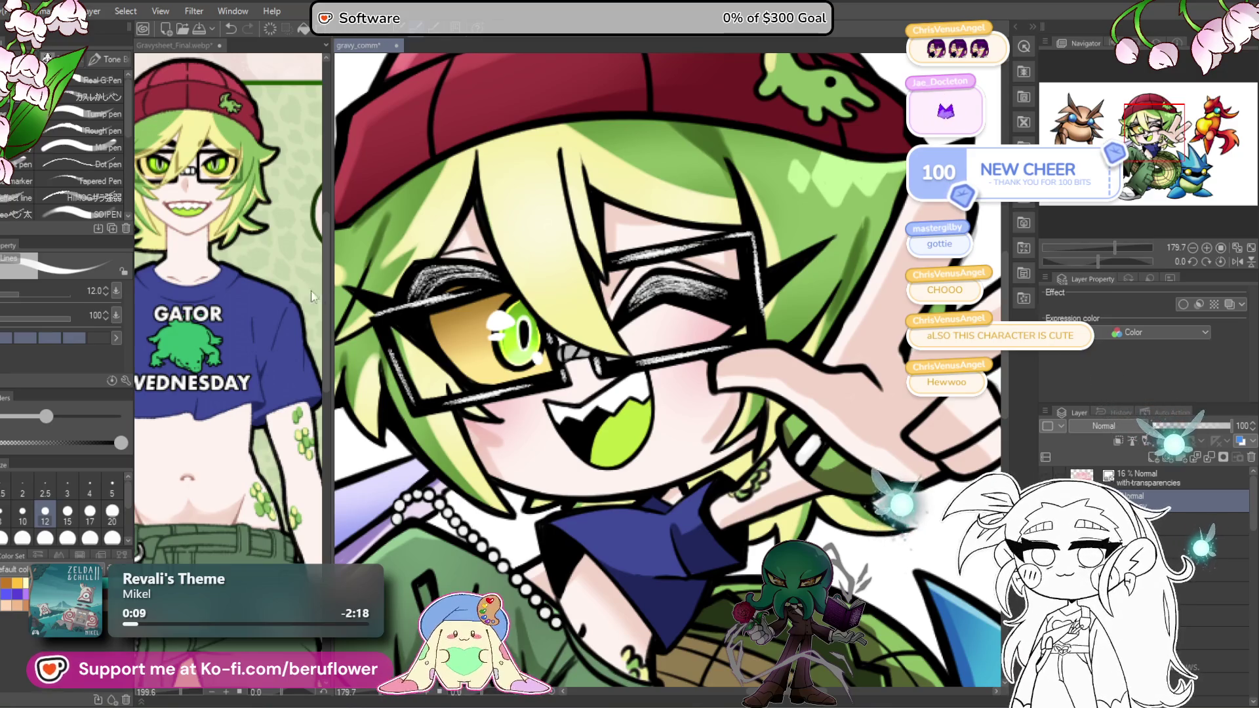
{"action": "left_click", "coordinate": [194, 12]}
Step: Apply a Gaussian blur with slightly increased strength to the current layer
{"action": "mouse_move", "coordinate": [214, 61]}
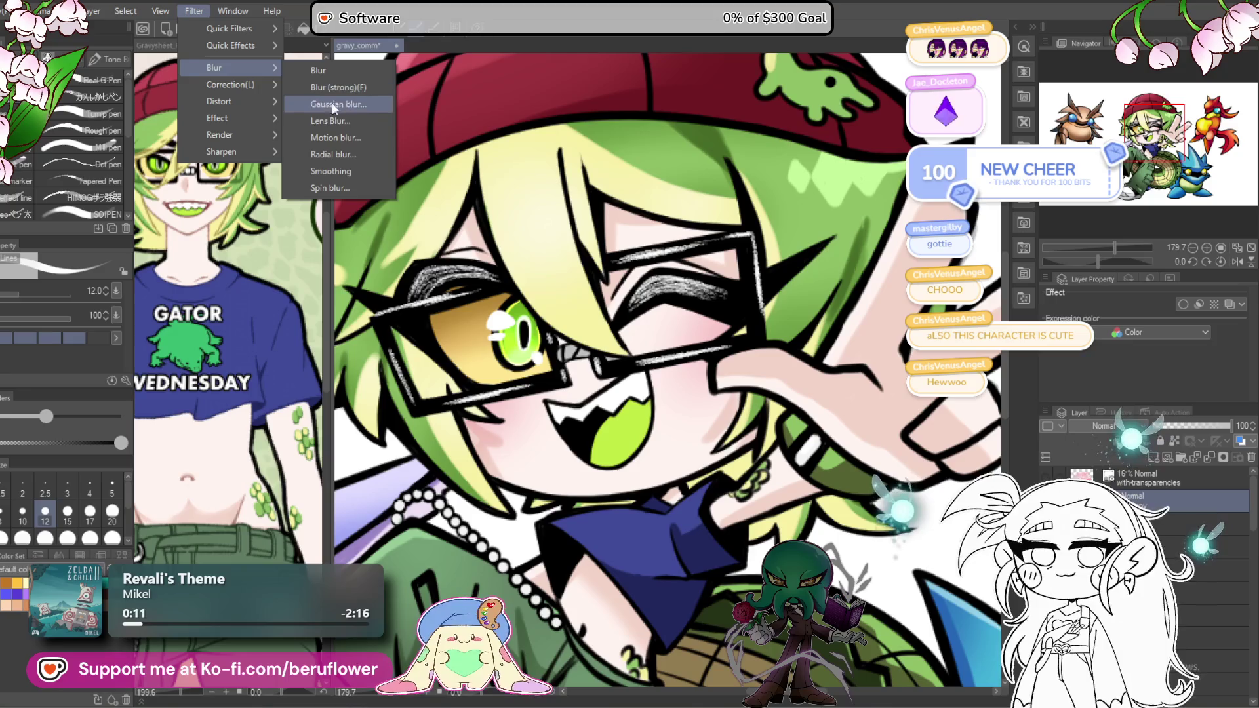
{"action": "left_click", "coordinate": [351, 112]}
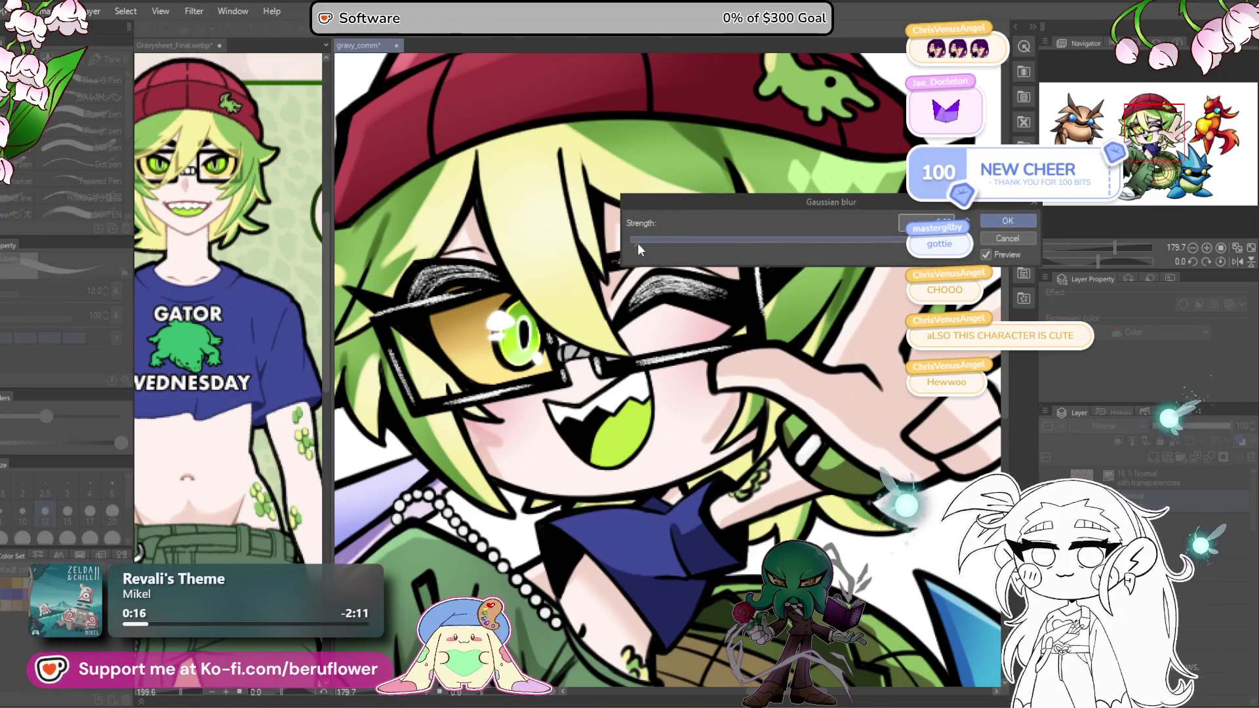
{"action": "left_click_drag", "start_coordinate": [639, 241], "coordinate": [644, 241]}
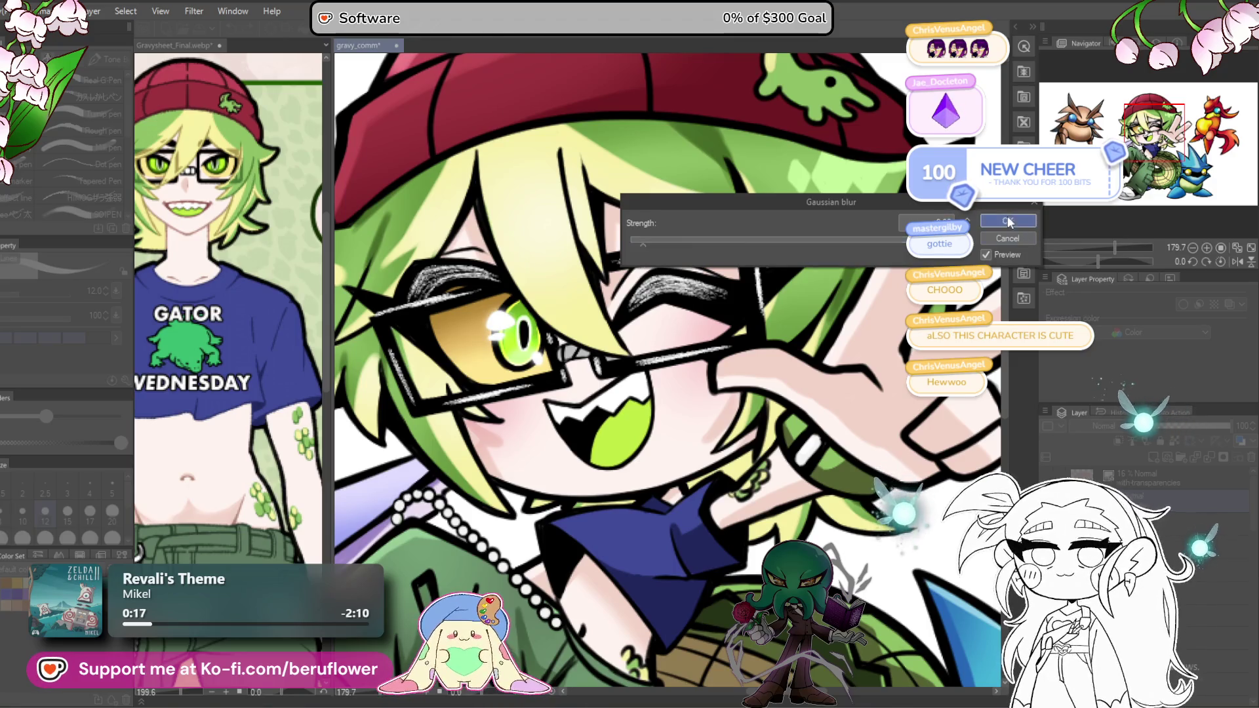
{"action": "key", "text": "Return"}
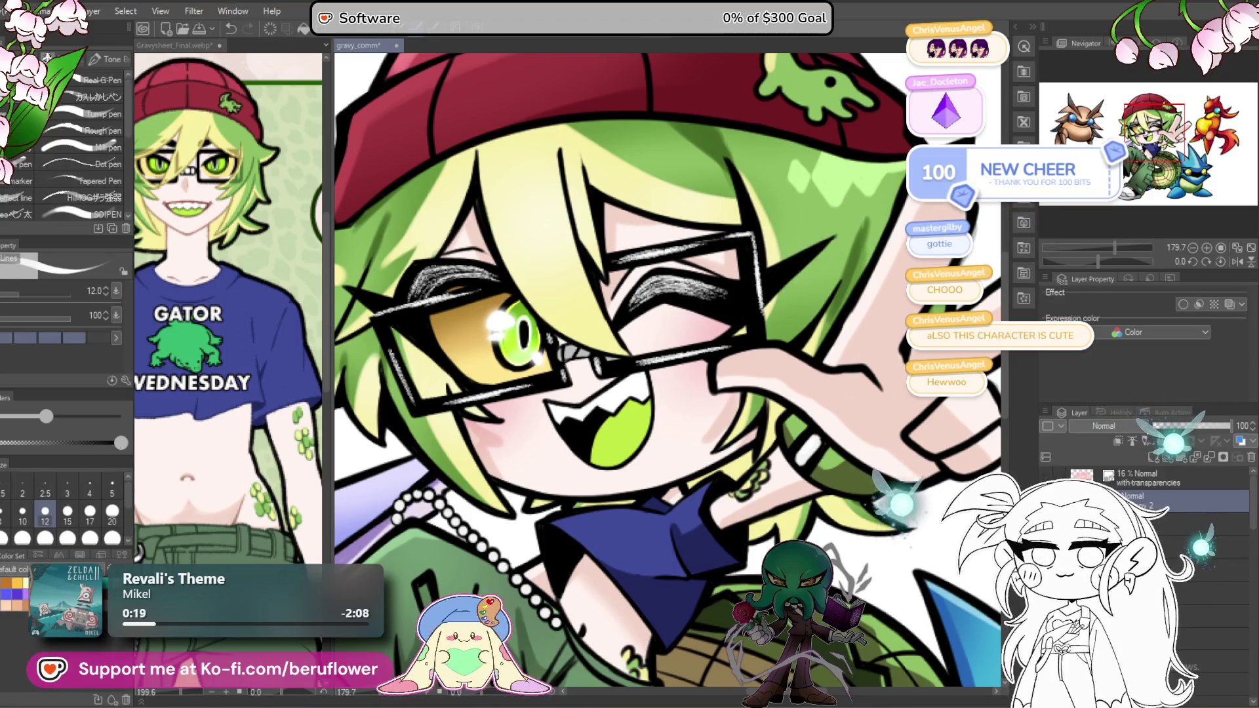
Step: Set the blurred layer's opacity to about 52
{"action": "left_click", "coordinate": [1189, 426]}
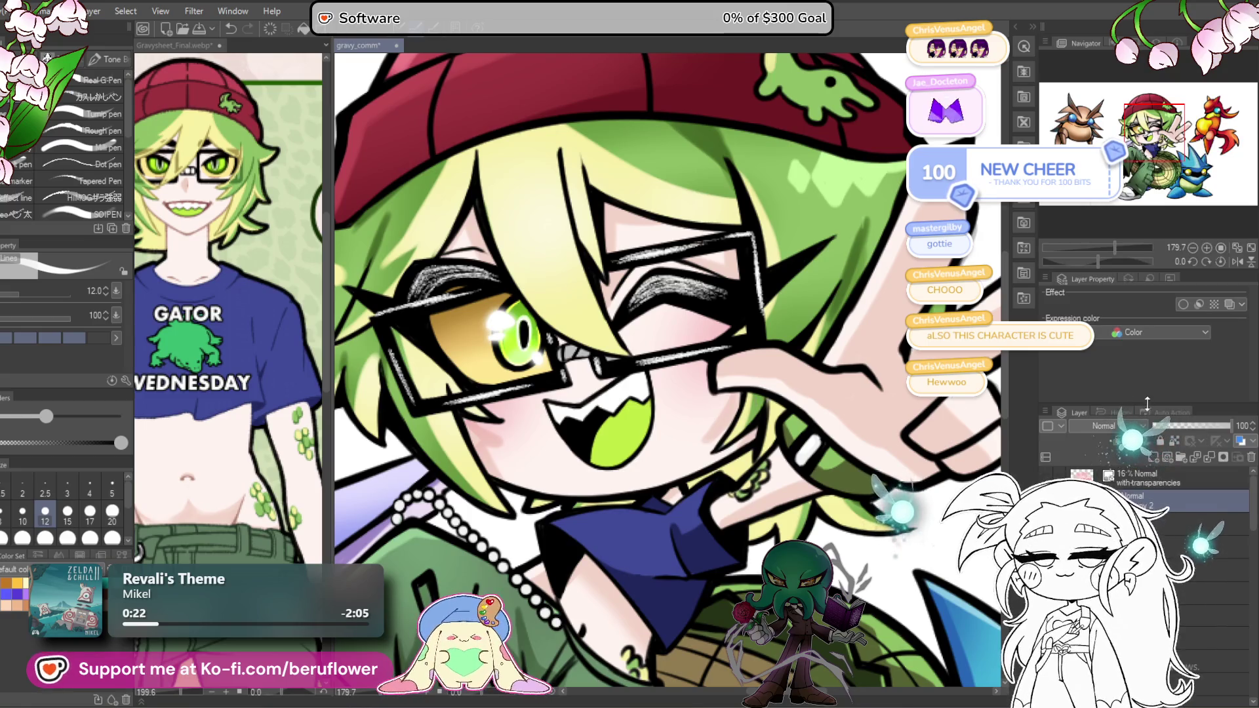
{"action": "left_click_drag", "start_coordinate": [1188, 426], "coordinate": [1194, 428]}
{"action": "right_click", "coordinate": [1169, 520]}
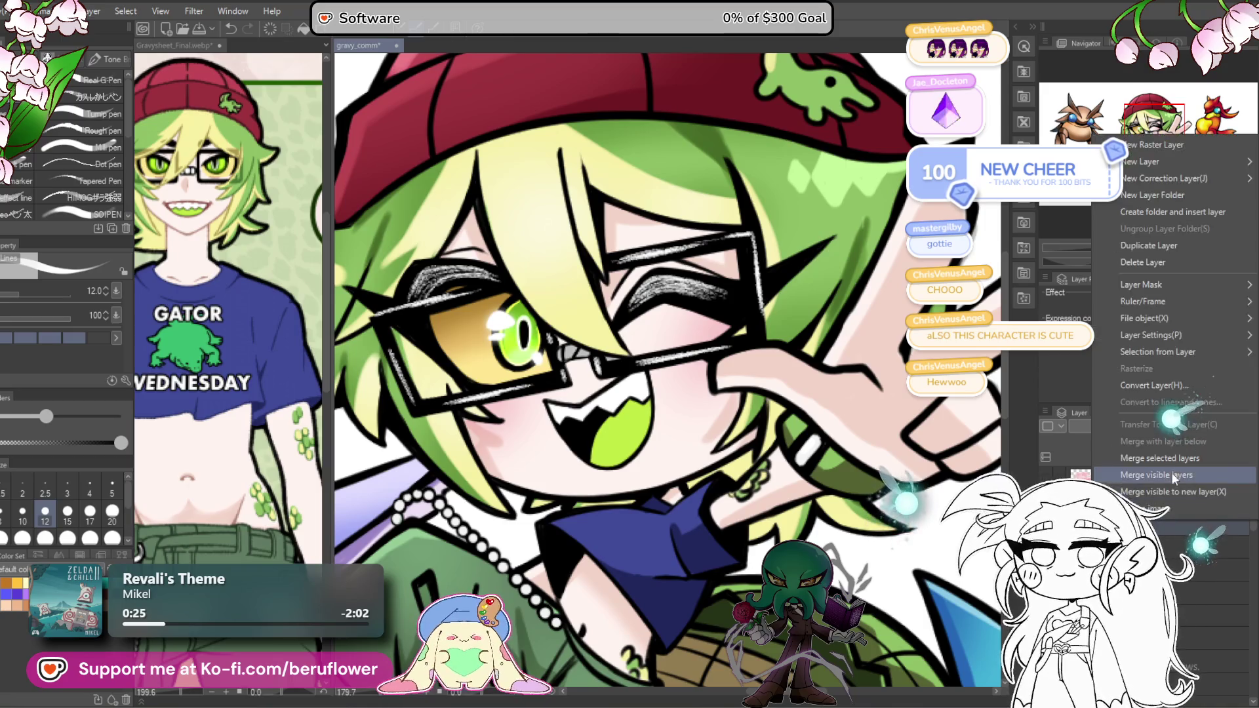
Step: Switch to the airbrush, zoom in on the glasses and eye, and shrink the brush
{"action": "left_click", "coordinate": [1168, 455]}
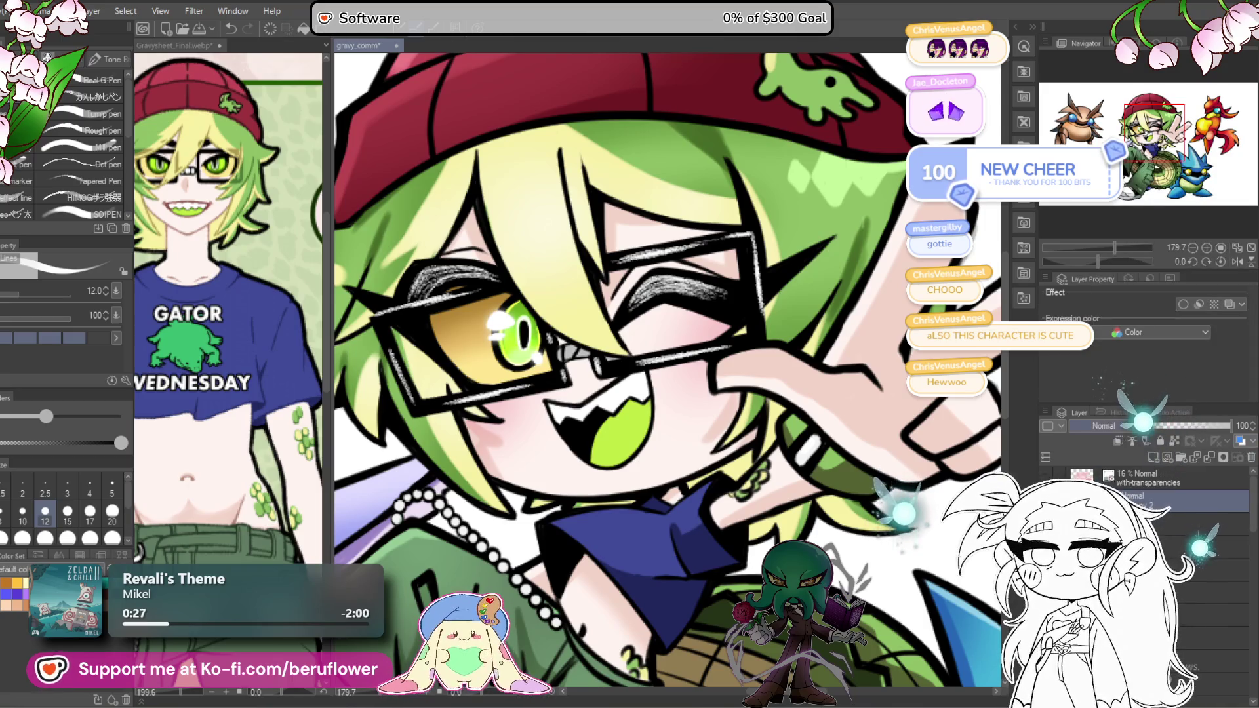
{"action": "scroll", "coordinate": [617, 437], "scroll_direction": "up", "scroll_amount": 2}
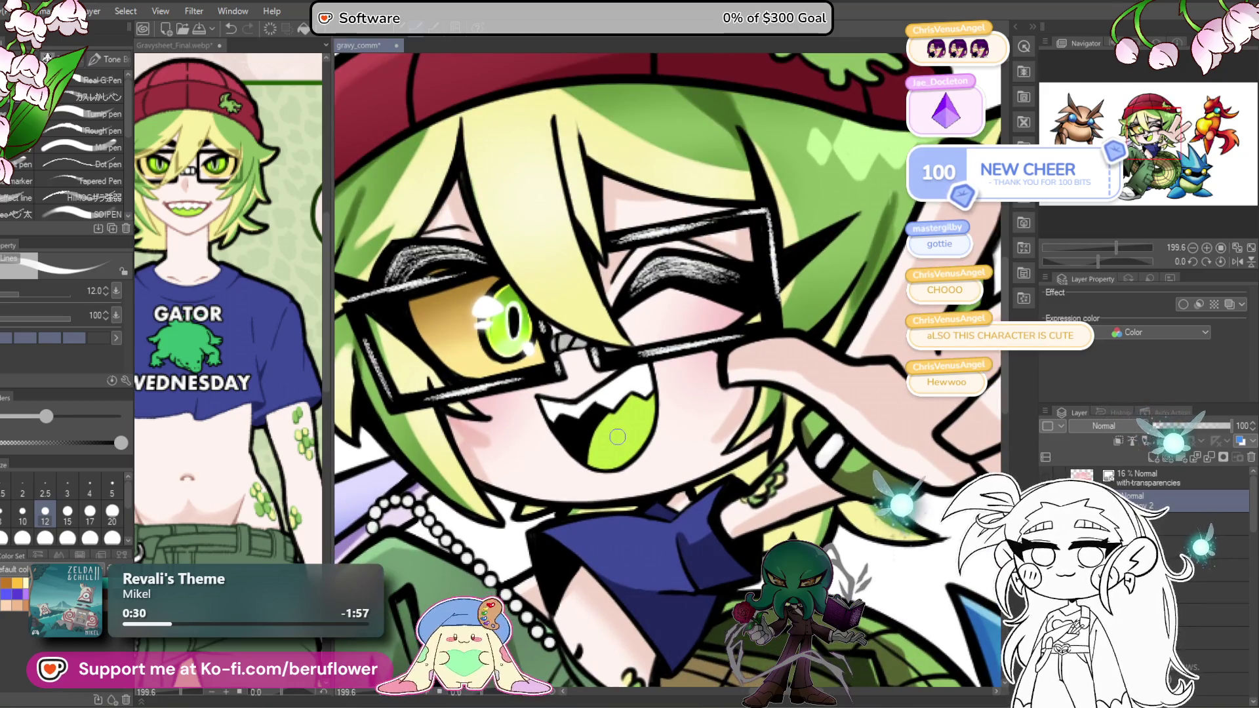
{"action": "key", "text": "b"}
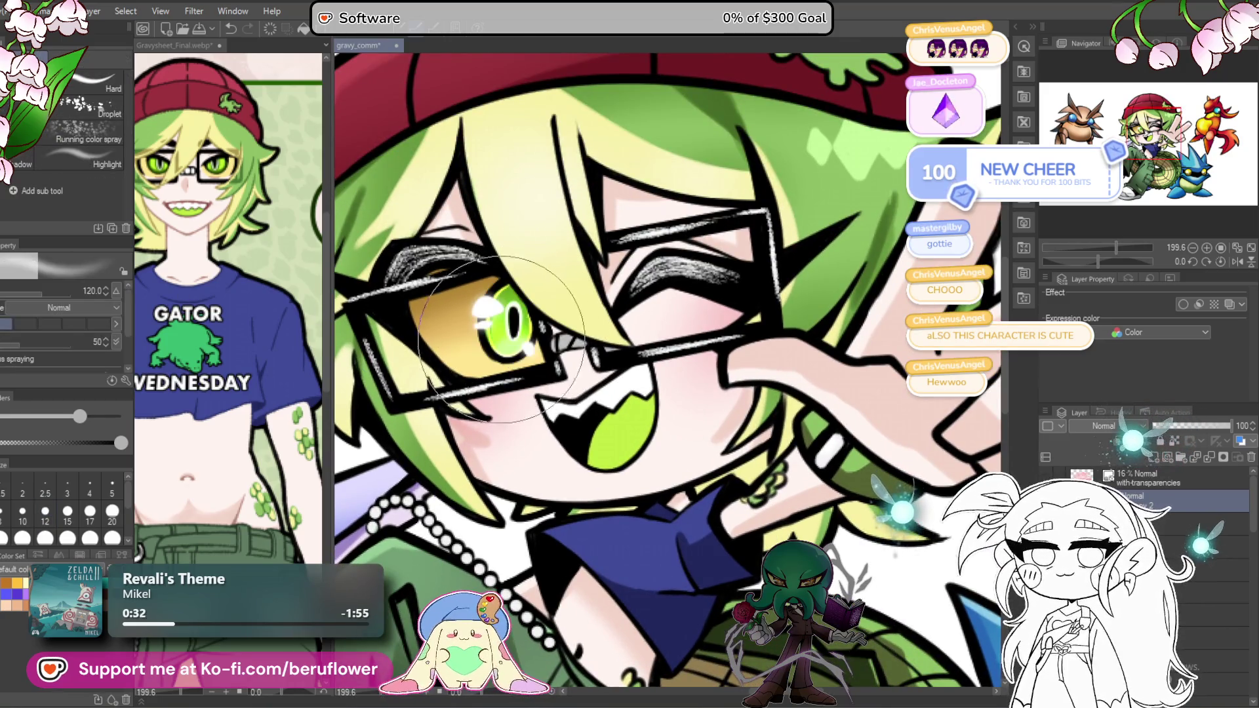
{"action": "scroll", "coordinate": [520, 325], "scroll_direction": "up", "scroll_amount": 3}
{"action": "mouse_move", "coordinate": [367, 492]}
{"action": "left_mouse_down"}
{"action": "mouse_move", "coordinate": [584, 346]}
{"action": "mouse_move", "coordinate": [563, 348]}
{"action": "mouse_move", "coordinate": [488, 489]}
{"action": "mouse_move", "coordinate": [535, 432]}
{"action": "mouse_move", "coordinate": [534, 344]}
{"action": "left_mouse_up"}
{"action": "key", "text": "bracketleft"}
{"action": "key", "text": "bracketleft"}
{"action": "key", "text": "bracketleft"}
{"action": "key", "text": "bracketleft"}
{"action": "key", "text": "bracketleft"}
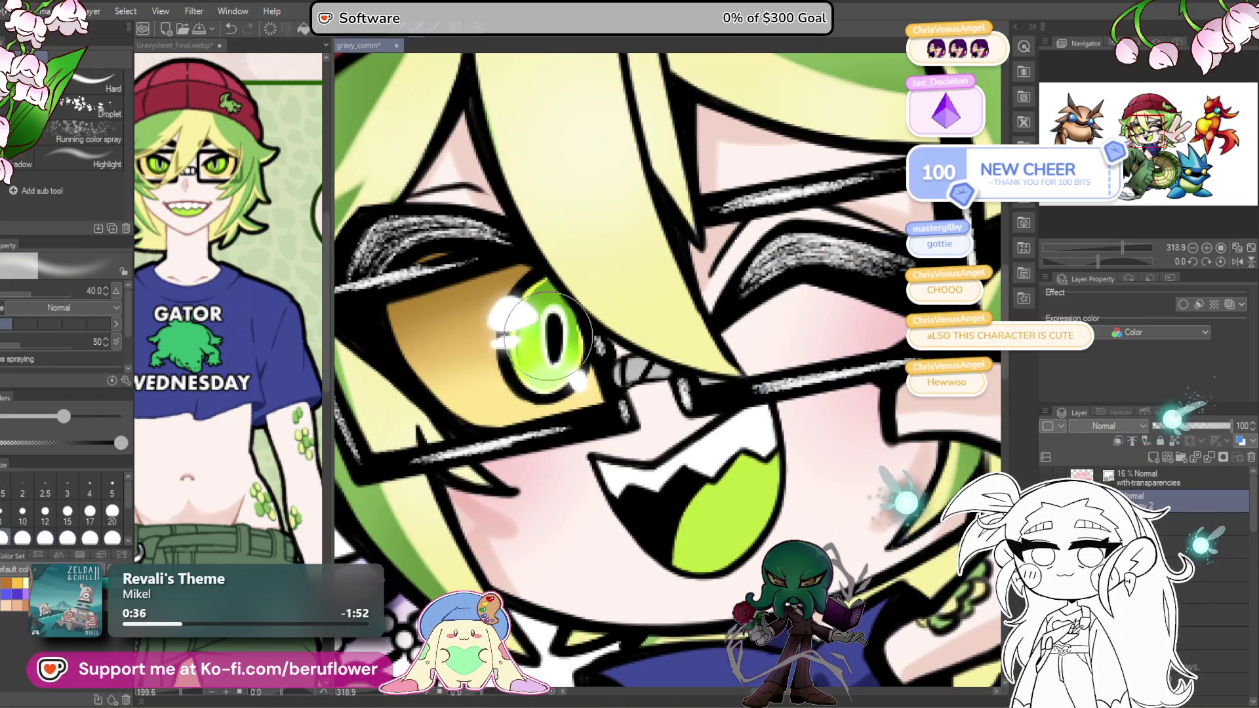
Step: Pan over the character, tail and blue creature, then return to the thin line pen
{"action": "scroll", "coordinate": [534, 345], "scroll_direction": "down", "scroll_amount": 5}
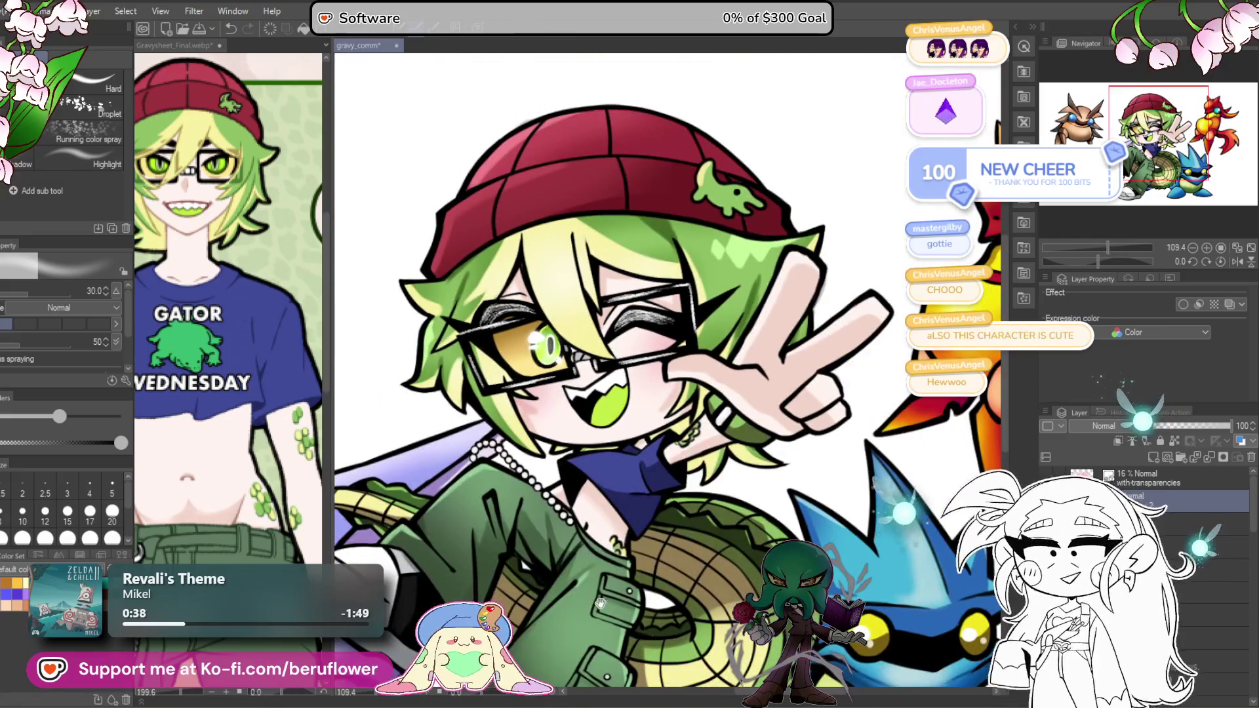
{"action": "left_click_drag", "start_coordinate": [623, 518], "coordinate": [534, 465]}
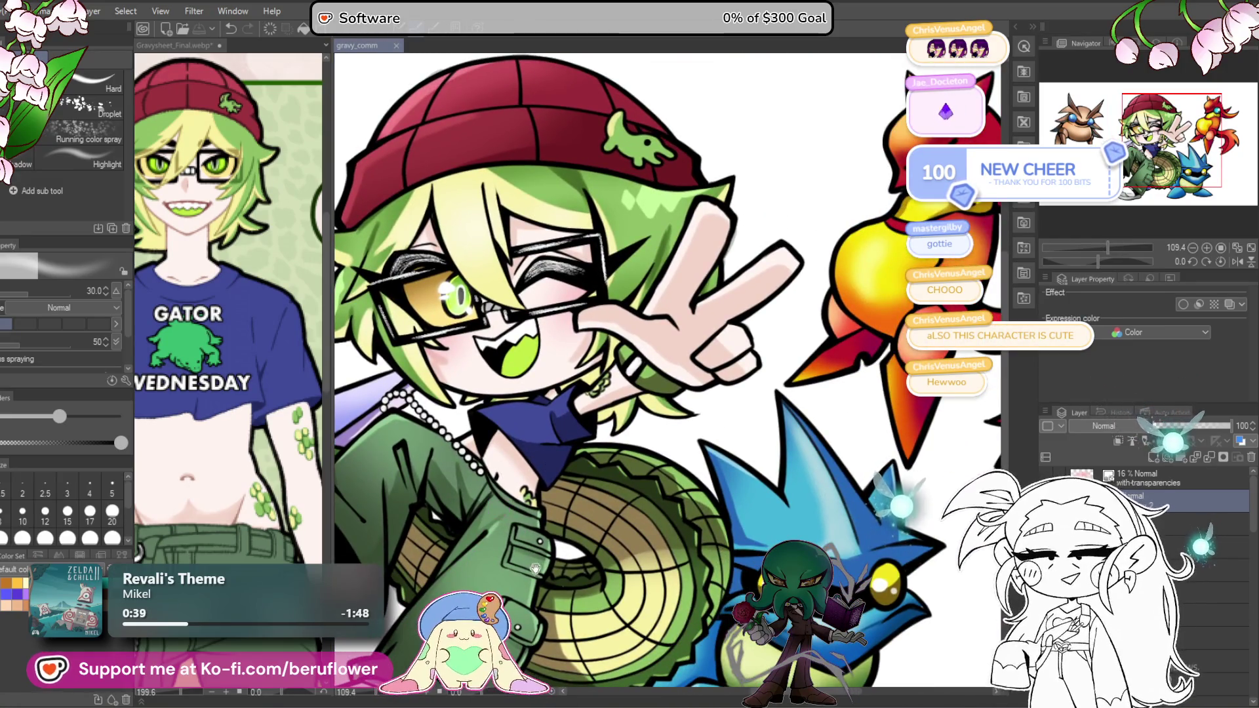
{"action": "left_click_drag", "start_coordinate": [490, 692], "coordinate": [522, 594]}
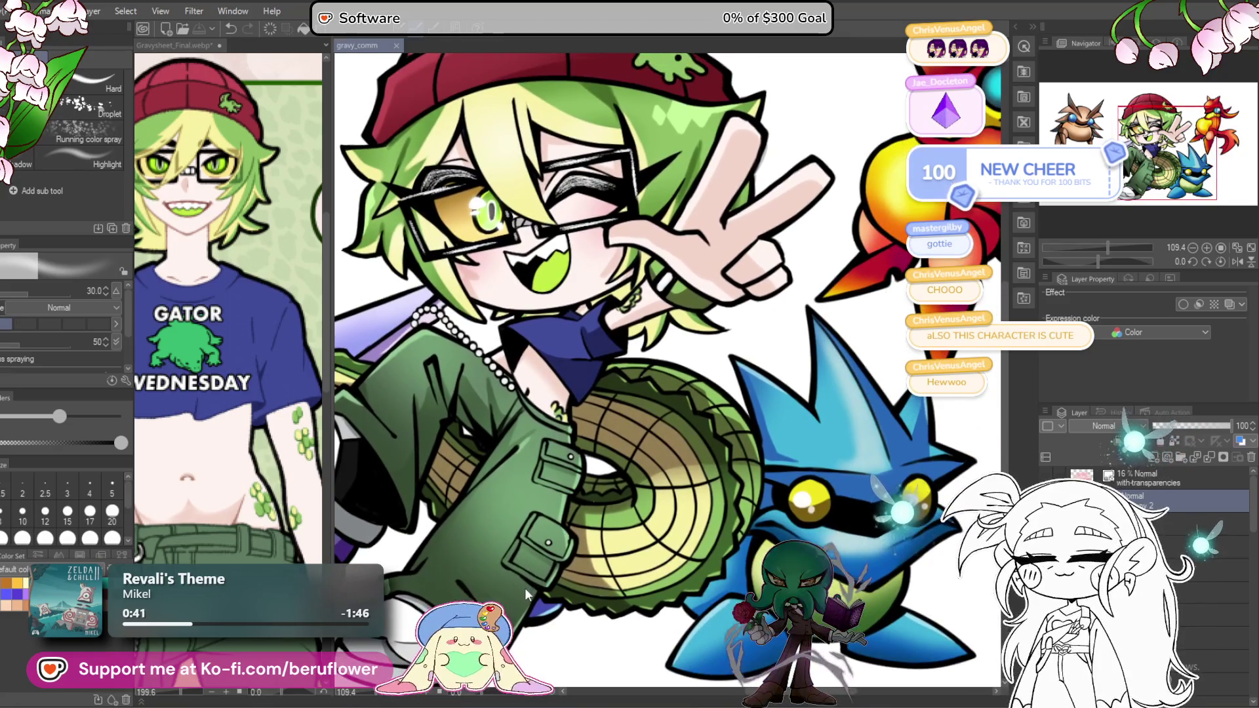
{"action": "scroll", "coordinate": [511, 538], "scroll_direction": "down", "scroll_amount": 3}
{"action": "scroll", "coordinate": [498, 489], "scroll_direction": "up", "scroll_amount": 2}
{"action": "scroll", "coordinate": [498, 488], "scroll_direction": "up", "scroll_amount": 1}
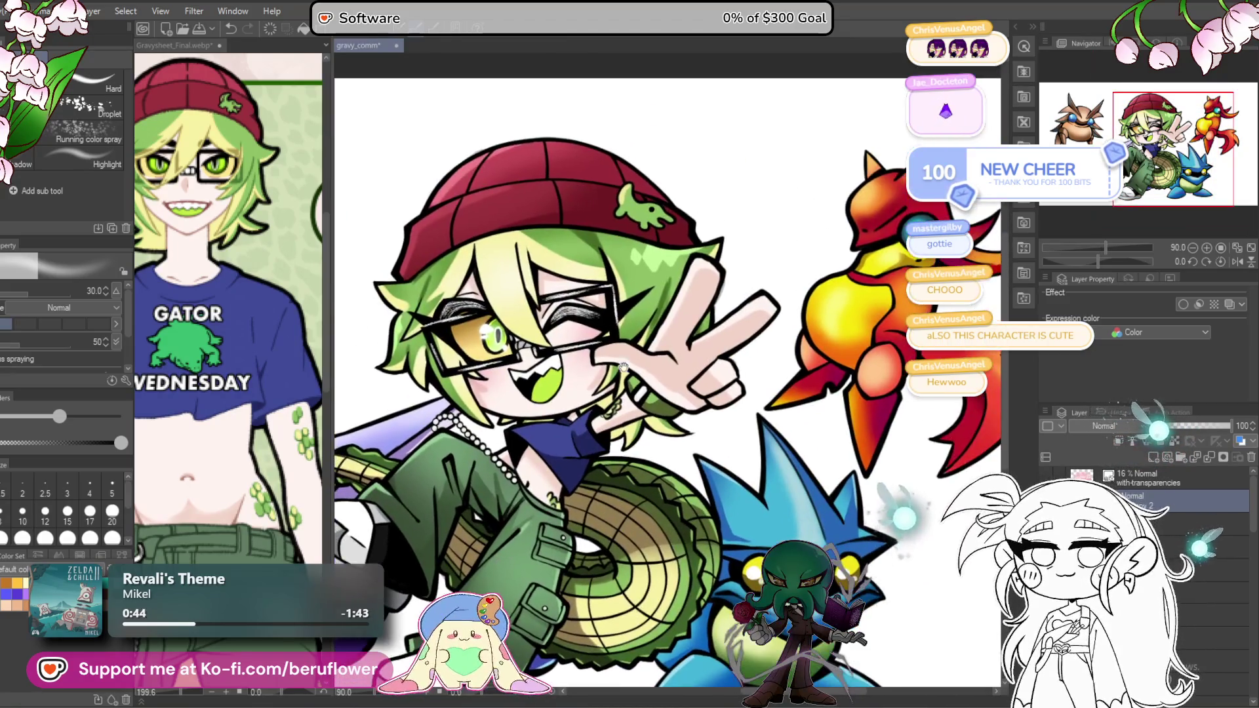
{"action": "key", "text": "p"}
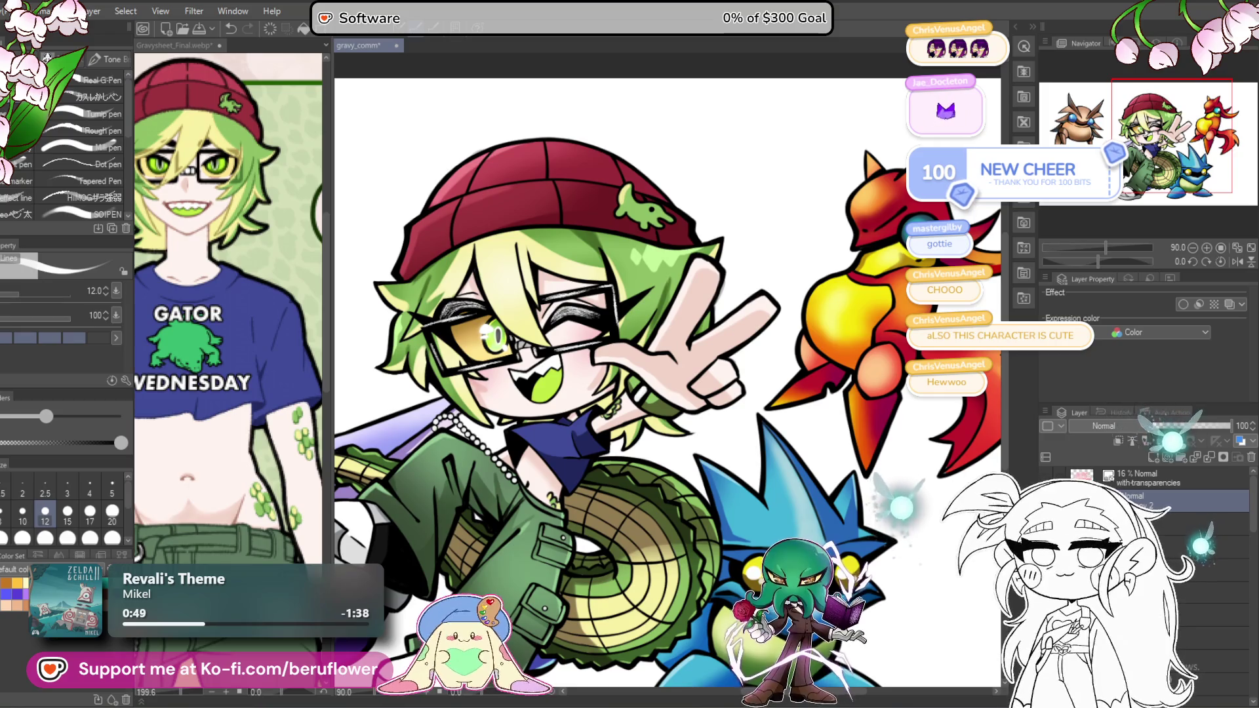
Step: Select a different layer and zoom in across the character's face
{"action": "left_click", "coordinate": [1149, 478]}
{"action": "scroll", "coordinate": [650, 336], "scroll_direction": "up", "scroll_amount": 5}
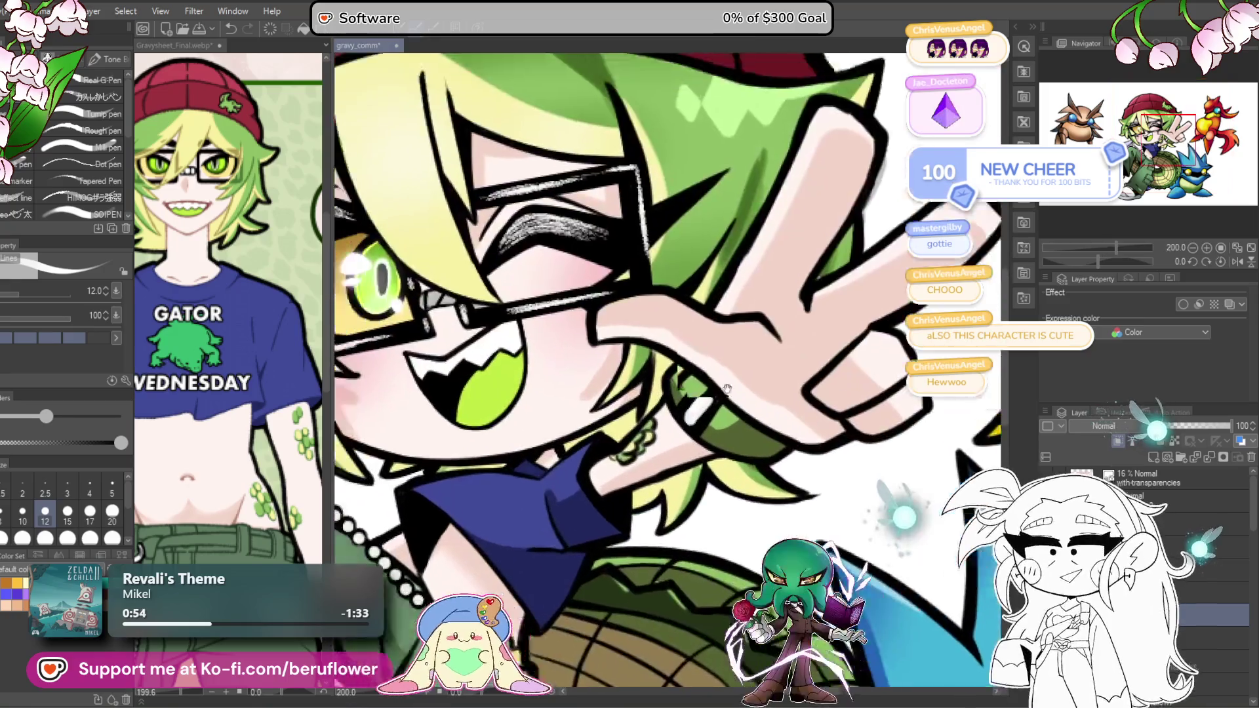
{"action": "scroll", "coordinate": [646, 339], "scroll_direction": "up", "scroll_amount": 1}
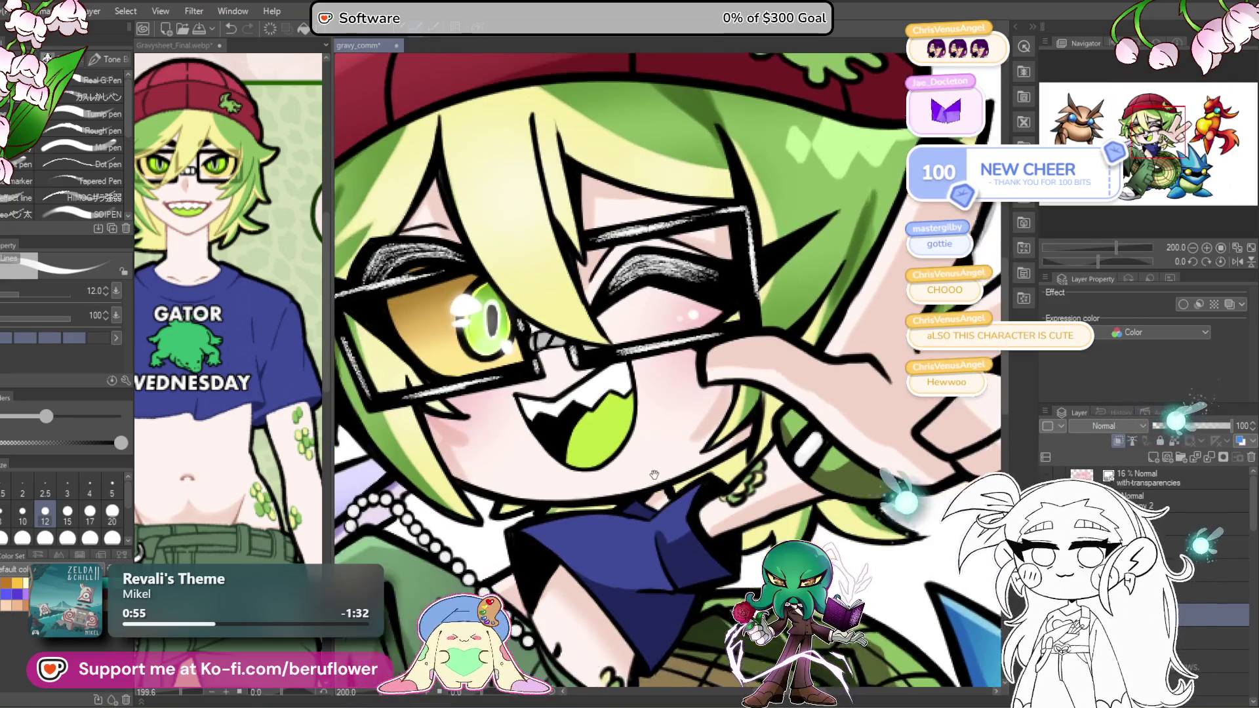
{"action": "scroll", "coordinate": [640, 467], "scroll_direction": "down", "scroll_amount": 5}
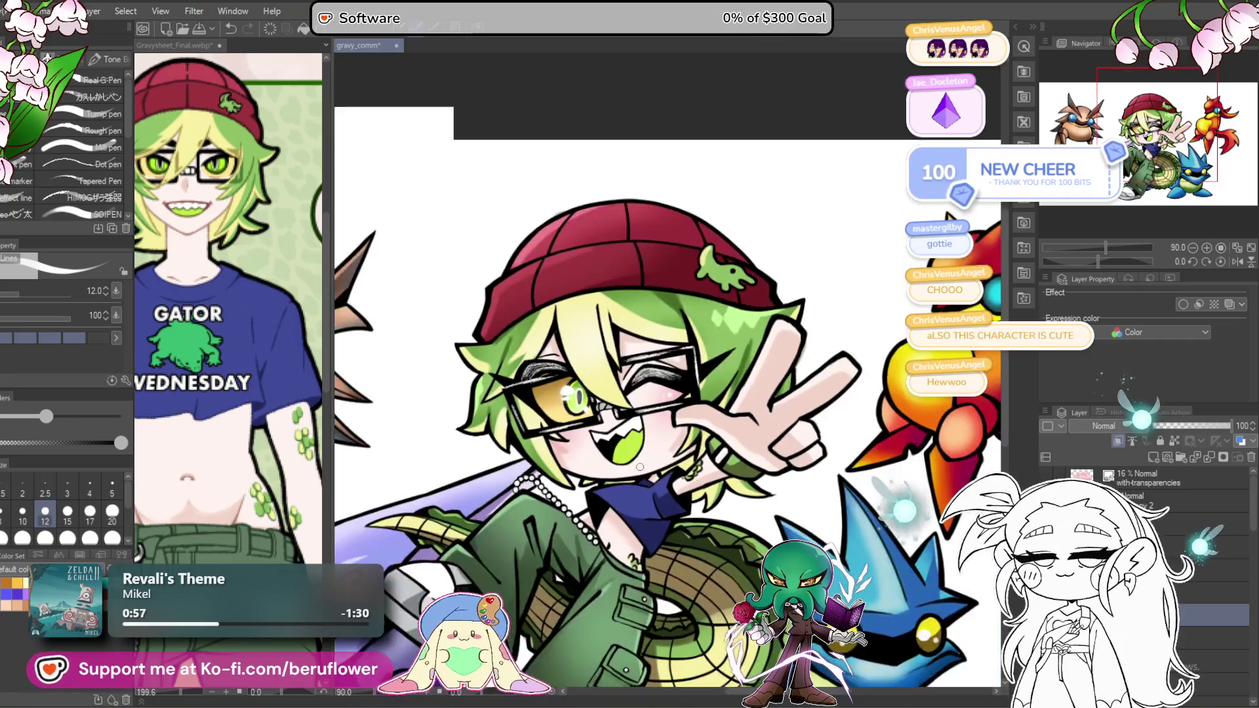
{"action": "scroll", "coordinate": [681, 461], "scroll_direction": "up", "scroll_amount": 5}
{"action": "left_click_drag", "start_coordinate": [722, 455], "coordinate": [736, 463]}
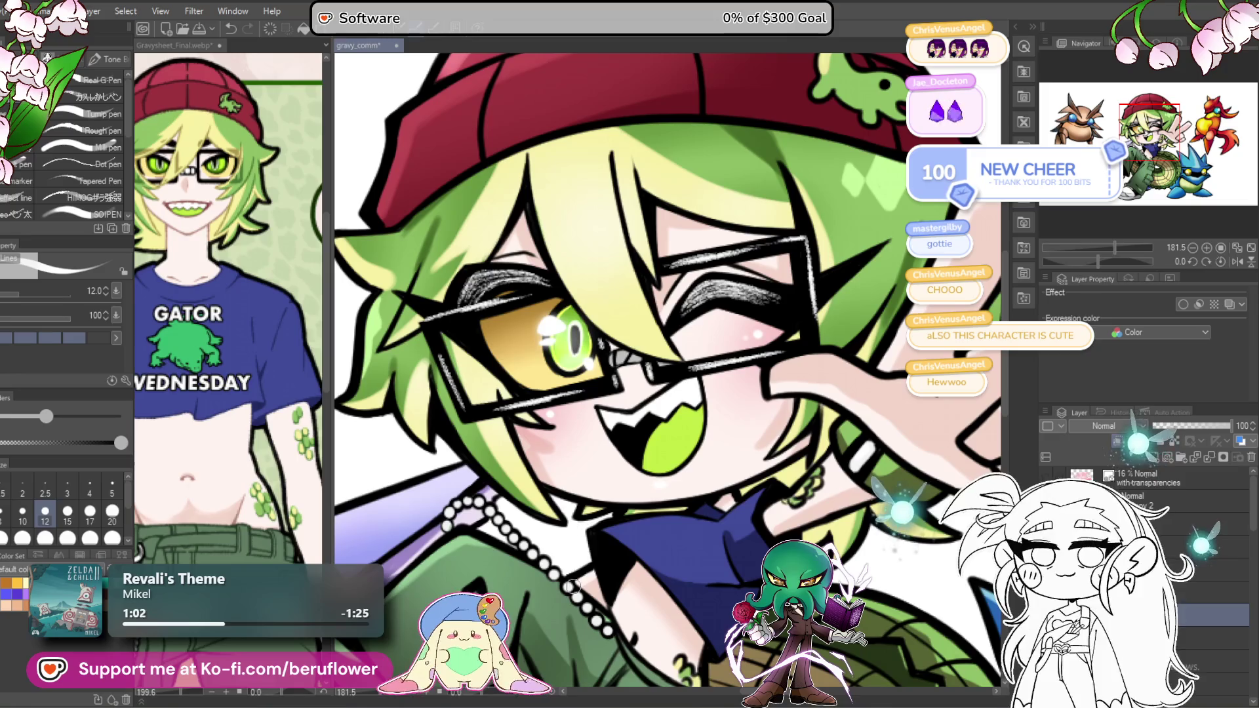
Step: Frame the full composition and close Gravysheet_Final without saving
{"action": "scroll", "coordinate": [592, 524], "scroll_direction": "down", "scroll_amount": 5}
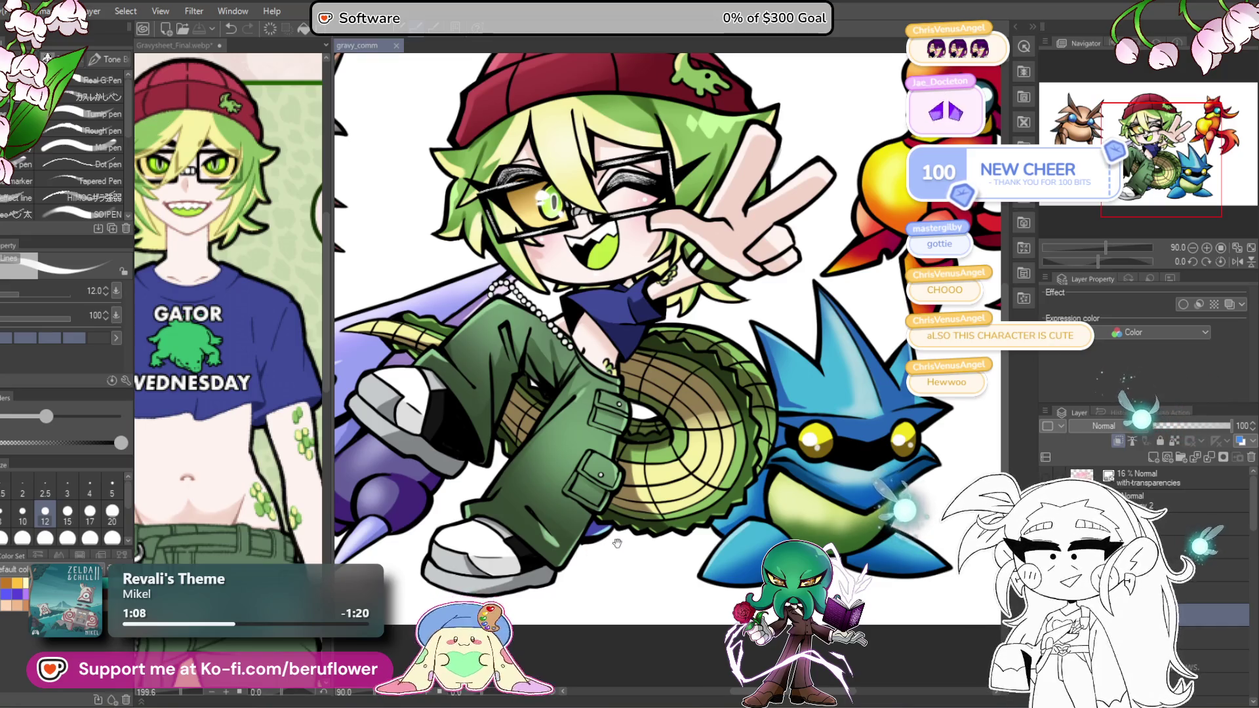
{"action": "left_click_drag", "start_coordinate": [617, 543], "coordinate": [596, 558]}
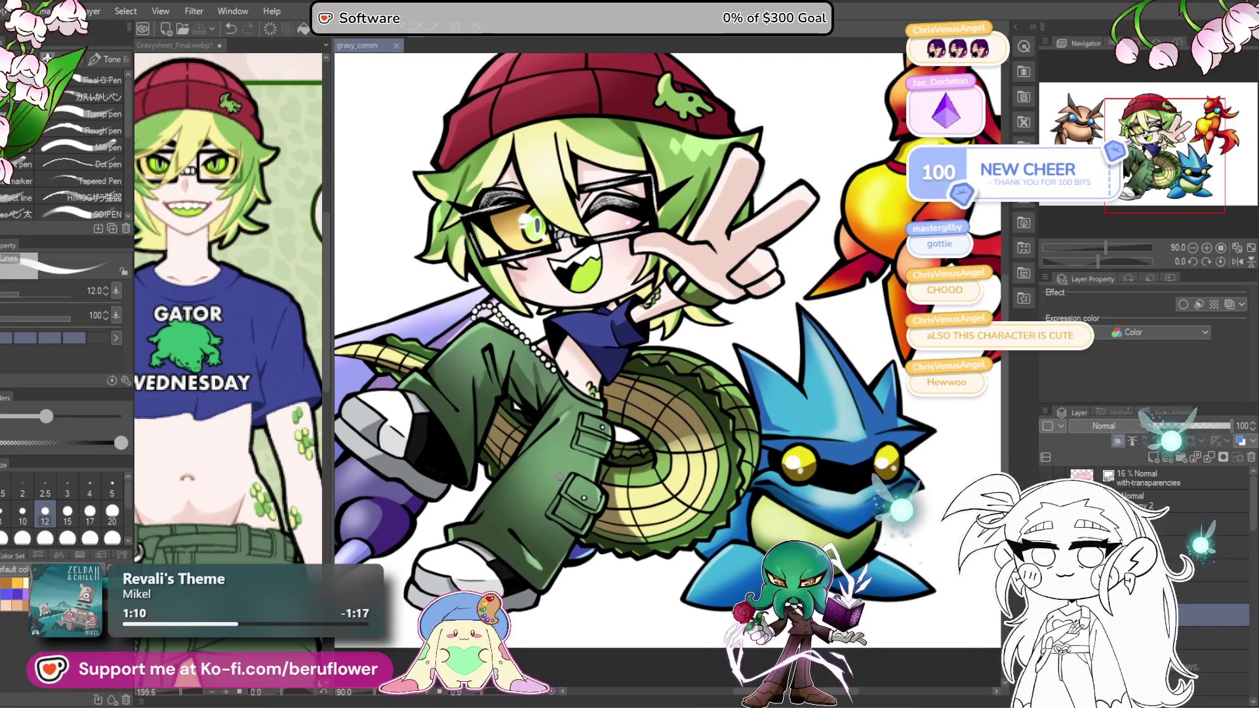
{"action": "scroll", "coordinate": [560, 477], "scroll_direction": "down", "scroll_amount": 3}
{"action": "scroll", "coordinate": [772, 419], "scroll_direction": "up", "scroll_amount": 3}
{"action": "left_click_drag", "start_coordinate": [773, 419], "coordinate": [718, 500]}
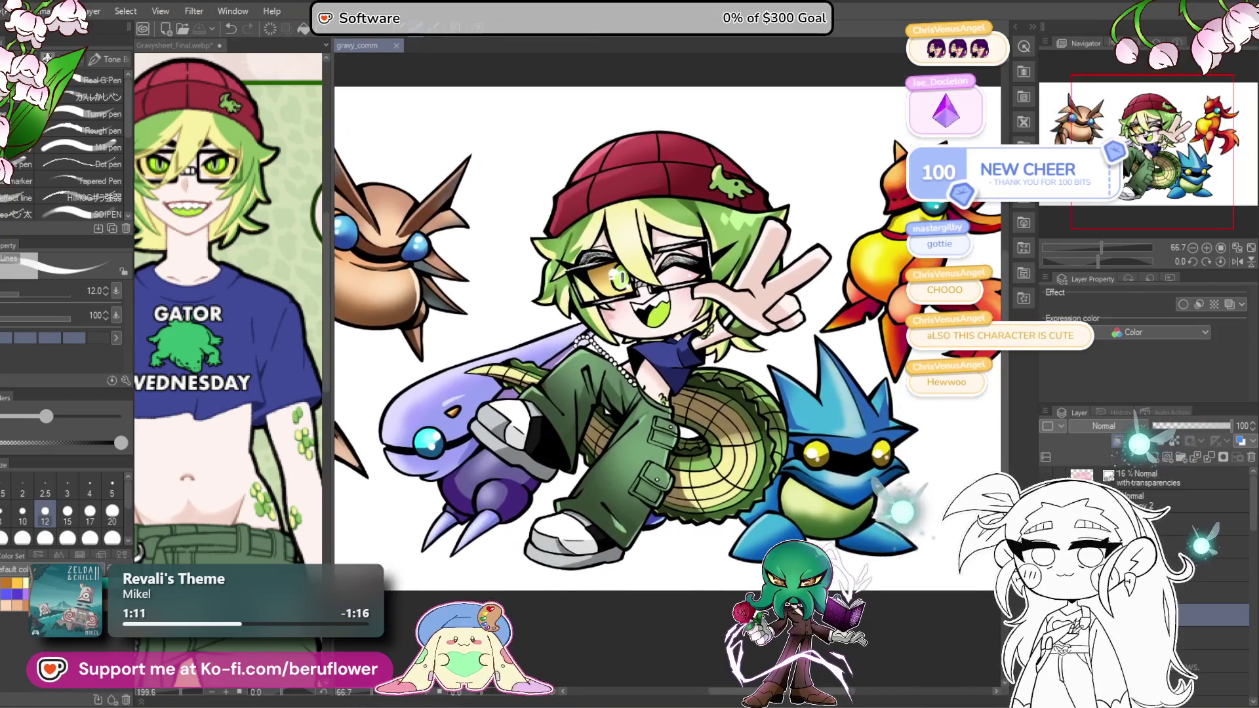
{"action": "left_click_drag", "start_coordinate": [739, 424], "coordinate": [723, 469]}
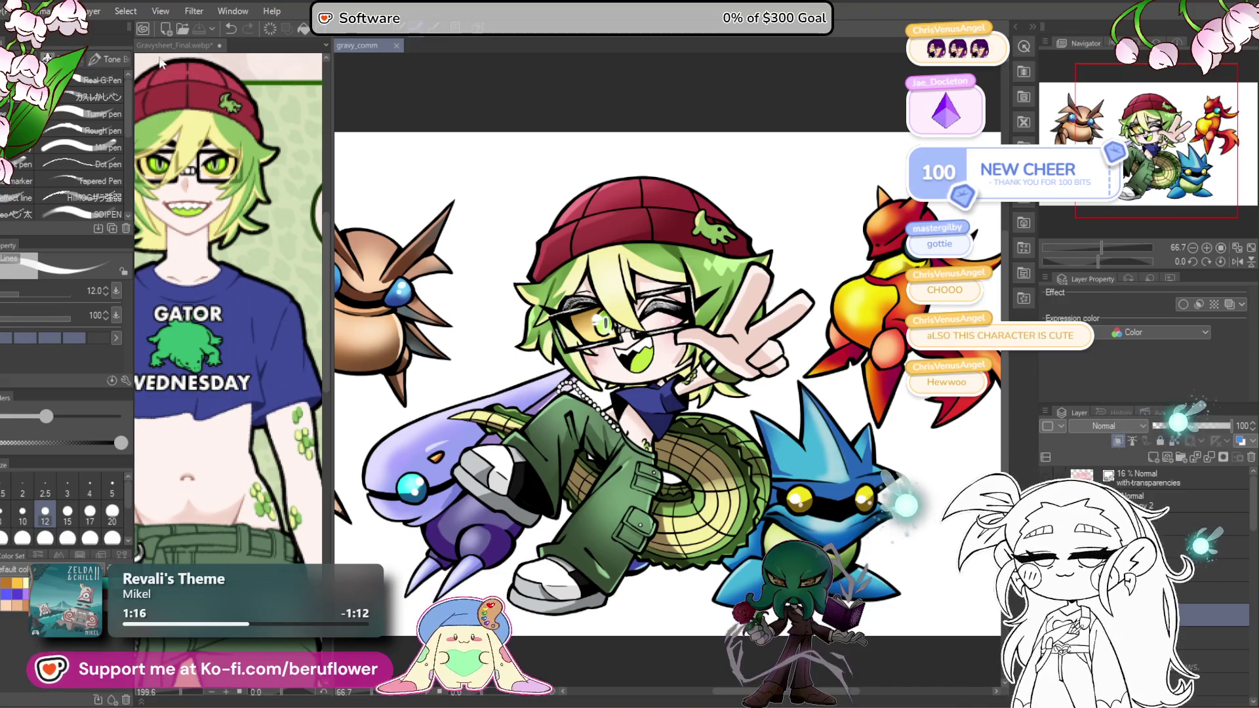
{"action": "left_click", "coordinate": [220, 45]}
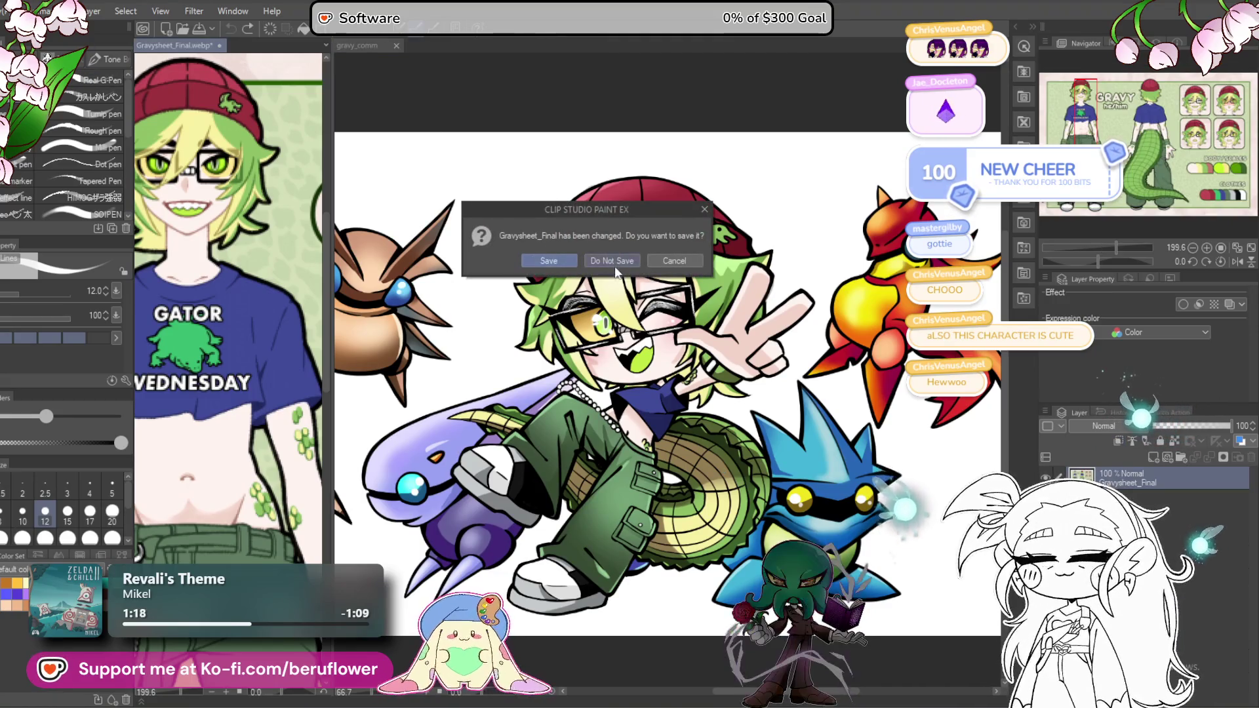
{"action": "left_click", "coordinate": [612, 260]}
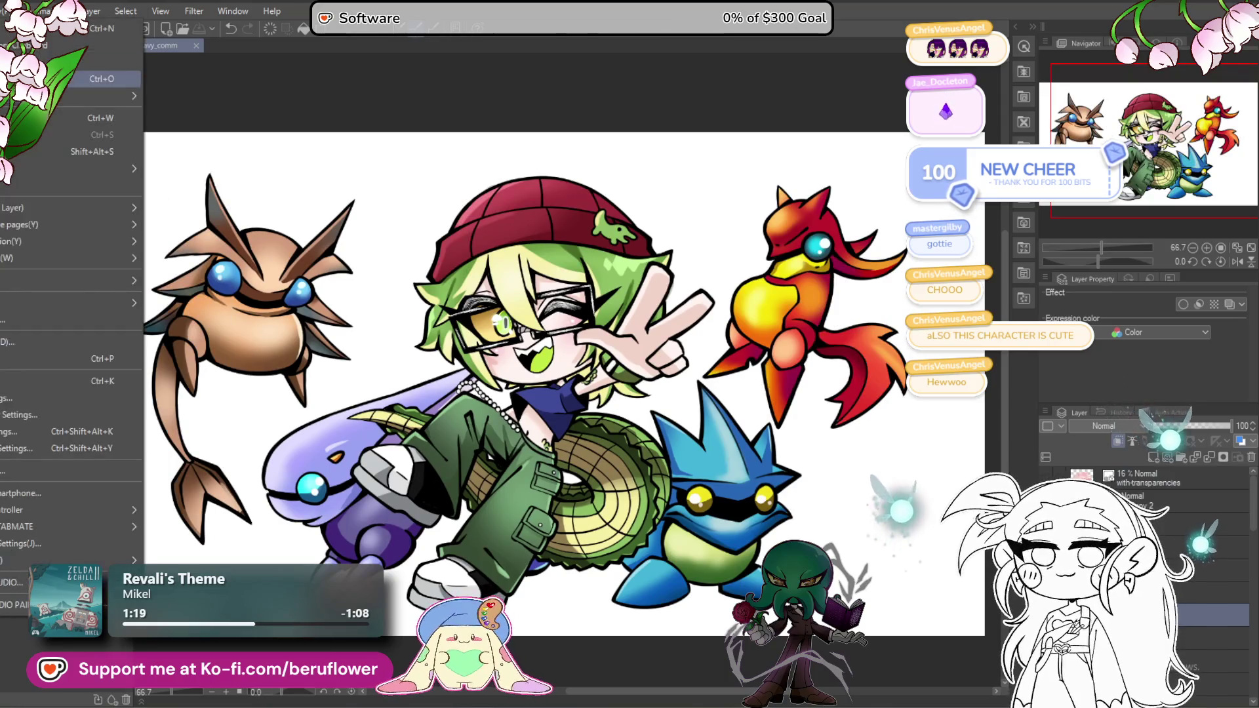
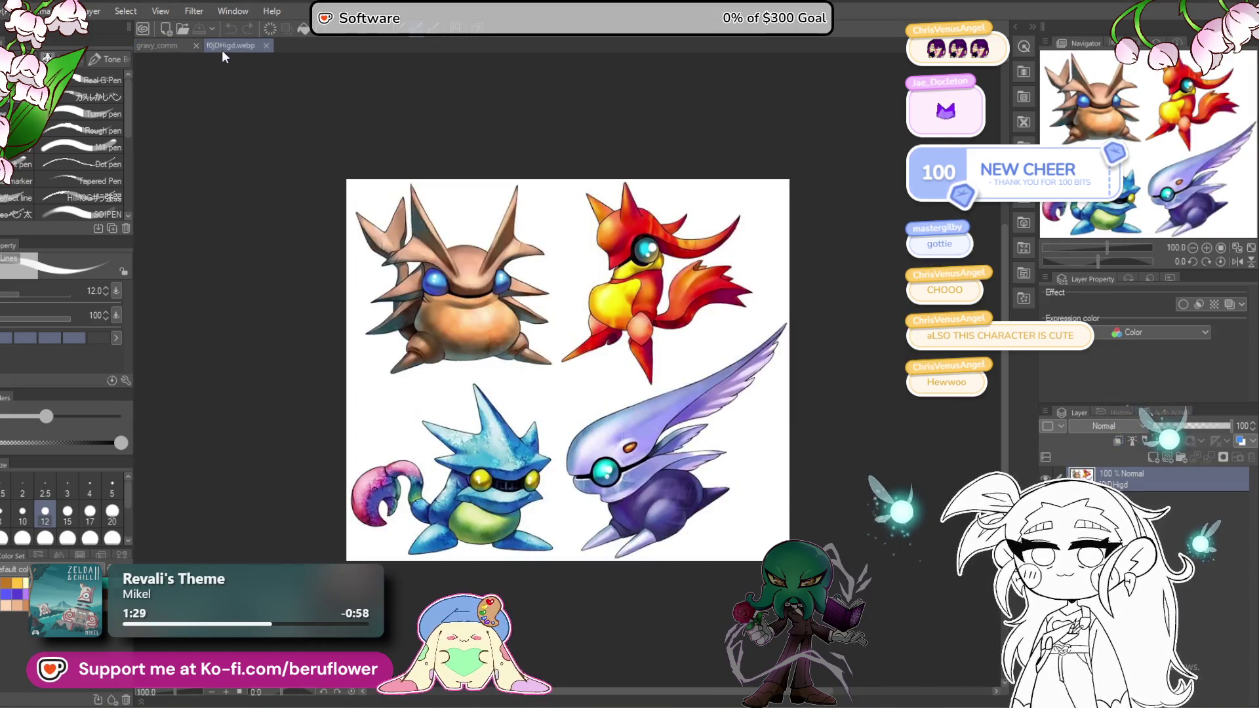
Step: Dock the f0jDHigd.webp creature reference beside the gravy_comm canvas and frame its lower creatures
{"action": "left_click_drag", "start_coordinate": [223, 45], "coordinate": [141, 92]}
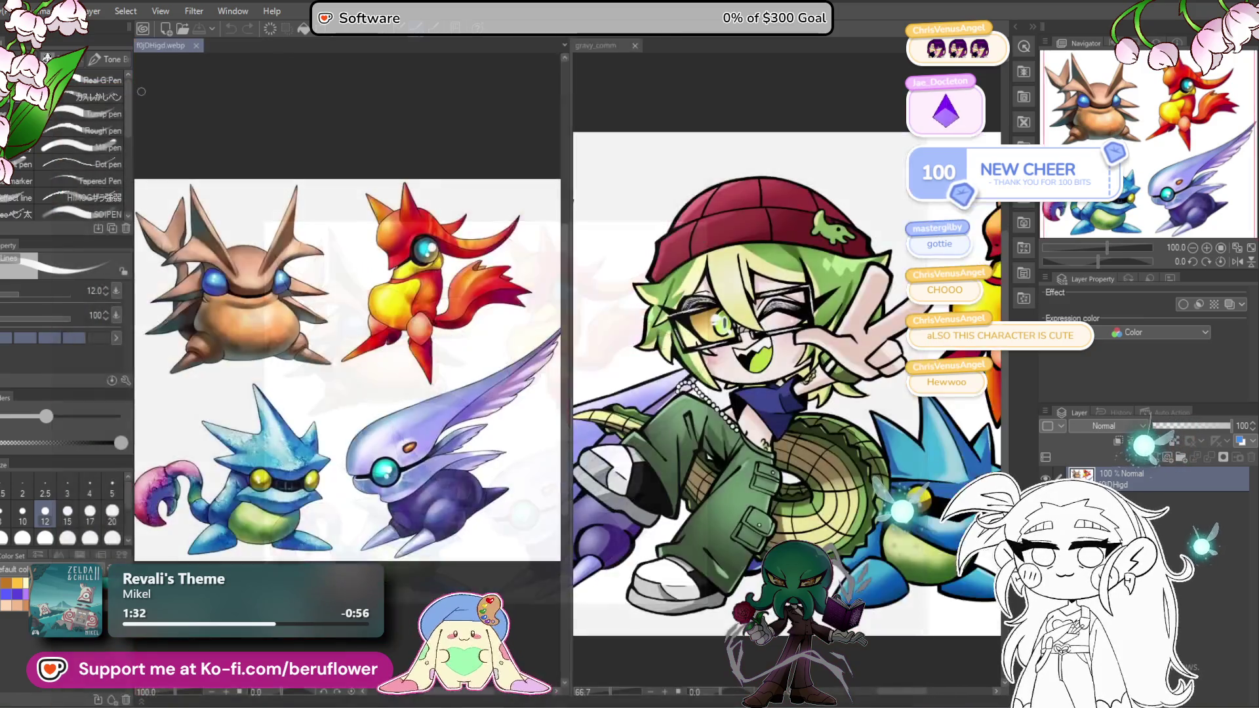
{"action": "scroll", "coordinate": [344, 179], "scroll_direction": "down", "scroll_amount": 2}
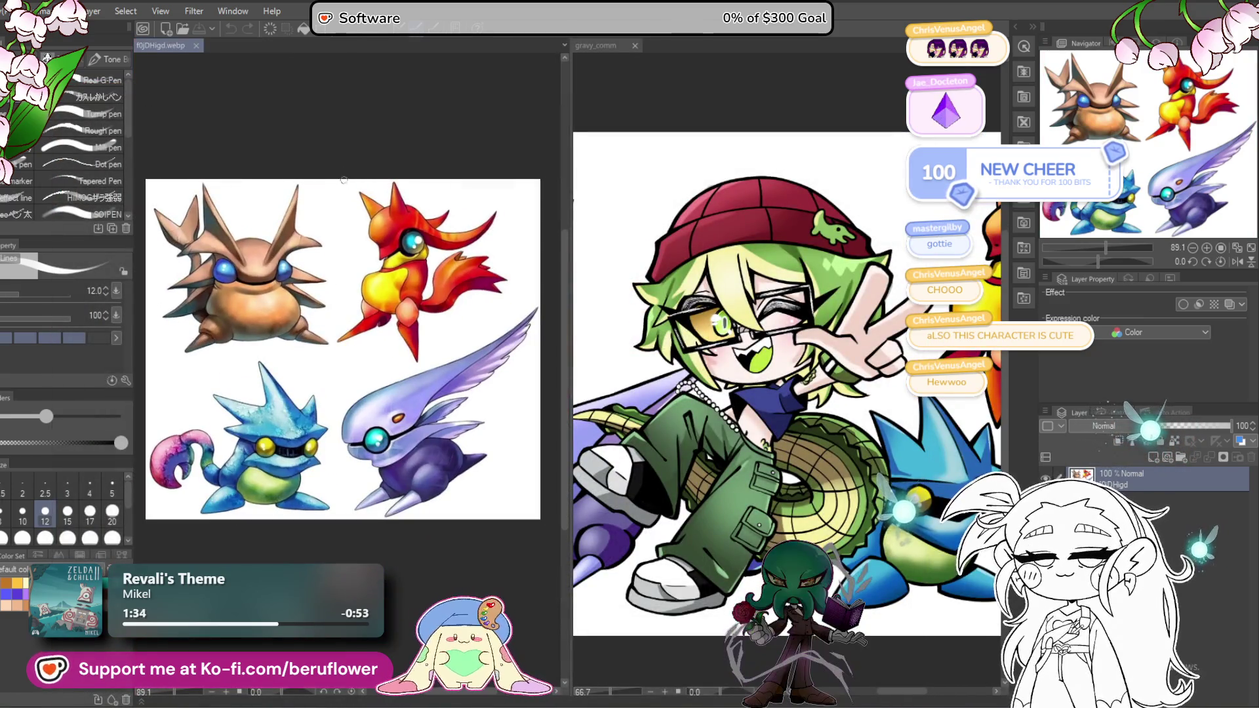
{"action": "left_click_drag", "start_coordinate": [445, 209], "coordinate": [416, 202]}
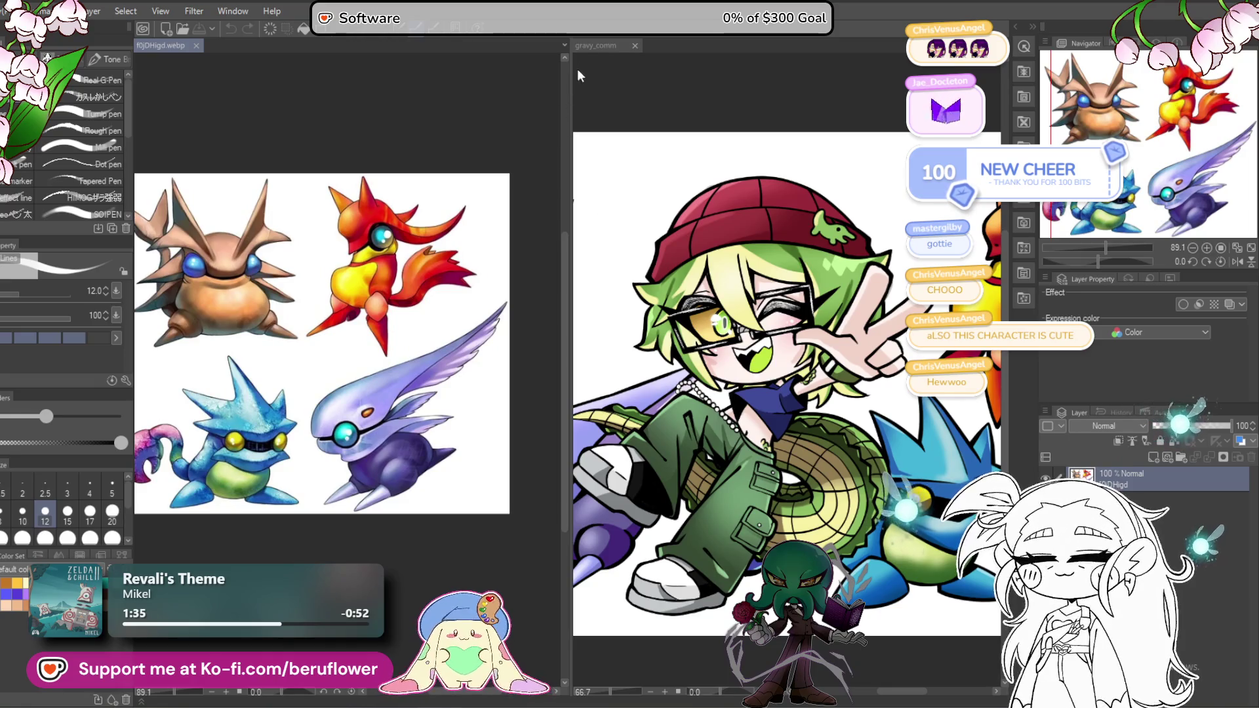
{"action": "left_click_drag", "start_coordinate": [577, 76], "coordinate": [407, 98]}
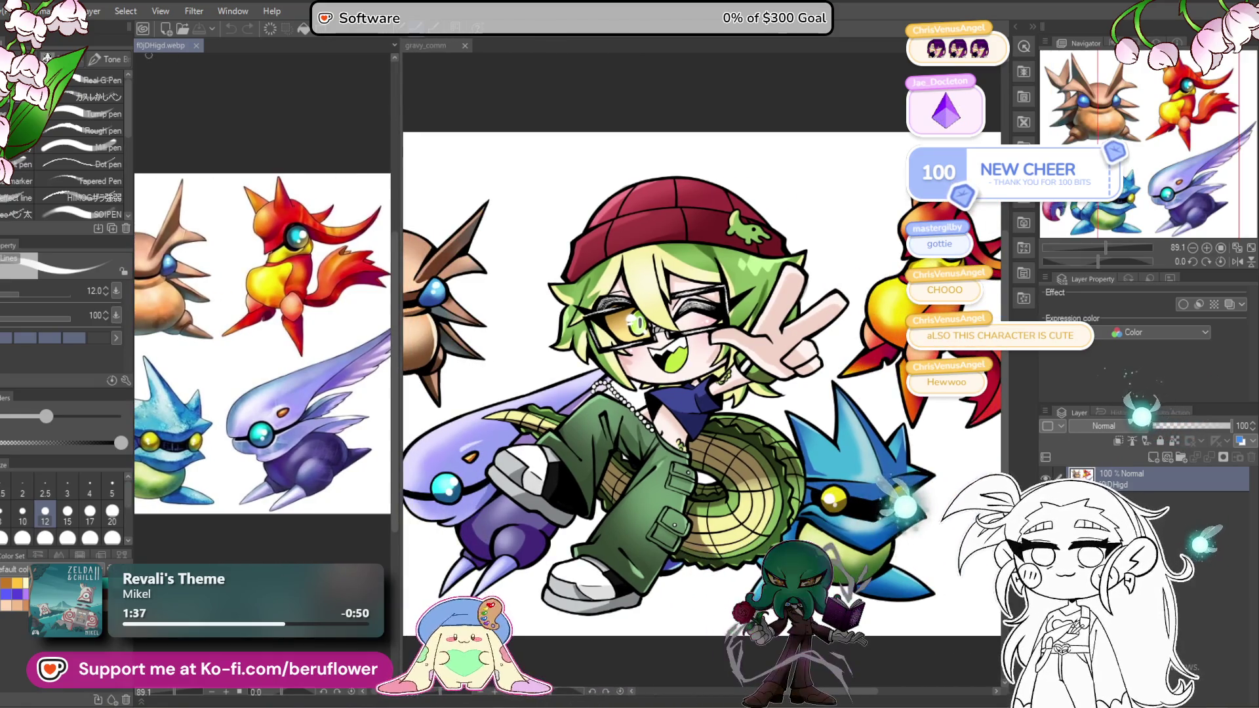
{"action": "left_click_drag", "start_coordinate": [206, 228], "coordinate": [225, 130]}
Step: Recentre the gravy_comm artwork in its pane and select the layer just above
{"action": "left_click", "coordinate": [441, 47]}
{"action": "scroll", "coordinate": [631, 277], "scroll_direction": "down", "scroll_amount": 2}
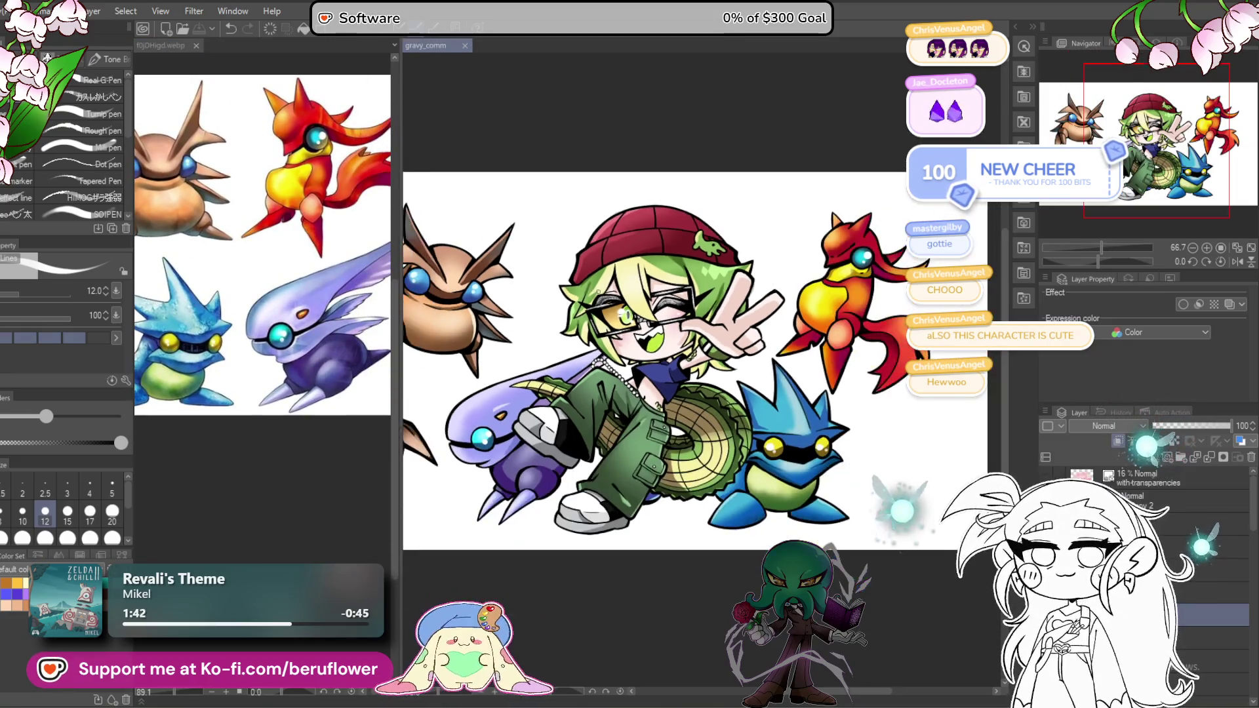
{"action": "left_click_drag", "start_coordinate": [630, 277], "coordinate": [655, 298]}
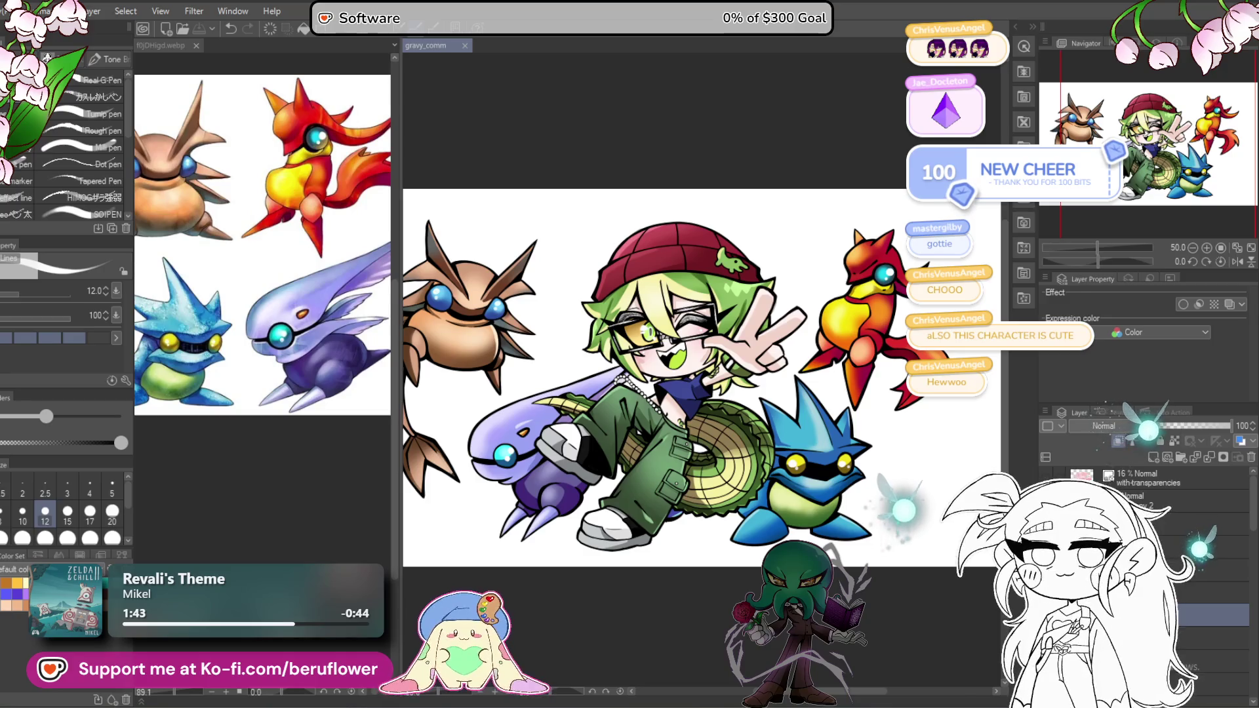
{"action": "left_click", "coordinate": [1213, 592]}
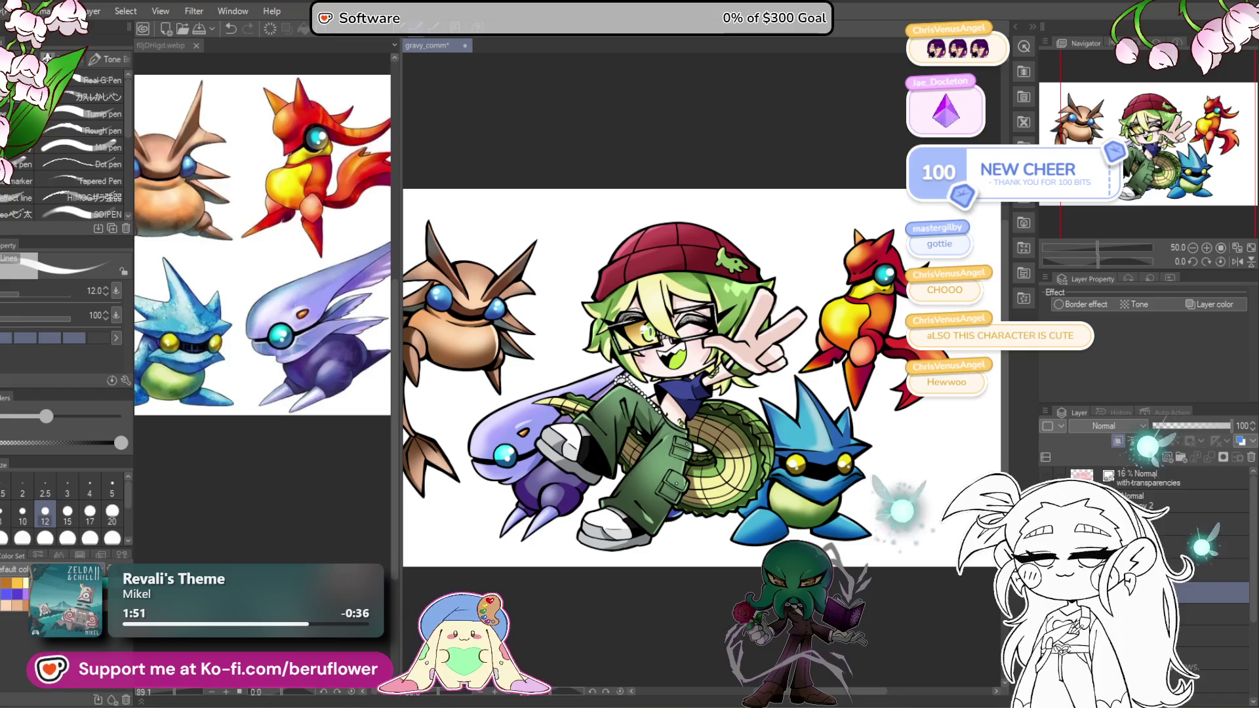
Step: Hide the character's lineart and colour layers, briefly checking the creature lineart alone
{"action": "left_click", "coordinate": [1213, 523]}
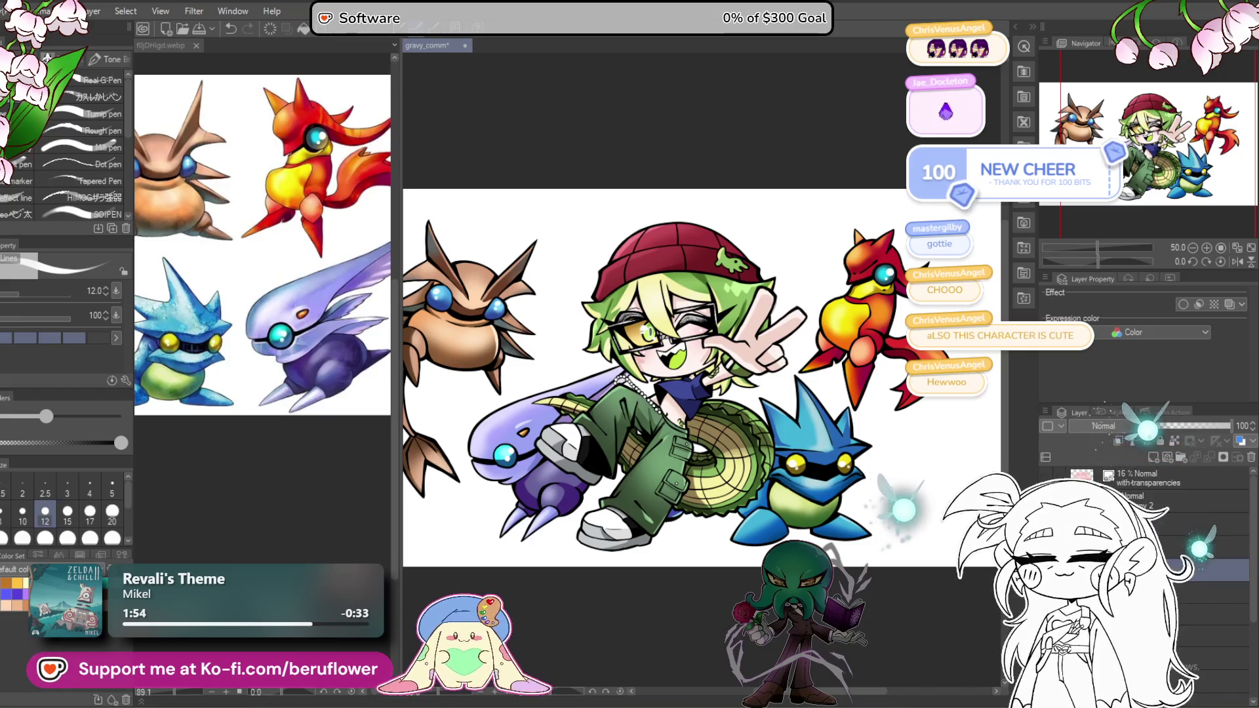
{"action": "key", "text": "Delete"}
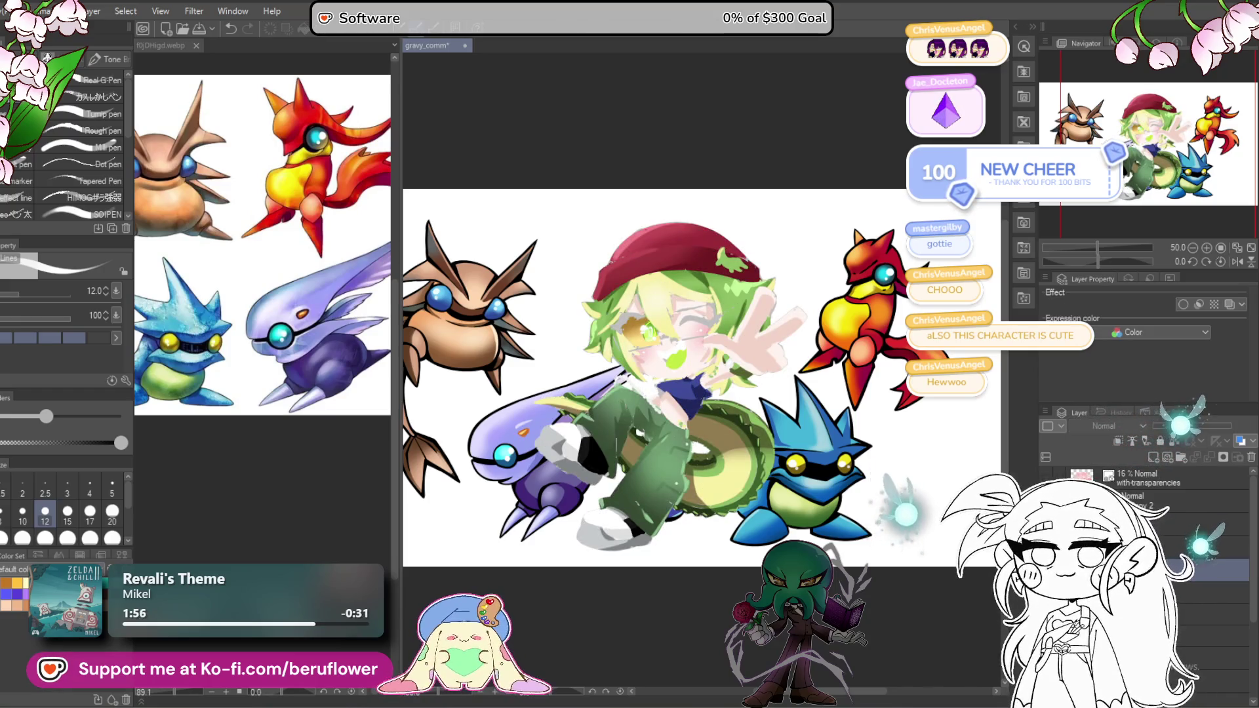
{"action": "key", "text": "Delete"}
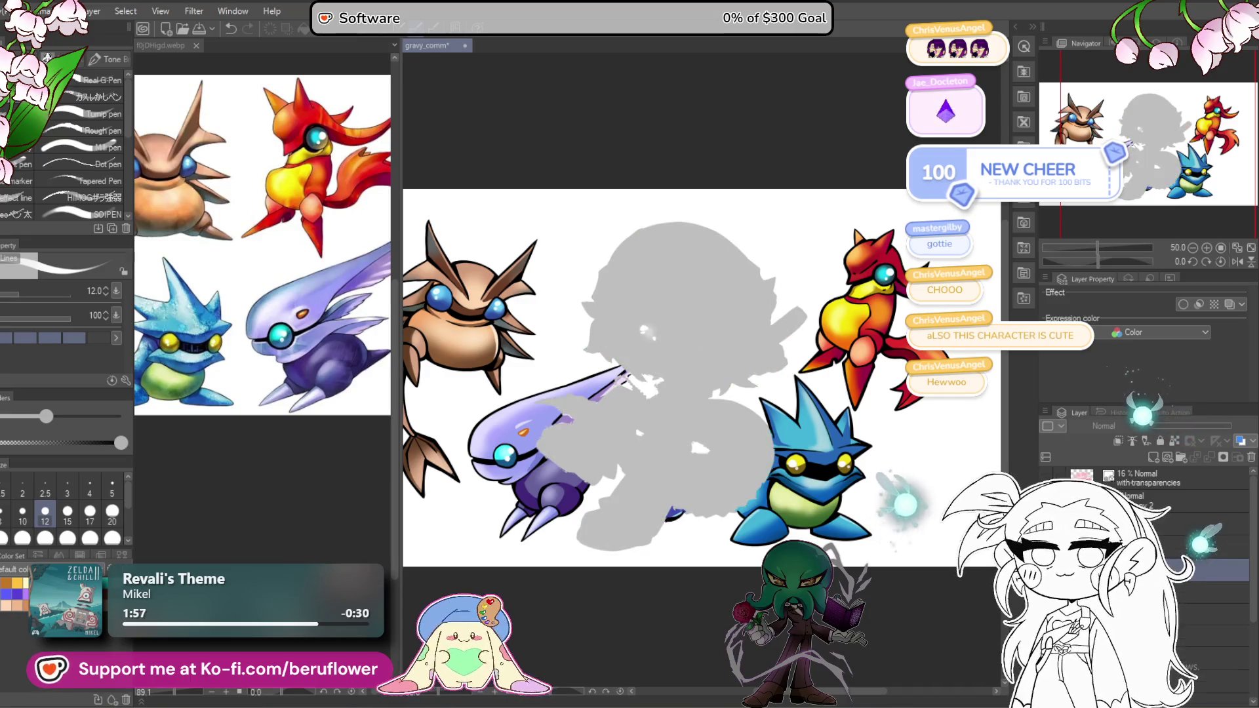
{"action": "scroll", "coordinate": [1240, 669], "scroll_direction": "up", "scroll_amount": 2}
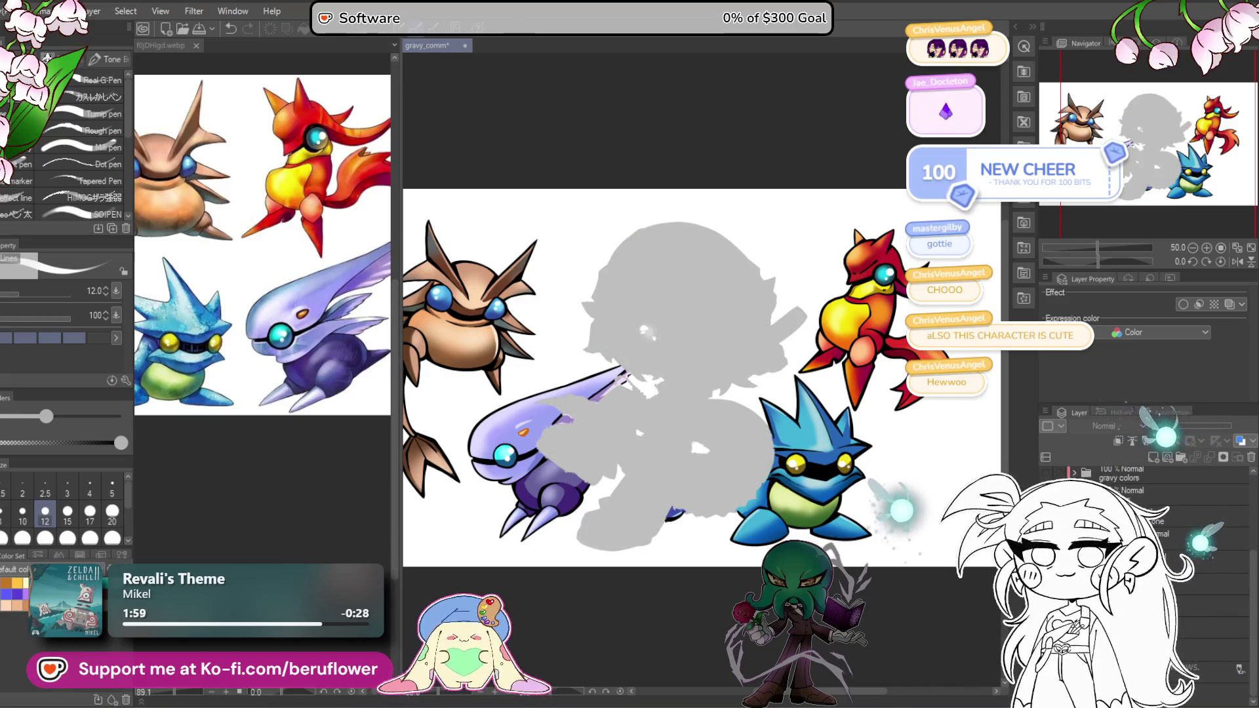
{"action": "key", "text": "Delete"}
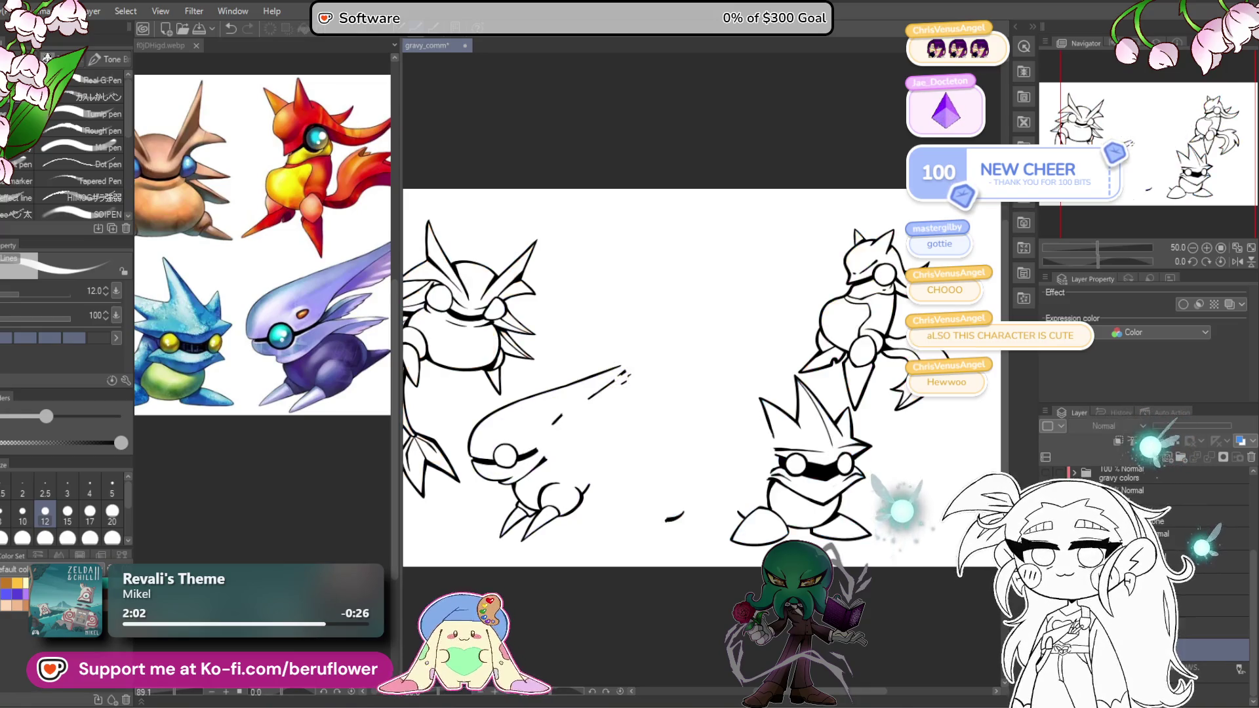
{"action": "key", "text": "ctrl+z"}
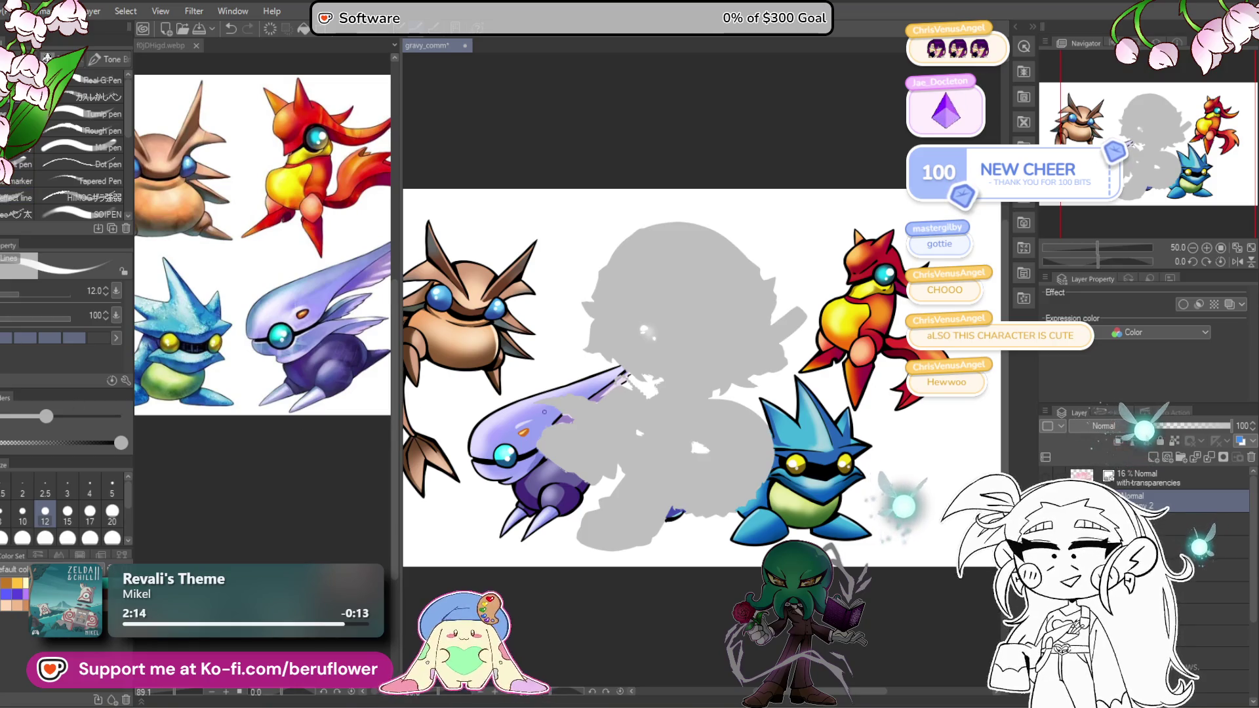
Step: Zoom in on the purple creature's tail and inspect Layer 2 and its neighbouring layers
{"action": "scroll", "coordinate": [638, 470], "scroll_direction": "up", "scroll_amount": 5}
{"action": "left_click_drag", "start_coordinate": [610, 485], "coordinate": [638, 469]}
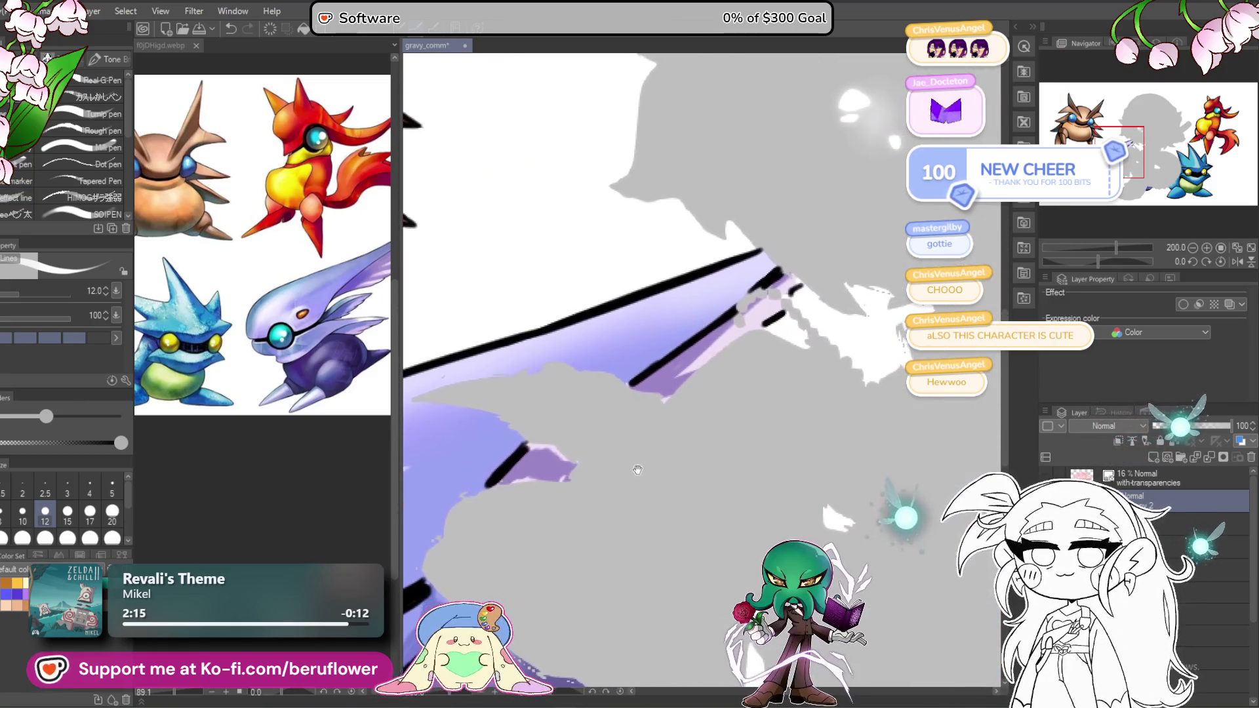
{"action": "scroll", "coordinate": [577, 427], "scroll_direction": "down", "scroll_amount": 4}
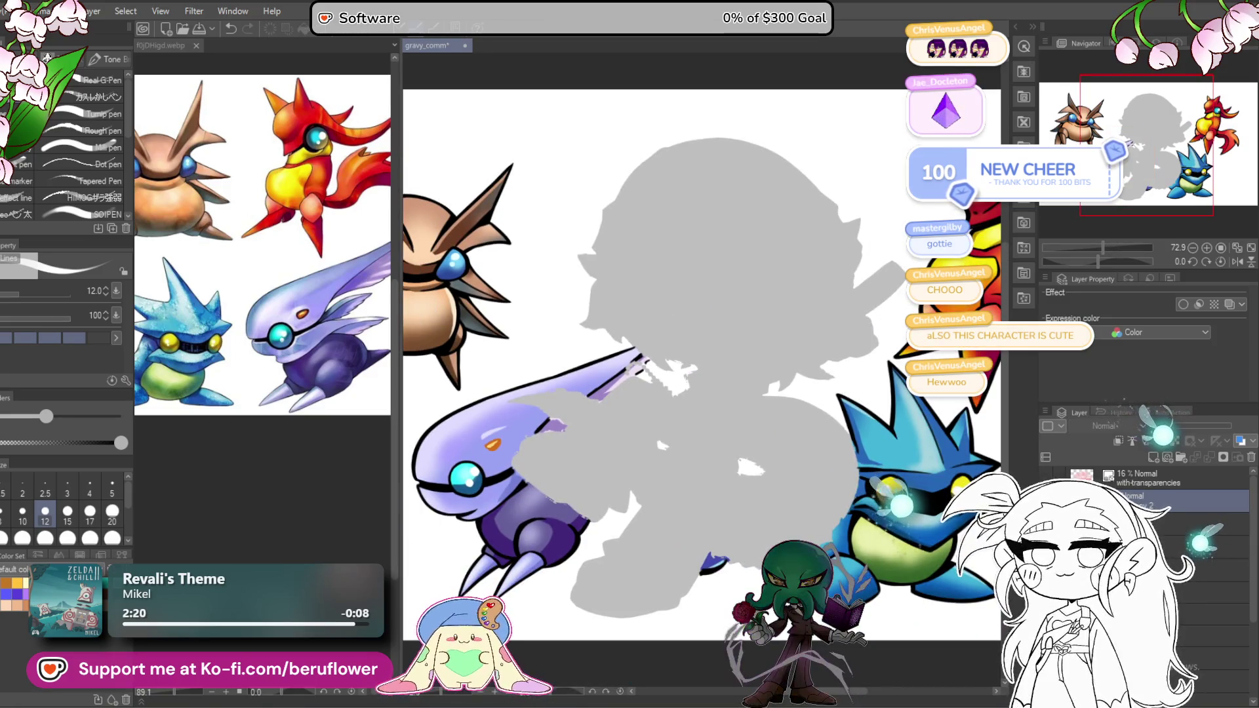
{"action": "left_click", "coordinate": [1128, 473]}
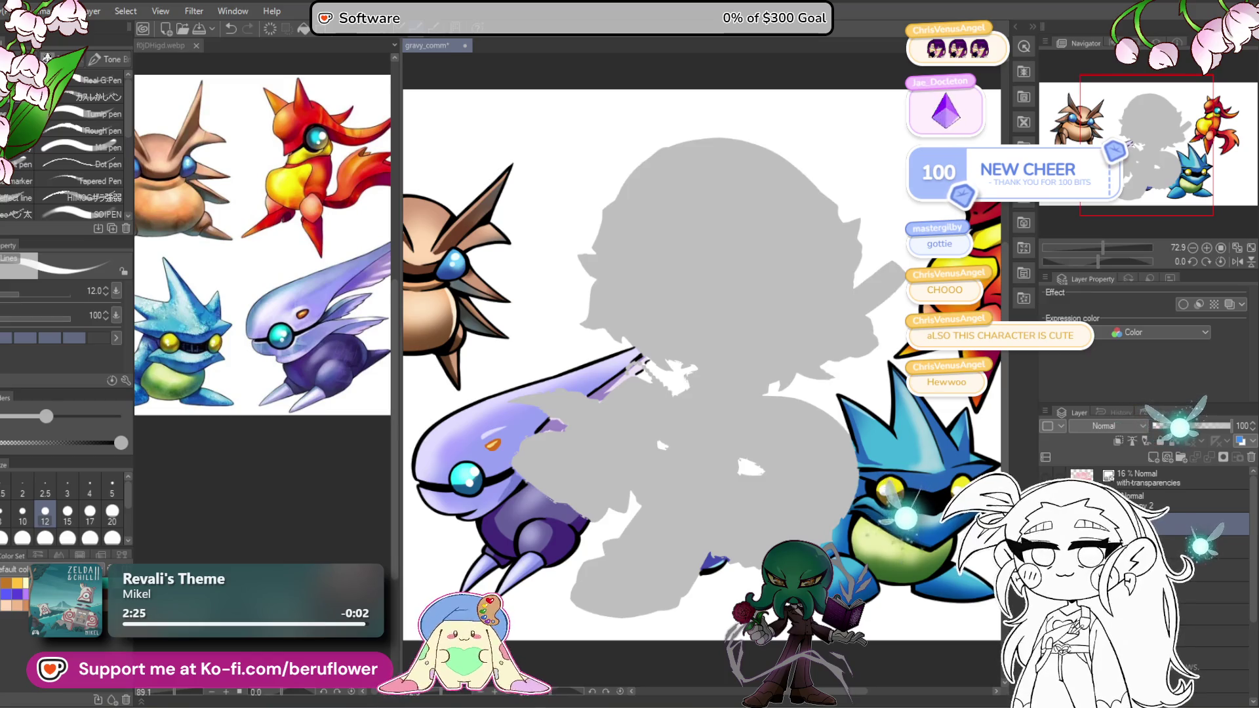
{"action": "left_click", "coordinate": [1154, 501]}
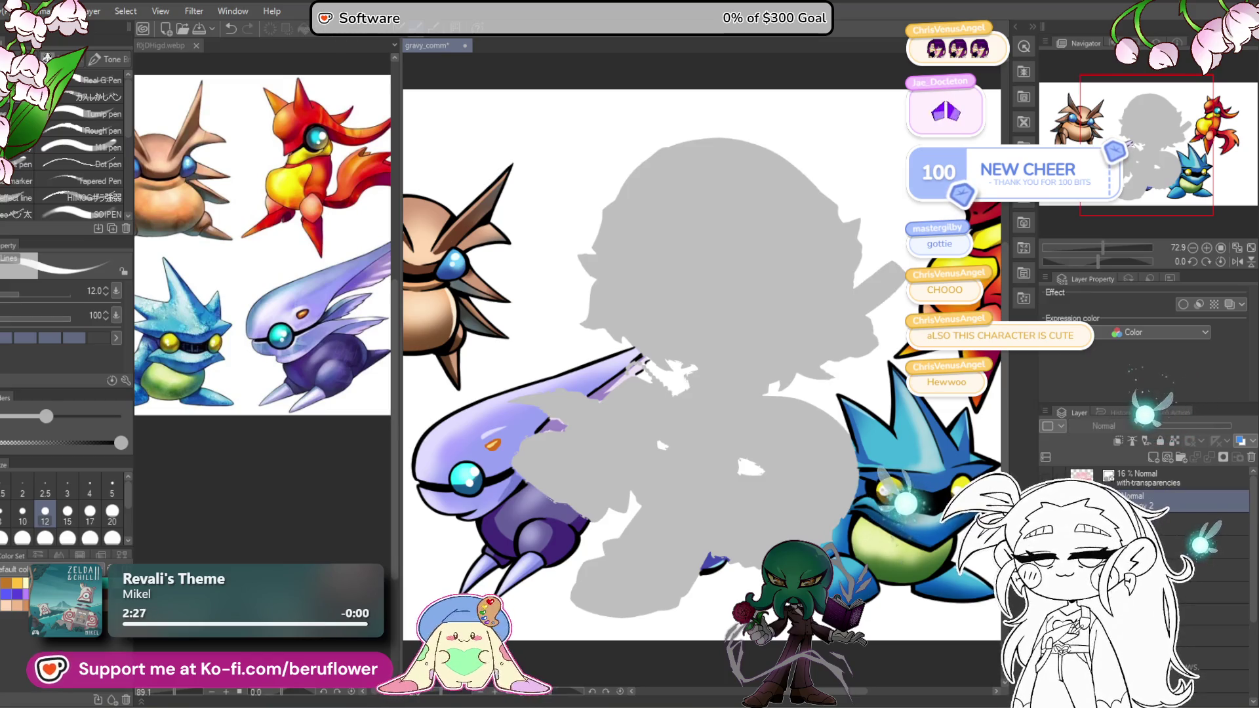
{"action": "left_click", "coordinate": [1233, 522]}
{"action": "mouse_move", "coordinate": [809, 544]}
{"action": "left_mouse_down"}
{"action": "mouse_move", "coordinate": [783, 501]}
{"action": "mouse_move", "coordinate": [741, 490]}
{"action": "left_mouse_up"}
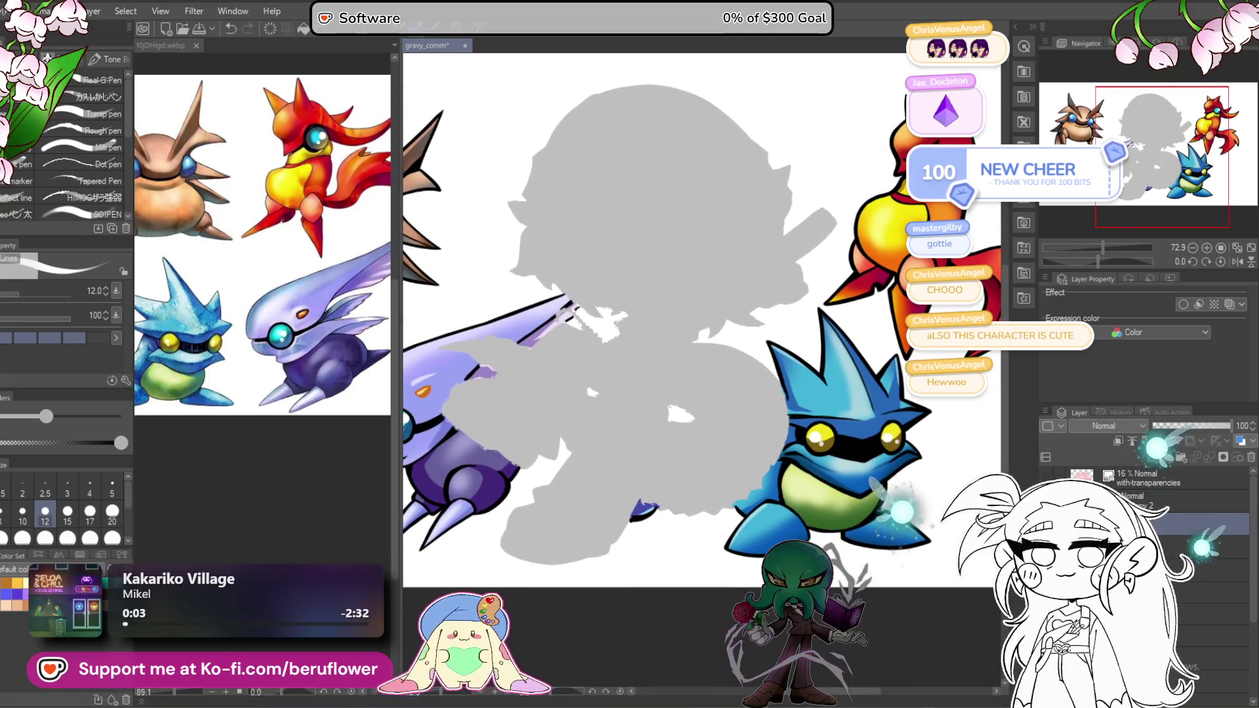
Step: Test a lower layer's opacity, restore it, and select the layer for painting the creatures
{"action": "left_click", "coordinate": [1219, 614]}
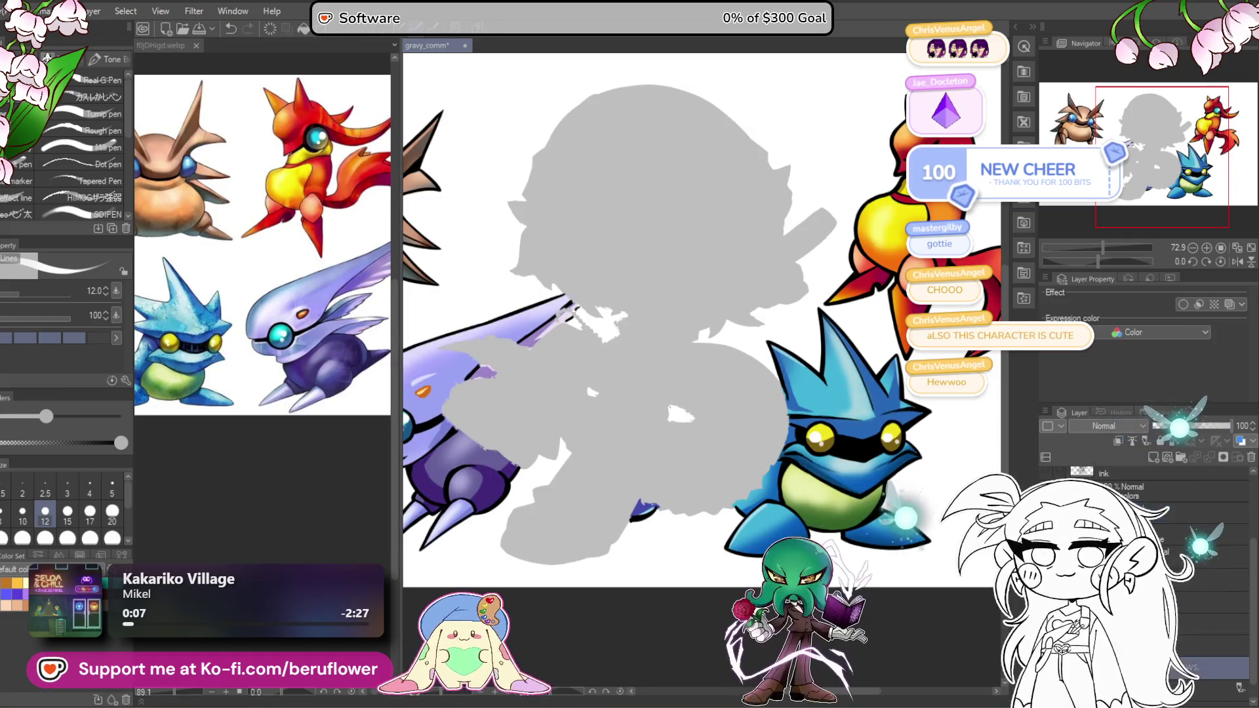
{"action": "left_click", "coordinate": [1175, 426]}
{"action": "key", "text": "ctrl+z"}
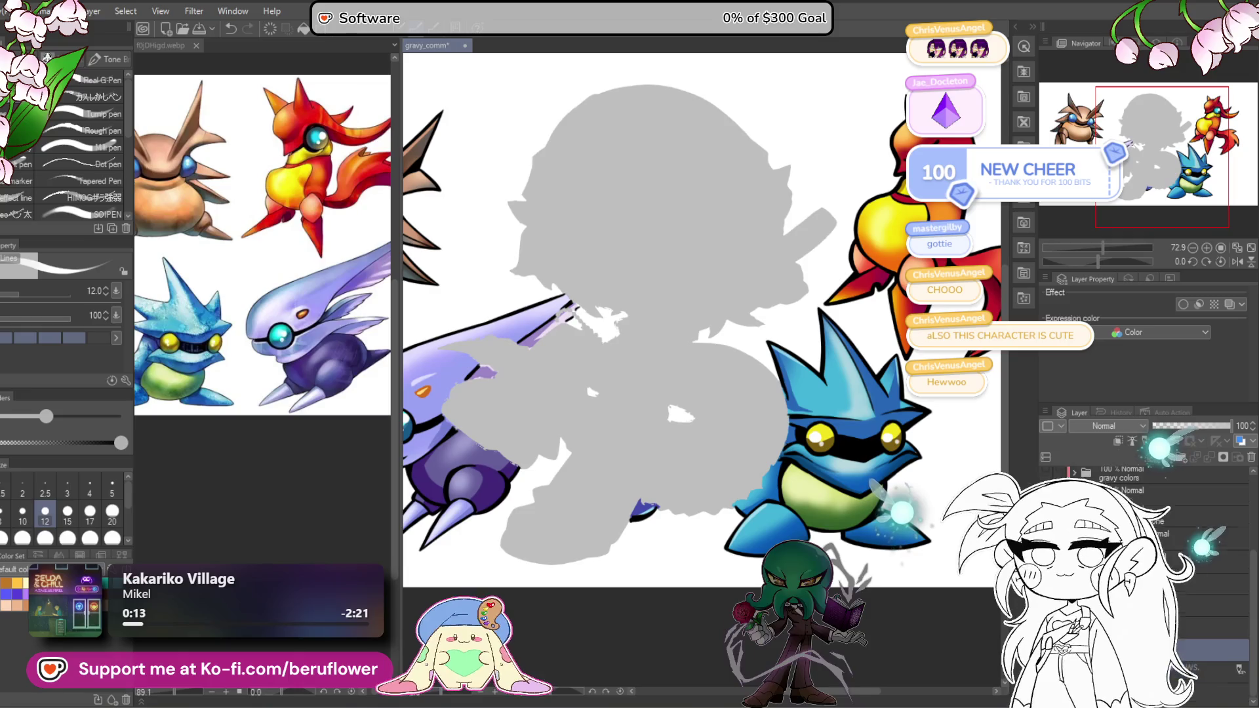
{"action": "scroll", "coordinate": [1148, 524], "scroll_direction": "up", "scroll_amount": 2}
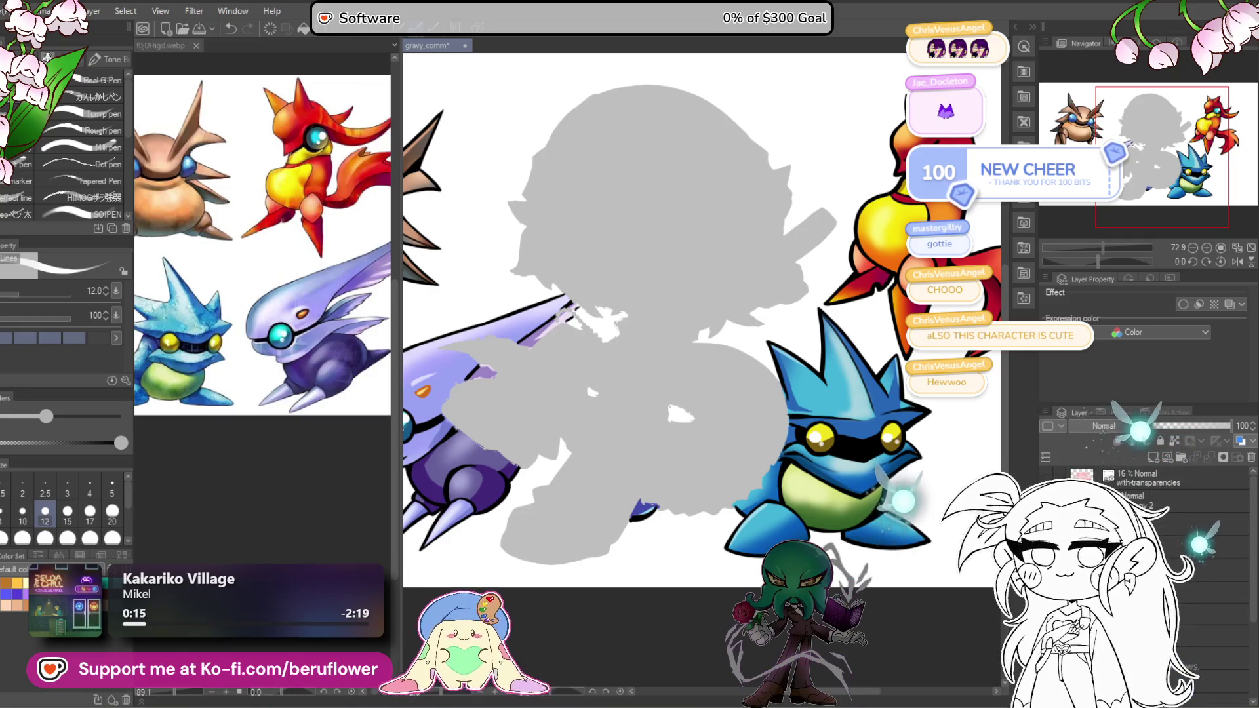
{"action": "left_click", "coordinate": [1180, 522]}
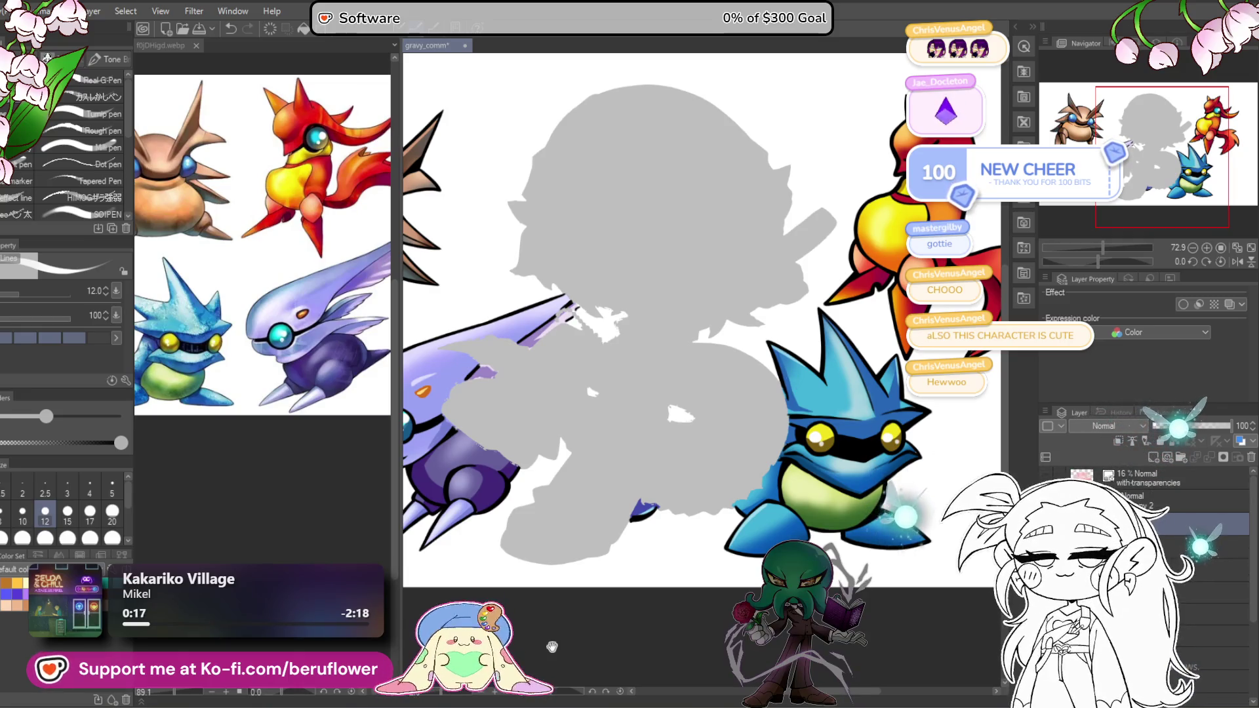
{"action": "left_click", "coordinate": [262, 249]}
{"action": "scroll", "coordinate": [262, 249], "scroll_direction": "up", "scroll_amount": 2}
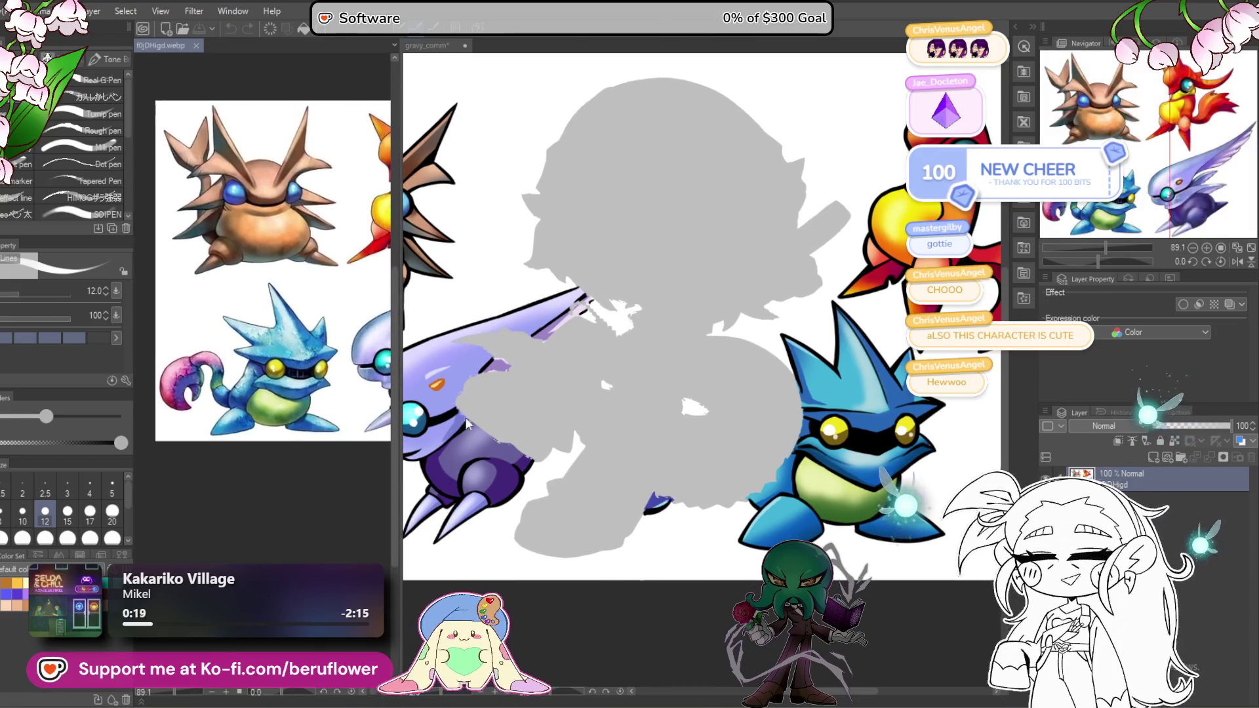
Step: Frame the purple creature's head on the commission canvas
{"action": "left_click", "coordinate": [657, 392]}
{"action": "scroll", "coordinate": [657, 392], "scroll_direction": "up", "scroll_amount": 4}
{"action": "left_click_drag", "start_coordinate": [657, 392], "coordinate": [666, 402]}
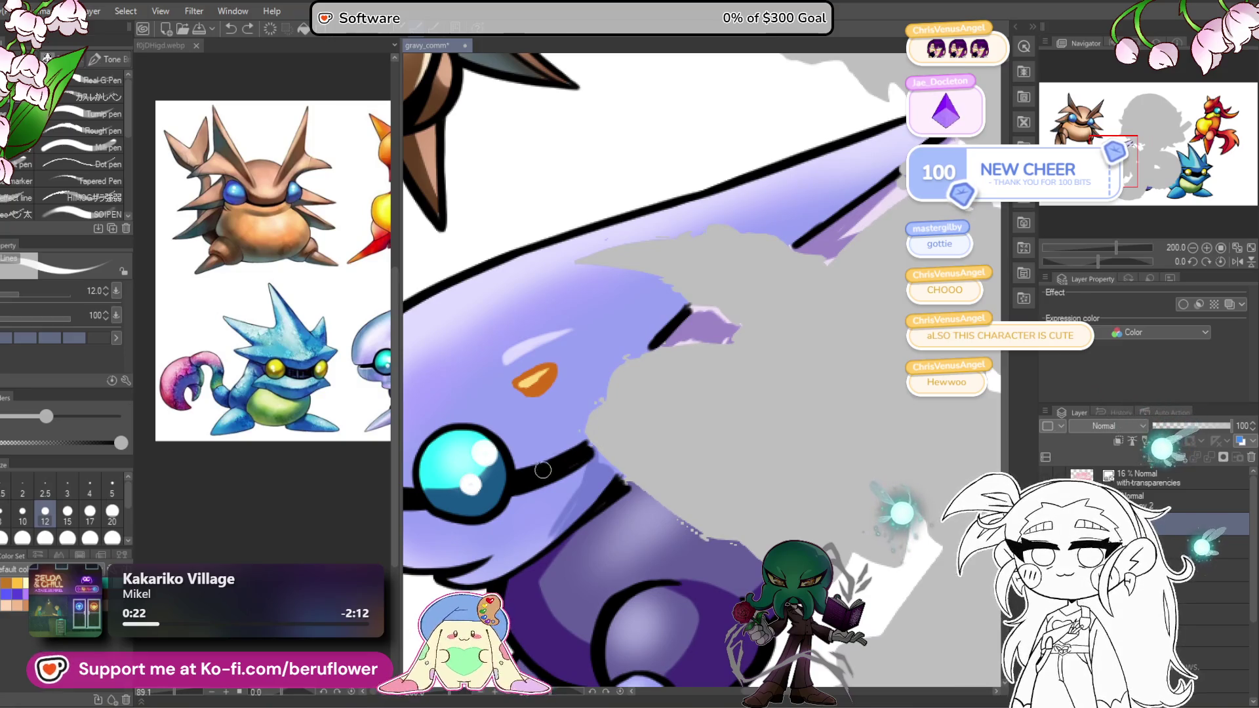
{"action": "mouse_move", "coordinate": [536, 486]}
{"action": "left_mouse_down"}
{"action": "mouse_move", "coordinate": [533, 496]}
{"action": "mouse_move", "coordinate": [609, 446]}
{"action": "mouse_move", "coordinate": [577, 461]}
{"action": "left_mouse_up"}
{"action": "scroll", "coordinate": [262, 295], "scroll_direction": "up", "scroll_amount": 2}
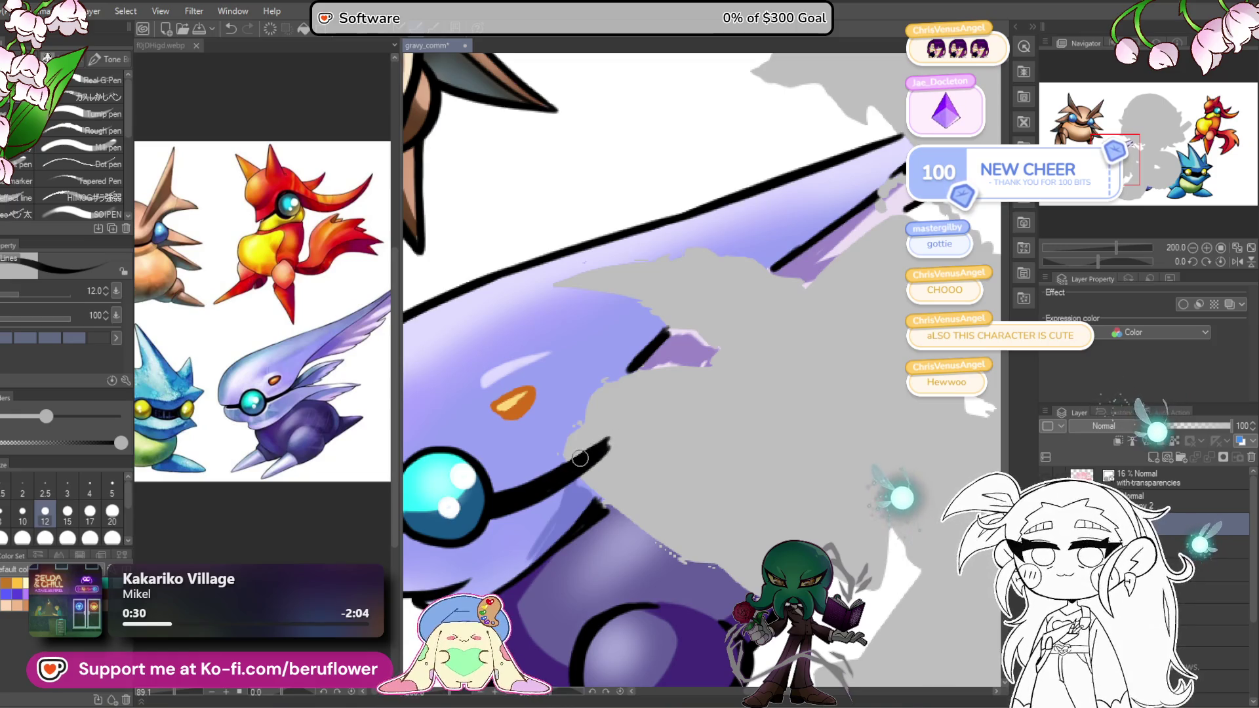
{"action": "scroll", "coordinate": [609, 445], "scroll_direction": "up", "scroll_amount": 1}
Step: Ink the outline down toward the eye and tapering strokes along the tail
{"action": "left_click_drag", "start_coordinate": [650, 364], "coordinate": [609, 459]}
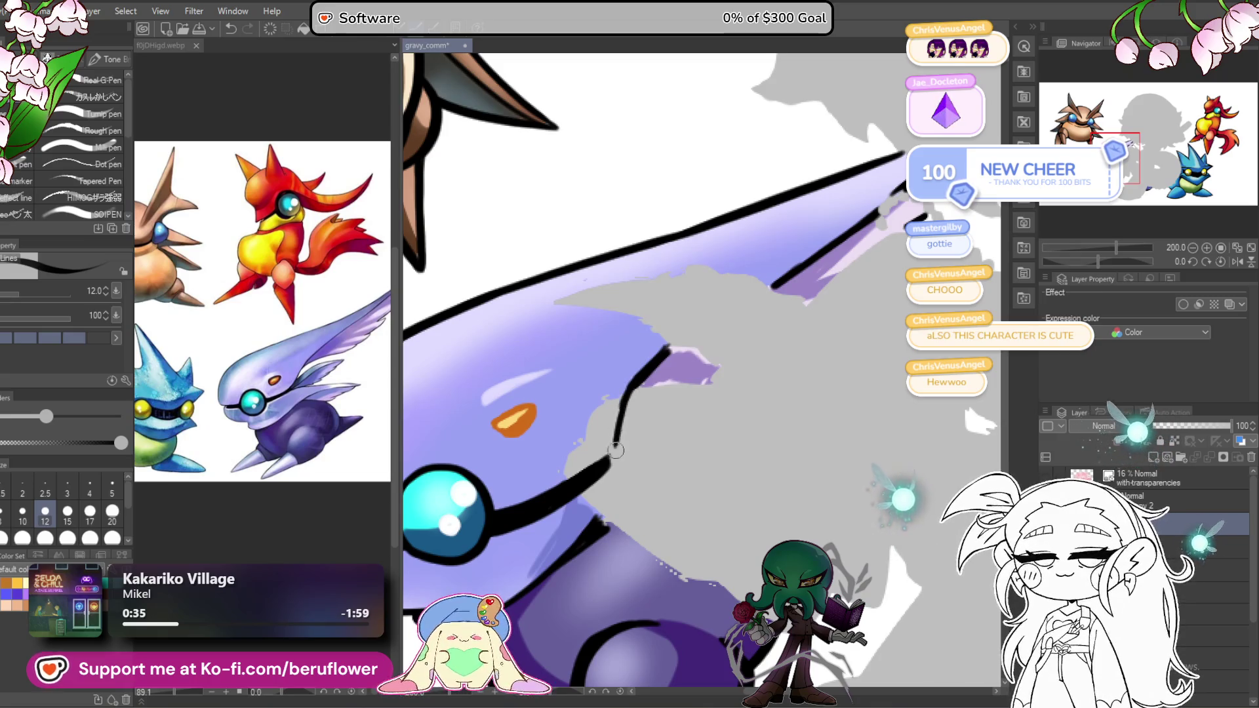
{"action": "left_click_drag", "start_coordinate": [628, 403], "coordinate": [610, 461]}
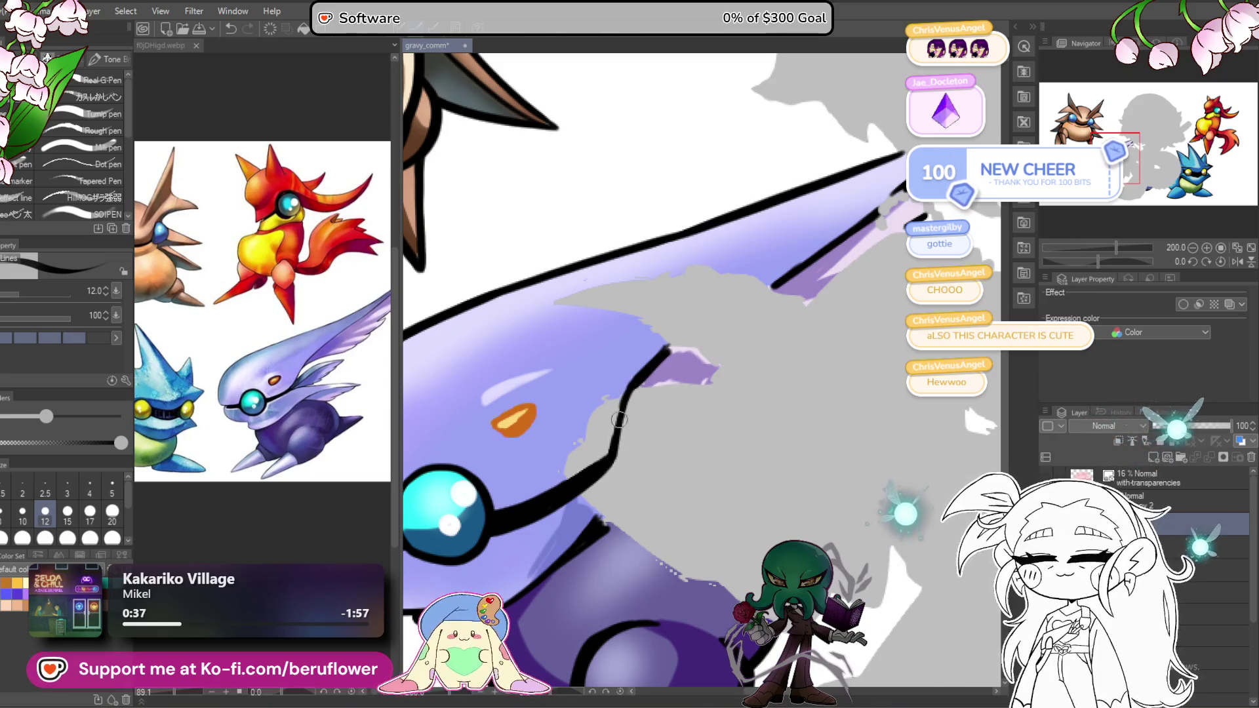
{"action": "left_click_drag", "start_coordinate": [636, 379], "coordinate": [614, 431]}
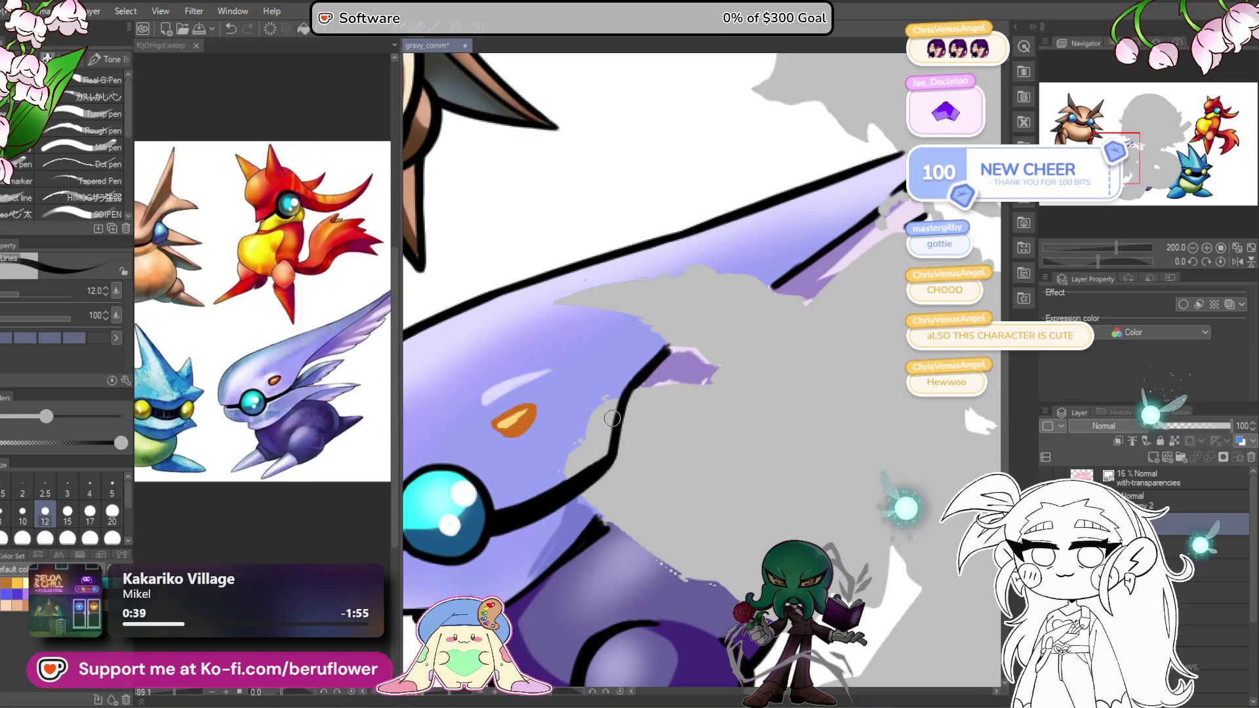
{"action": "left_click_drag", "start_coordinate": [784, 291], "coordinate": [670, 366]}
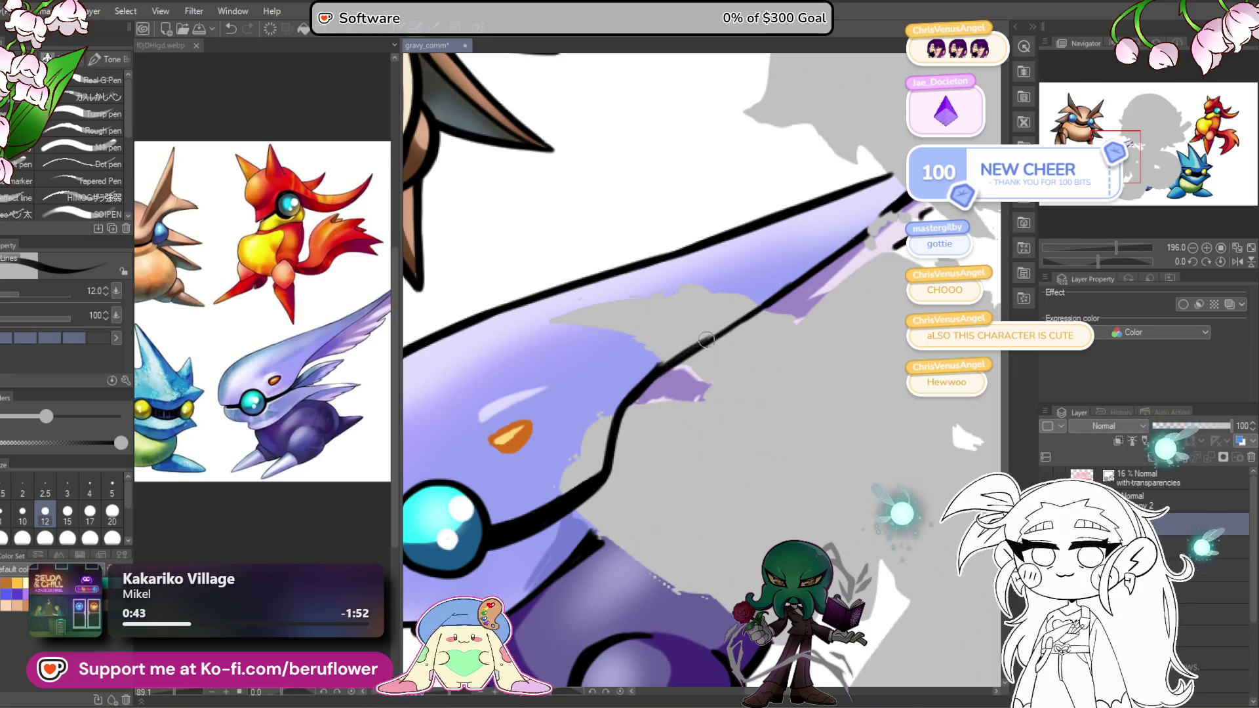
{"action": "left_click_drag", "start_coordinate": [794, 279], "coordinate": [652, 373]}
Step: Draw the wing-tip outline extending up-right, retrying it with undo and redo
{"action": "mouse_move", "coordinate": [815, 307]}
{"action": "left_mouse_down"}
{"action": "mouse_move", "coordinate": [617, 320]}
{"action": "mouse_move", "coordinate": [767, 237]}
{"action": "left_mouse_up"}
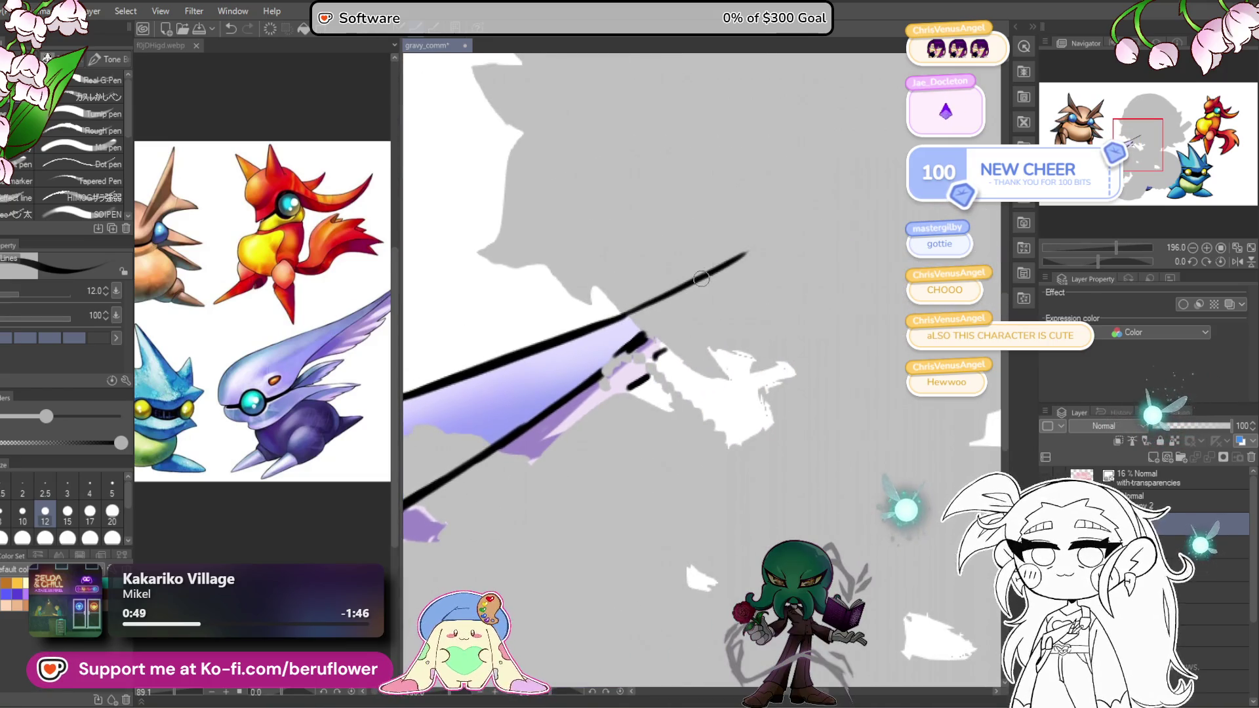
{"action": "key", "text": "ctrl+z"}
{"action": "scroll", "coordinate": [263, 315], "scroll_direction": "up", "scroll_amount": 2}
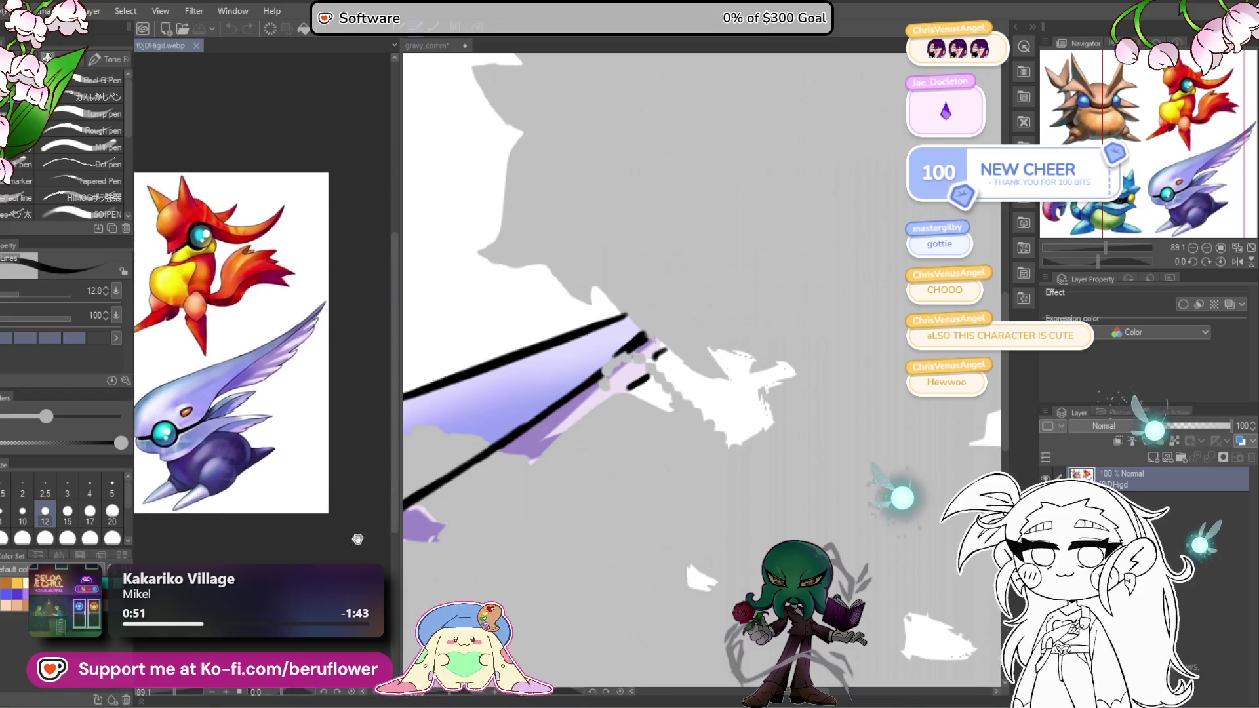
{"action": "left_click_drag", "start_coordinate": [631, 313], "coordinate": [774, 231]}
{"action": "key", "text": "ctrl+z"}
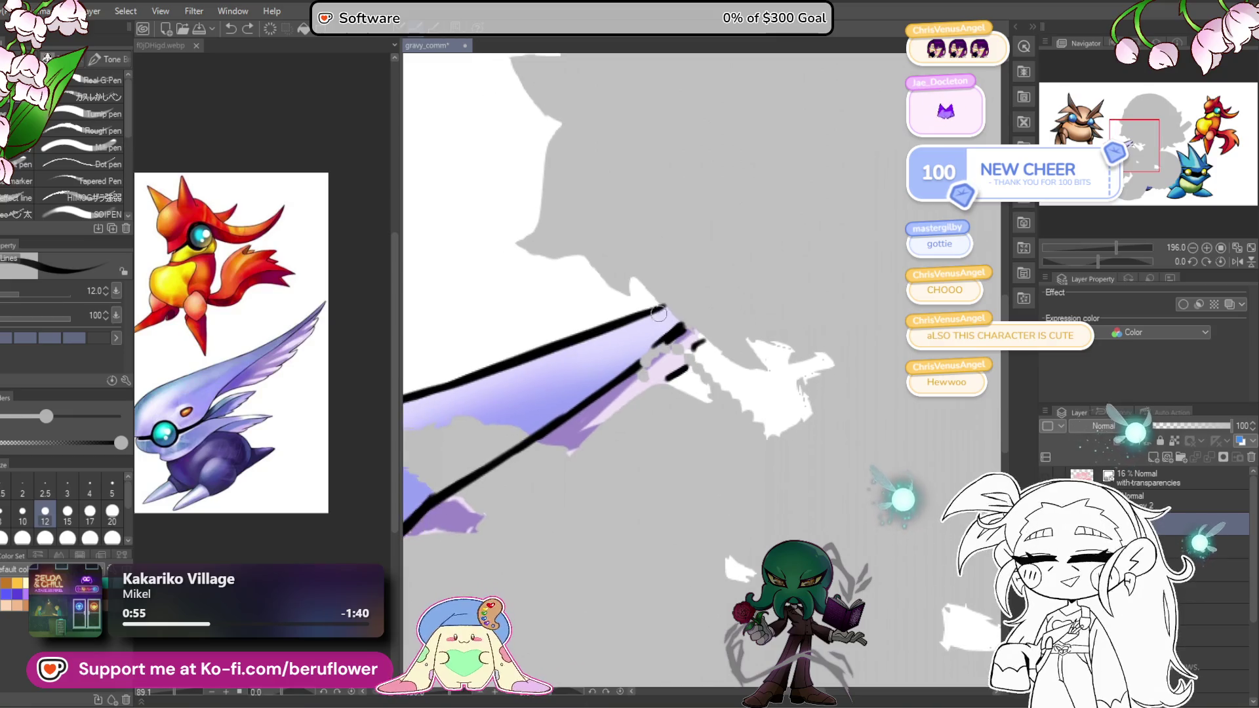
{"action": "key", "text": "ctrl+y"}
{"action": "key", "text": "ctrl+z"}
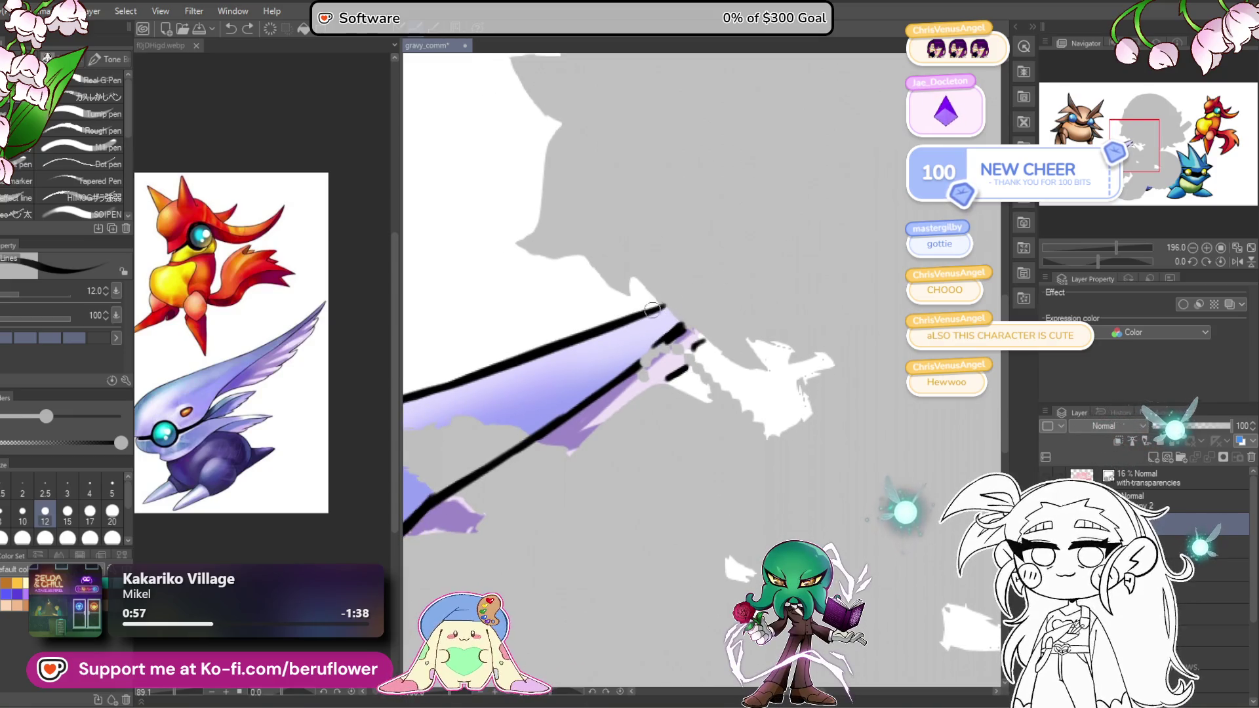
{"action": "mouse_move", "coordinate": [659, 308]}
{"action": "left_mouse_down"}
{"action": "mouse_move", "coordinate": [813, 229]}
{"action": "mouse_move", "coordinate": [685, 325]}
{"action": "left_mouse_up"}
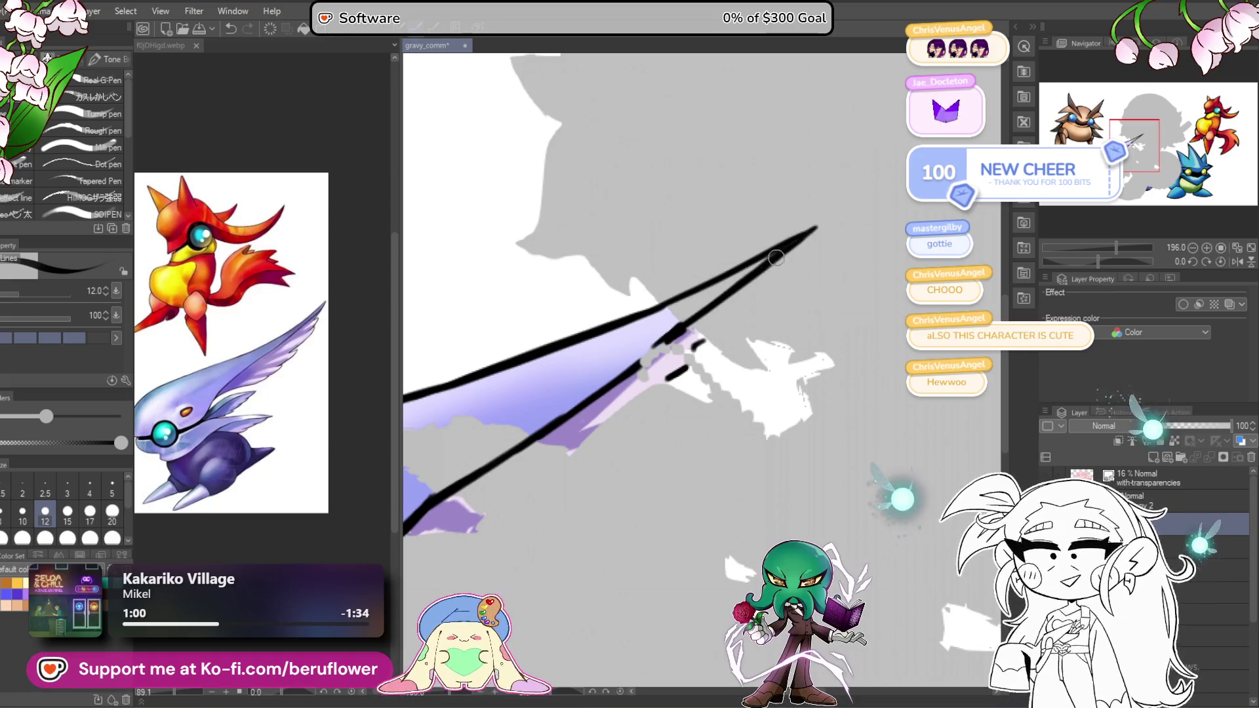
Step: Ink the hooked end of the wing and a curve down-left from the tip
{"action": "scroll", "coordinate": [703, 328], "scroll_direction": "right", "scroll_amount": 1}
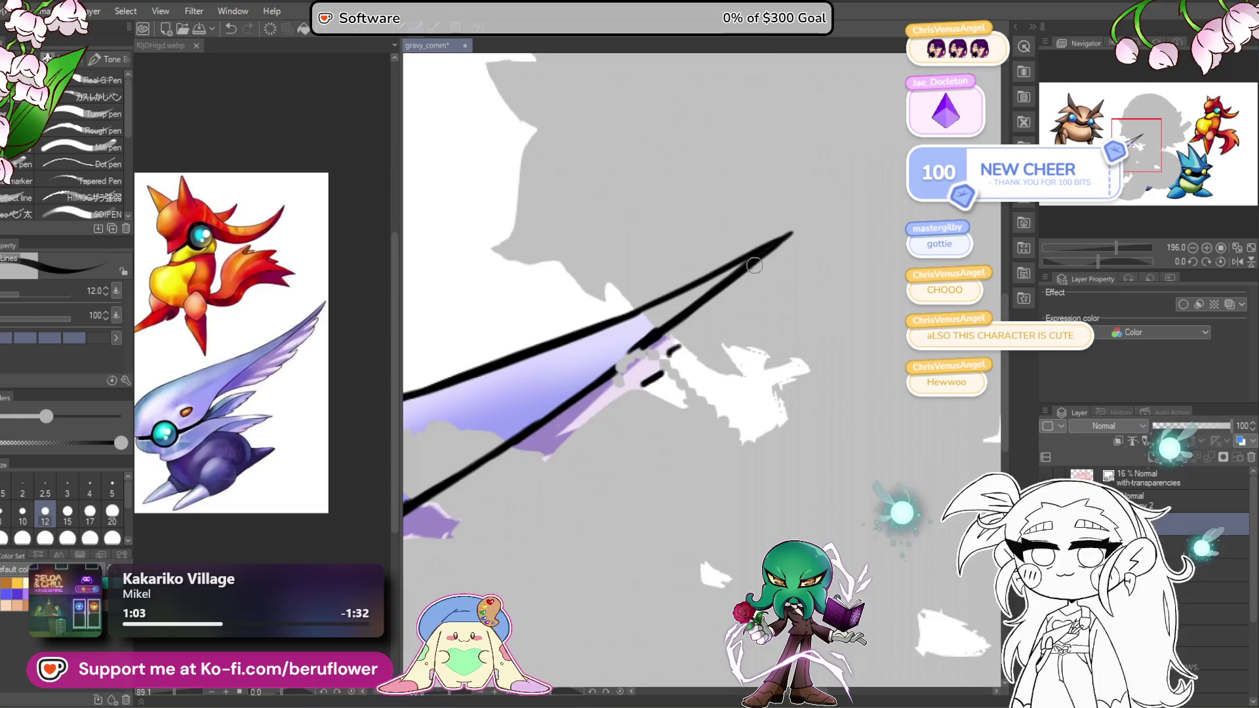
{"action": "mouse_move", "coordinate": [748, 270]}
{"action": "left_mouse_down"}
{"action": "mouse_move", "coordinate": [754, 288]}
{"action": "mouse_move", "coordinate": [670, 346]}
{"action": "mouse_move", "coordinate": [646, 383]}
{"action": "left_mouse_up"}
{"action": "left_click_drag", "start_coordinate": [648, 398], "coordinate": [794, 243]}
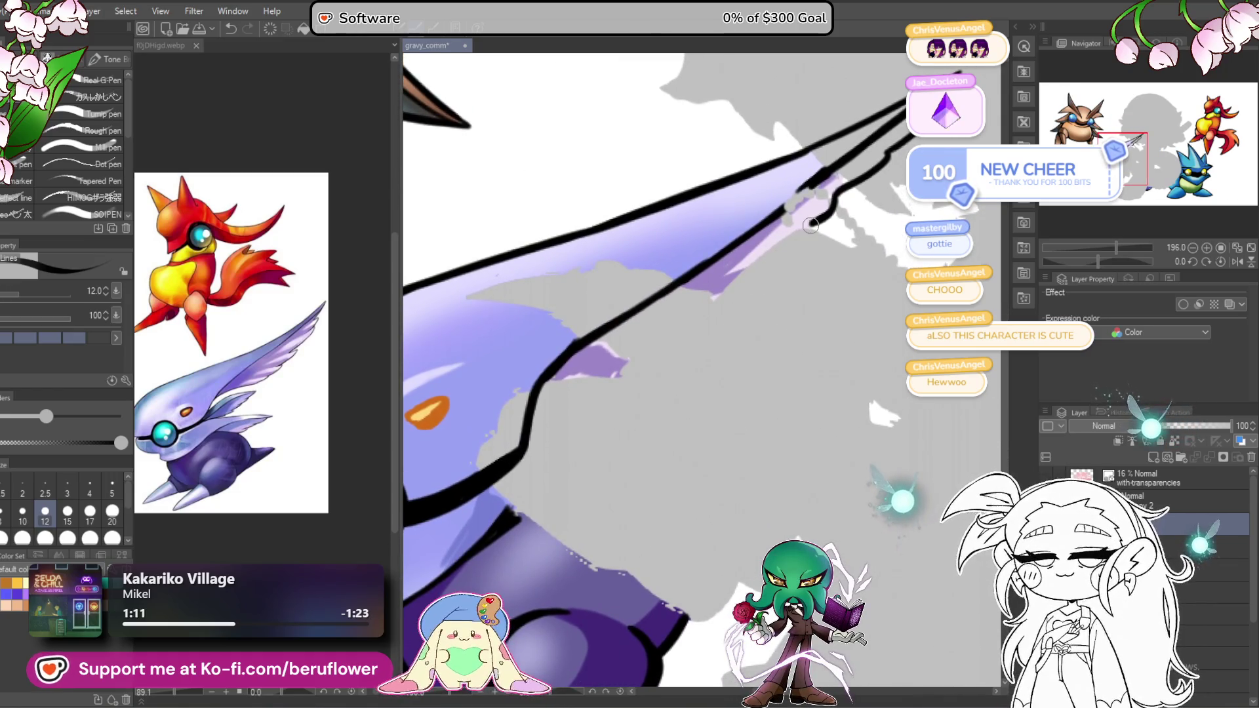
{"action": "mouse_move", "coordinate": [815, 222]}
{"action": "left_mouse_down"}
{"action": "mouse_move", "coordinate": [727, 294]}
{"action": "mouse_move", "coordinate": [722, 316]}
{"action": "left_mouse_up"}
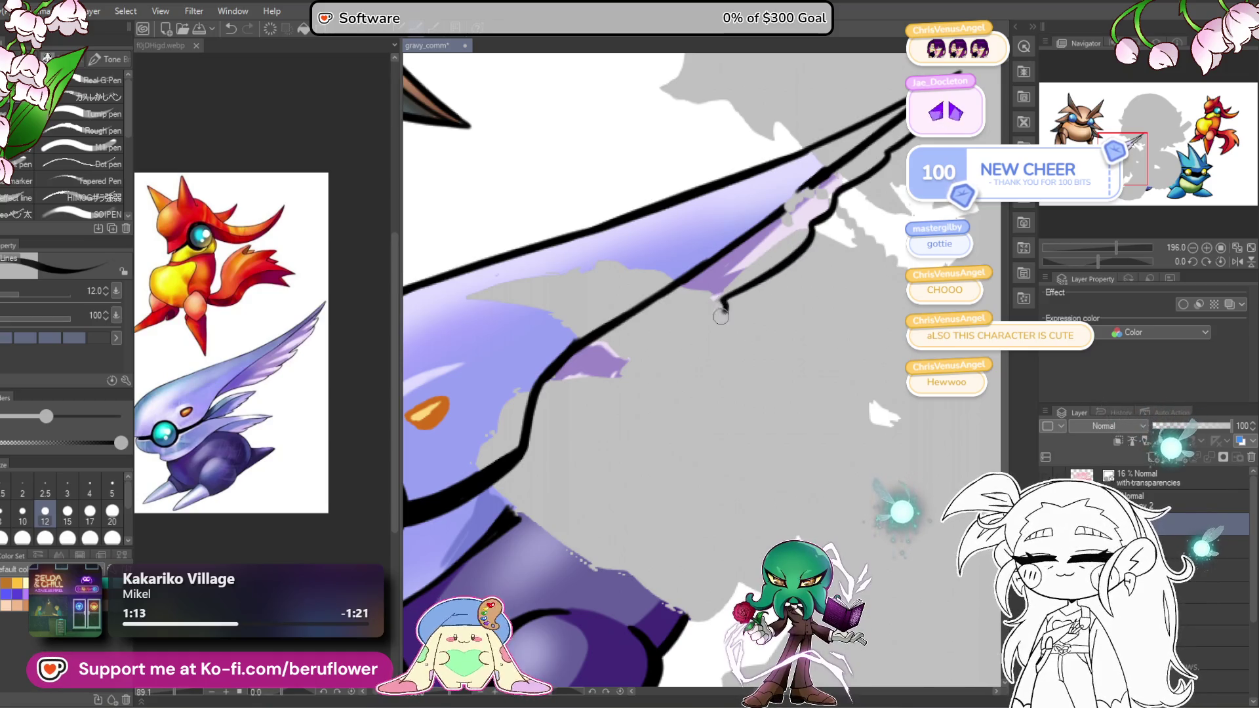
{"action": "mouse_move", "coordinate": [610, 381]}
{"action": "left_mouse_down"}
{"action": "mouse_move", "coordinate": [564, 354]}
{"action": "mouse_move", "coordinate": [619, 318]}
{"action": "mouse_move", "coordinate": [685, 304]}
{"action": "left_mouse_up"}
{"action": "key", "text": "ctrl+z"}
{"action": "key", "text": "ctrl+z"}
Step: Add branching lines from the outline and a curling stroke at the line tip
{"action": "mouse_move", "coordinate": [539, 349]}
{"action": "left_mouse_down"}
{"action": "mouse_move", "coordinate": [669, 311]}
{"action": "mouse_move", "coordinate": [698, 335]}
{"action": "left_mouse_up"}
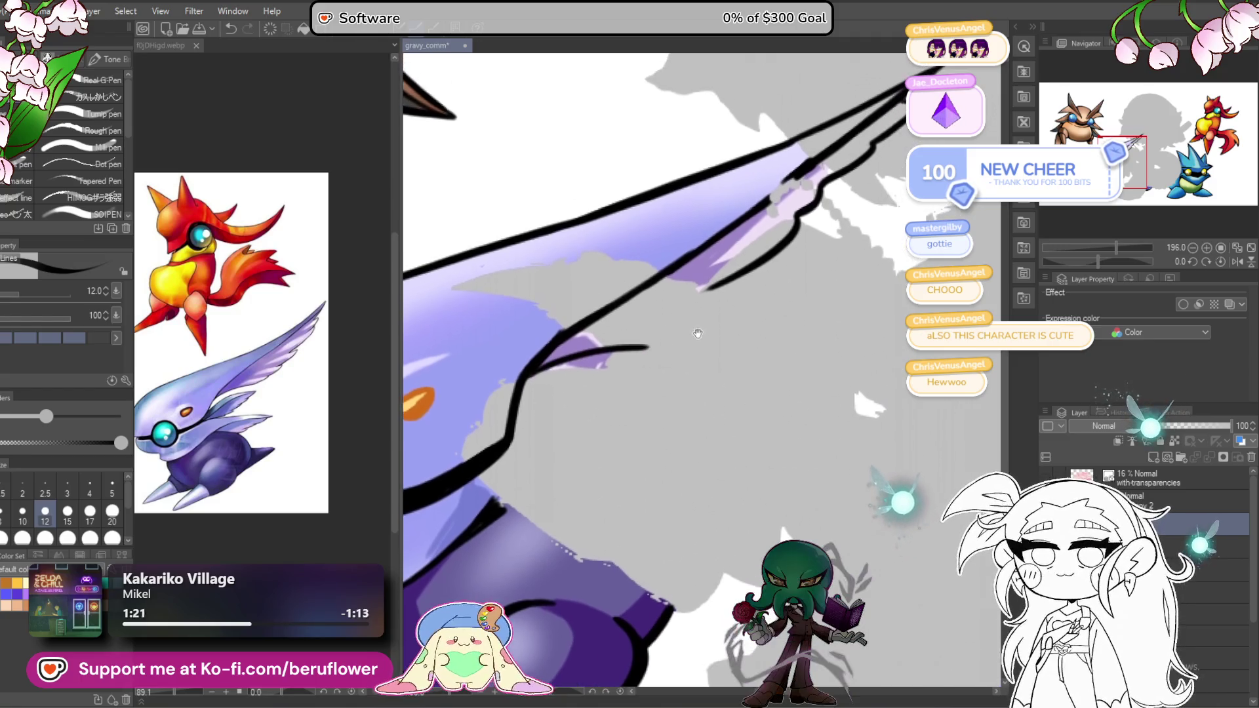
{"action": "mouse_move", "coordinate": [731, 267]}
{"action": "left_mouse_down"}
{"action": "mouse_move", "coordinate": [664, 338]}
{"action": "mouse_move", "coordinate": [628, 346]}
{"action": "mouse_move", "coordinate": [452, 502]}
{"action": "left_mouse_up"}
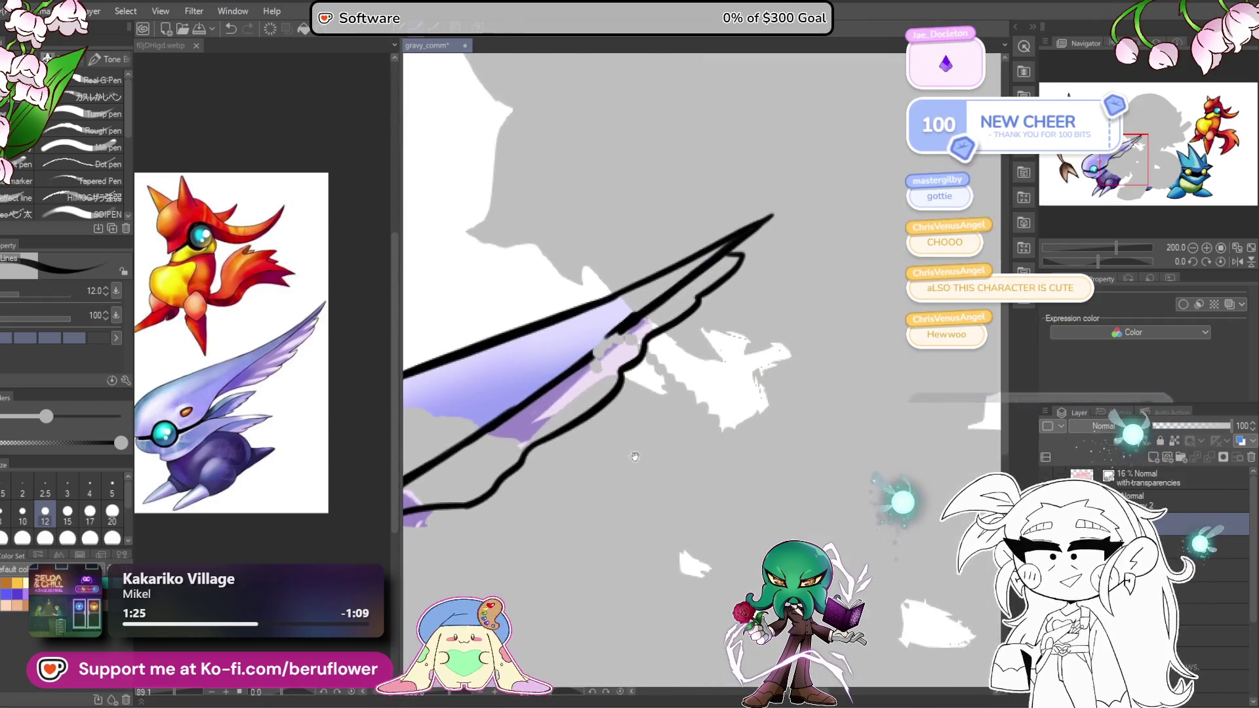
{"action": "mouse_move", "coordinate": [731, 248]}
{"action": "left_mouse_down"}
{"action": "mouse_move", "coordinate": [751, 262]}
{"action": "mouse_move", "coordinate": [635, 367]}
{"action": "mouse_move", "coordinate": [742, 327]}
{"action": "left_mouse_up"}
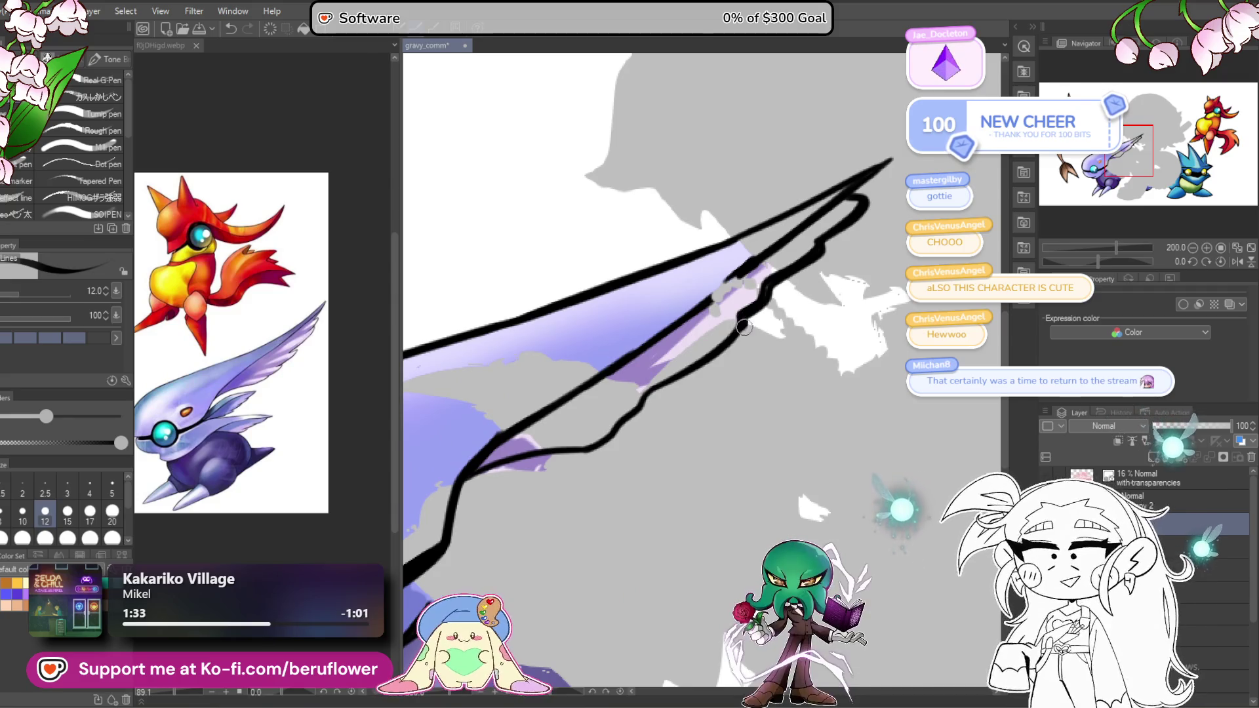
{"action": "scroll", "coordinate": [597, 379], "scroll_direction": "up", "scroll_amount": 3}
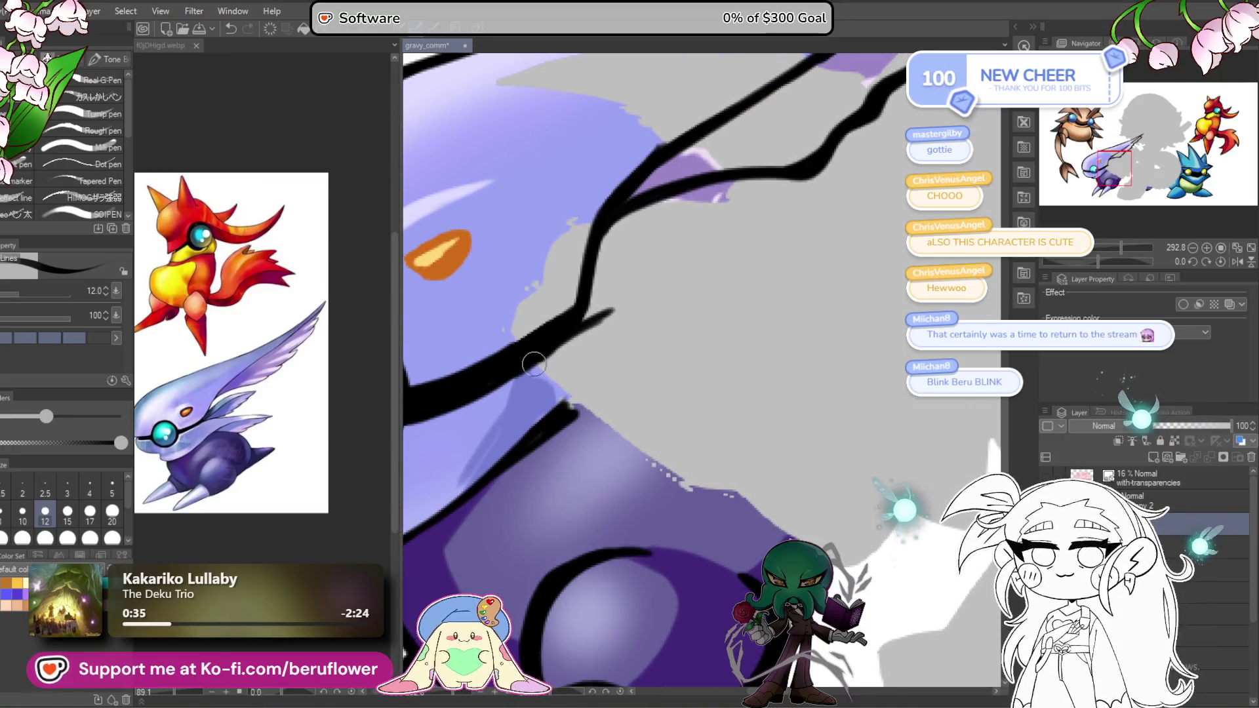
Step: Draw a spiky branch line up-right from the tip, closing it with a return stroke
{"action": "mouse_move", "coordinate": [607, 351]}
{"action": "left_mouse_down"}
{"action": "mouse_move", "coordinate": [570, 329]}
{"action": "mouse_move", "coordinate": [598, 290]}
{"action": "mouse_move", "coordinate": [809, 253]}
{"action": "left_mouse_up"}
{"action": "key", "text": "ctrl+z"}
{"action": "left_click_drag", "start_coordinate": [580, 296], "coordinate": [841, 234]}
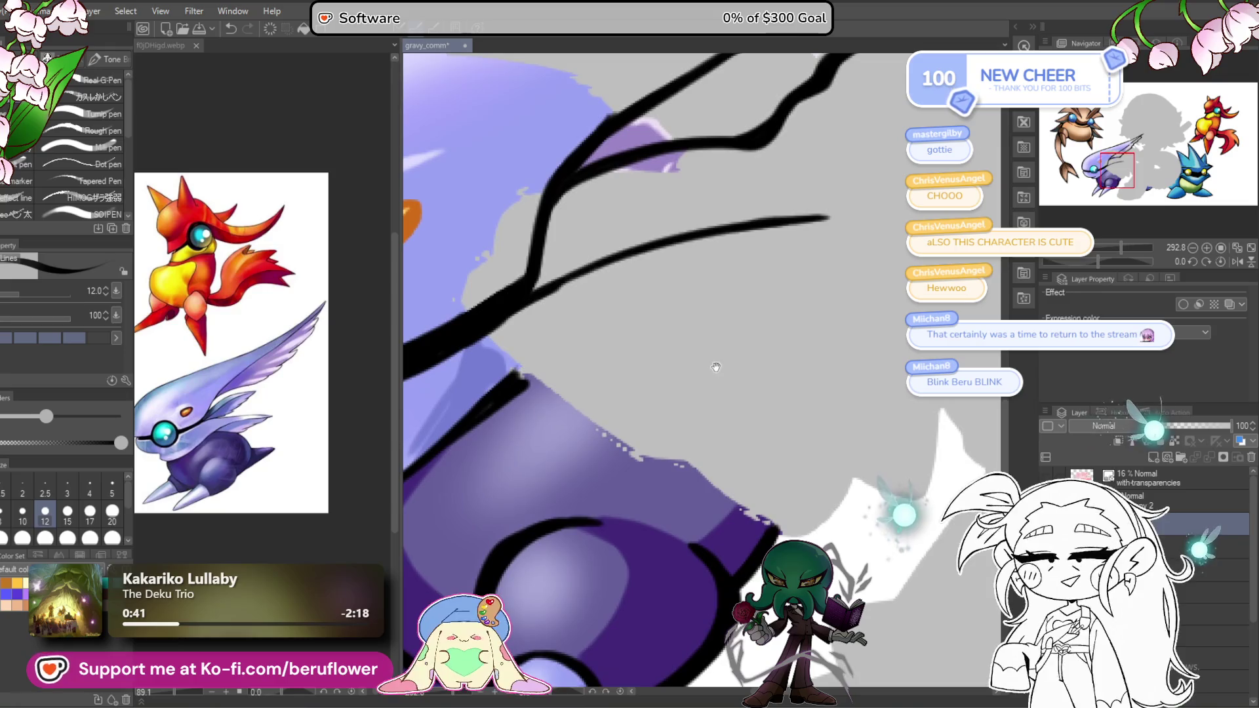
{"action": "left_click_drag", "start_coordinate": [772, 310], "coordinate": [750, 326]}
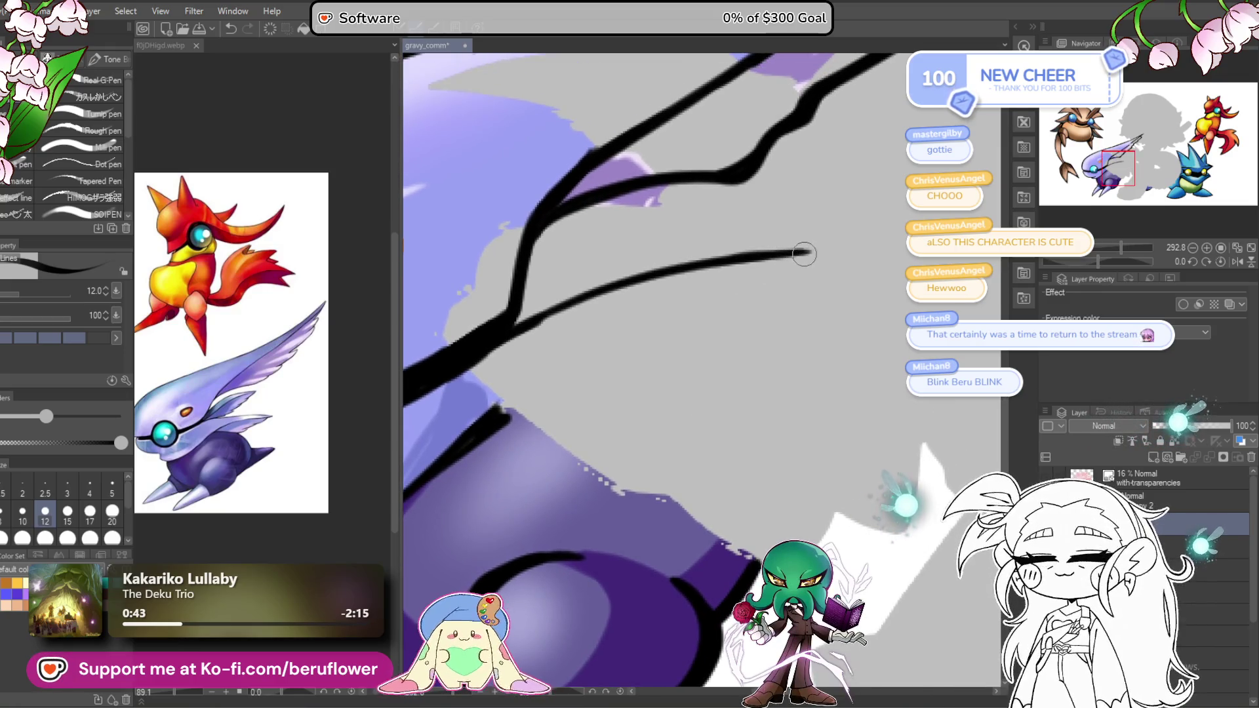
{"action": "left_click_drag", "start_coordinate": [811, 255], "coordinate": [688, 293]}
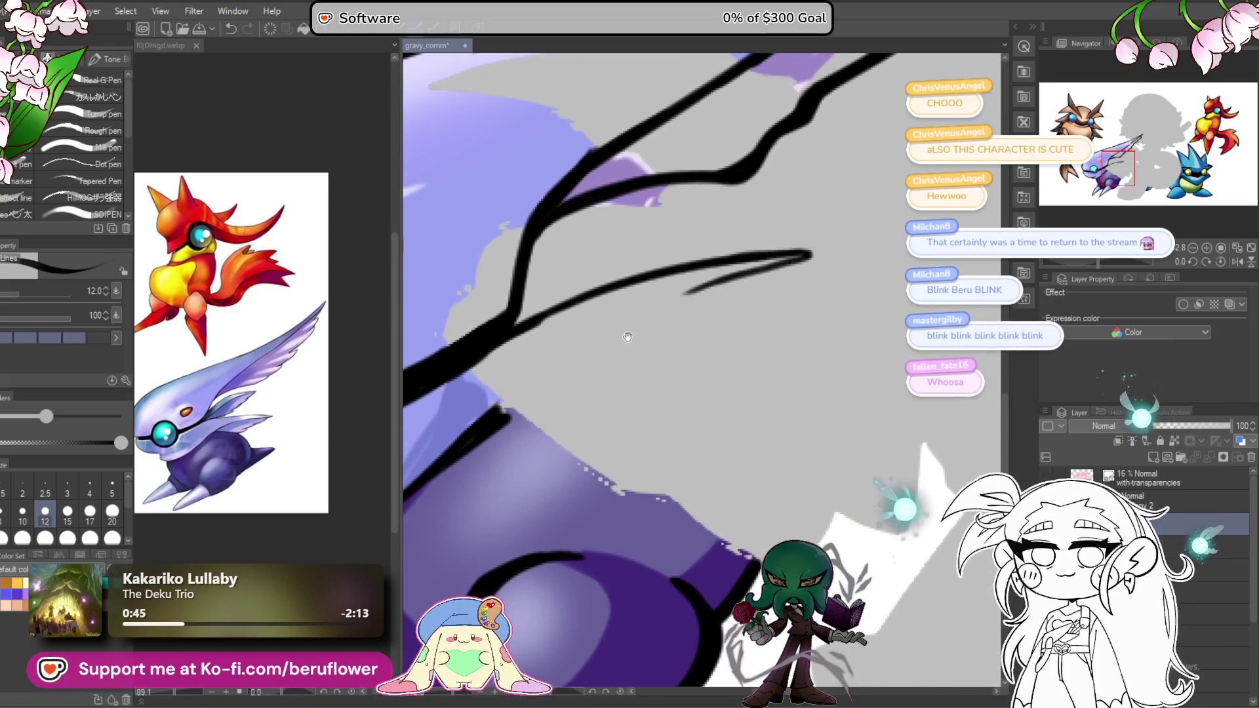
{"action": "left_click_drag", "start_coordinate": [594, 375], "coordinate": [635, 369]}
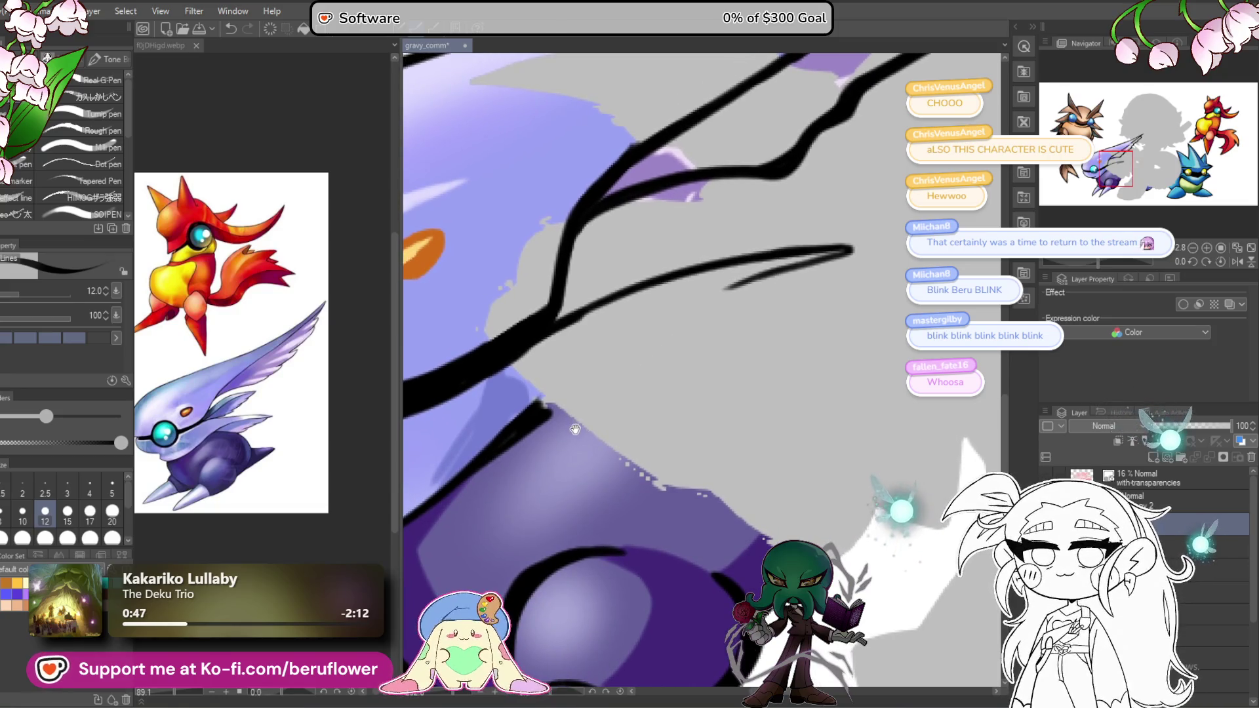
{"action": "left_click_drag", "start_coordinate": [569, 441], "coordinate": [576, 458]}
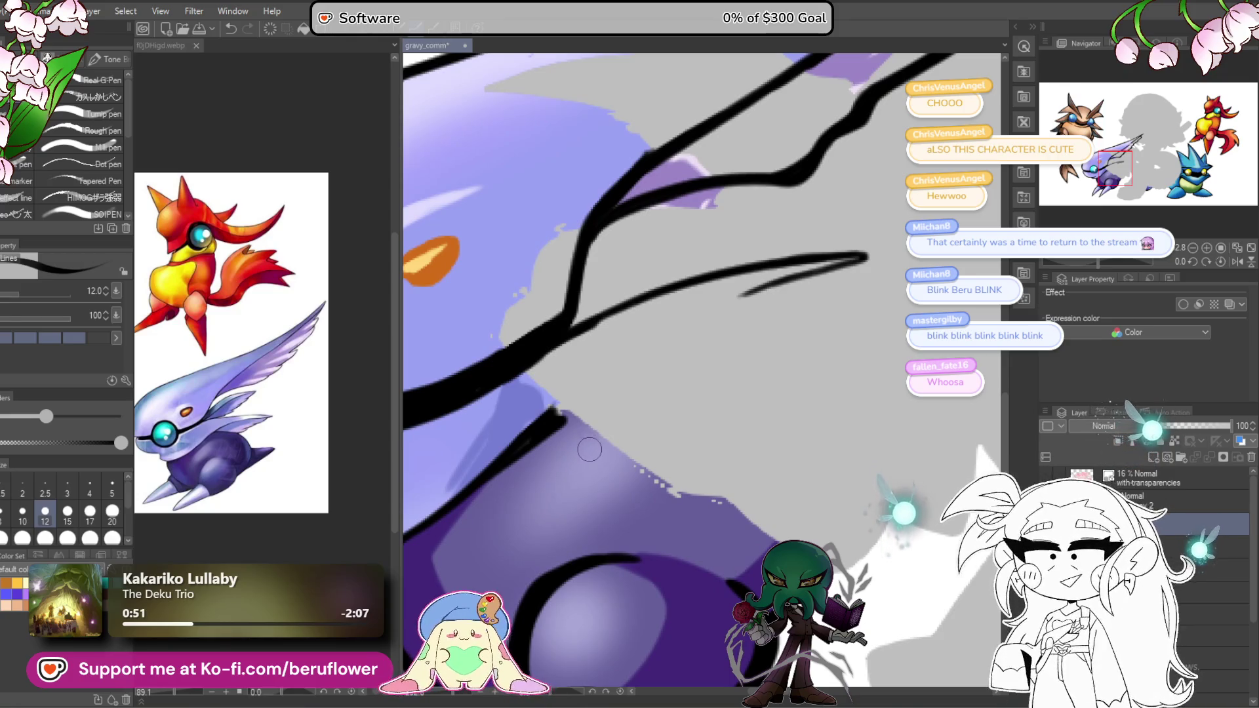
{"action": "mouse_move", "coordinate": [842, 257]}
{"action": "left_mouse_down"}
{"action": "mouse_move", "coordinate": [872, 253]}
{"action": "mouse_move", "coordinate": [682, 318]}
{"action": "mouse_move", "coordinate": [568, 407]}
{"action": "left_mouse_up"}
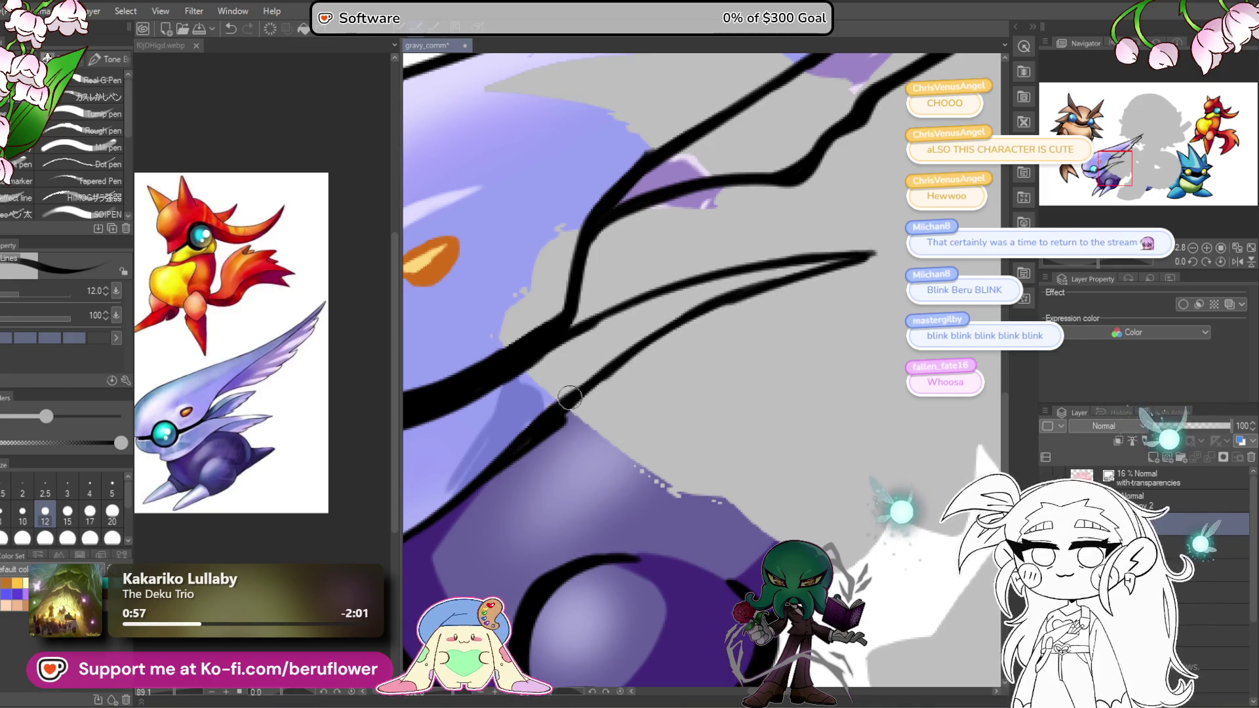
{"action": "left_click_drag", "start_coordinate": [731, 374], "coordinate": [676, 385]}
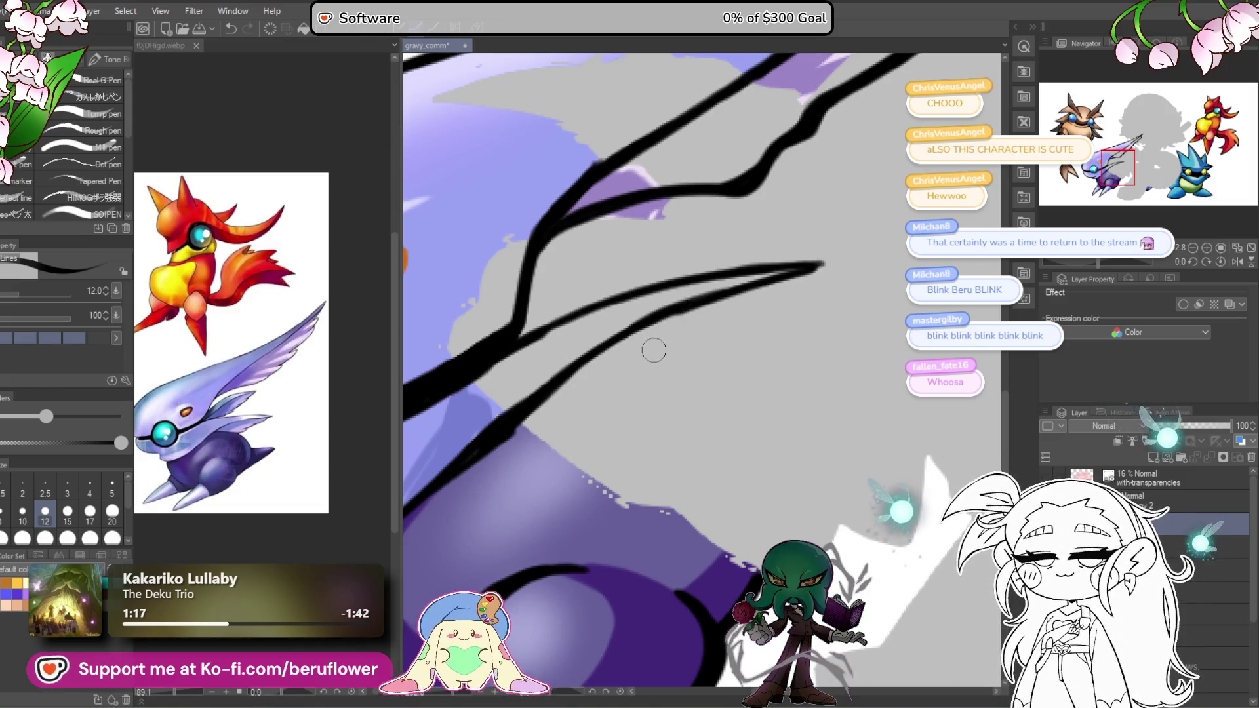
Step: Near the eye, redraw the branch strokes thinner and longer, joining the short branch to the lower line
{"action": "scroll", "coordinate": [654, 350], "scroll_direction": "down", "scroll_amount": 5}
{"action": "scroll", "coordinate": [653, 350], "scroll_direction": "up", "scroll_amount": 4}
{"action": "mouse_move", "coordinate": [673, 378]}
{"action": "left_mouse_down"}
{"action": "mouse_move", "coordinate": [660, 417]}
{"action": "mouse_move", "coordinate": [658, 390]}
{"action": "left_mouse_up"}
{"action": "scroll", "coordinate": [640, 360], "scroll_direction": "up", "scroll_amount": 5}
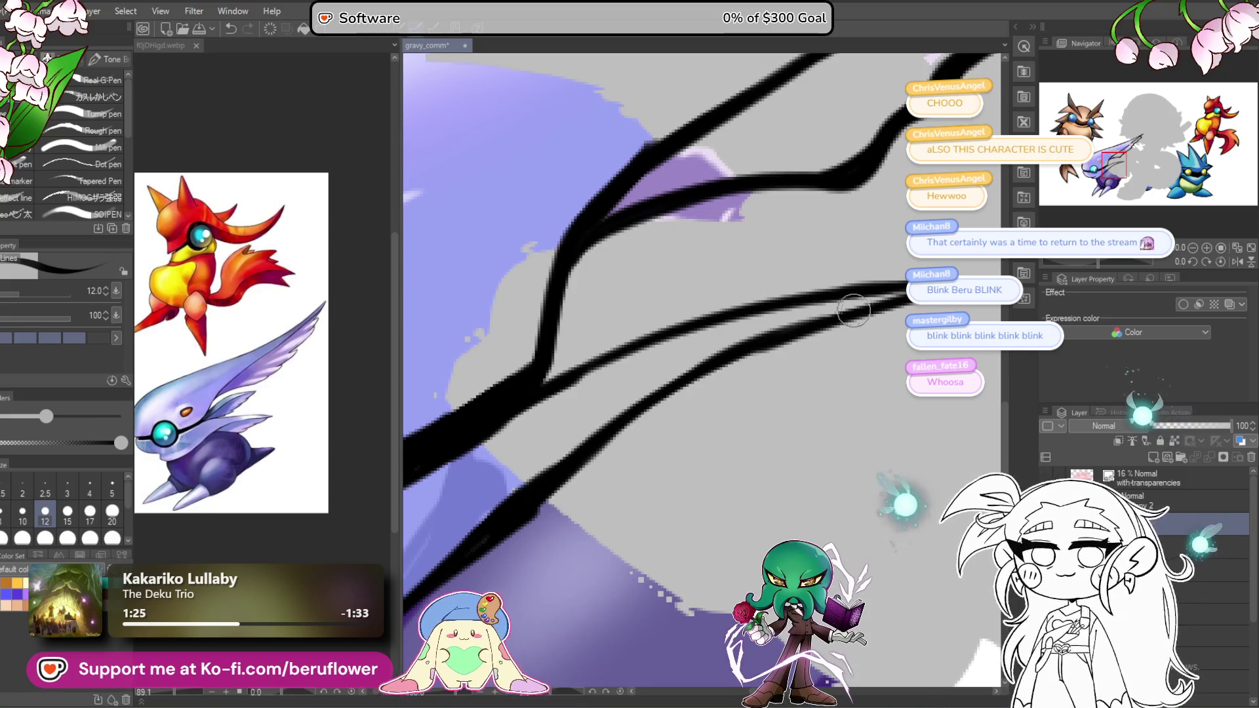
{"action": "mouse_move", "coordinate": [645, 141]}
{"action": "left_mouse_down"}
{"action": "mouse_move", "coordinate": [564, 236]}
{"action": "mouse_move", "coordinate": [530, 382]}
{"action": "left_mouse_up"}
{"action": "mouse_move", "coordinate": [580, 415]}
{"action": "left_mouse_down"}
{"action": "mouse_move", "coordinate": [529, 342]}
{"action": "mouse_move", "coordinate": [598, 248]}
{"action": "mouse_move", "coordinate": [670, 204]}
{"action": "left_mouse_up"}
{"action": "key", "text": "ctrl+z"}
{"action": "mouse_move", "coordinate": [504, 390]}
{"action": "left_mouse_down"}
{"action": "mouse_move", "coordinate": [607, 281]}
{"action": "mouse_move", "coordinate": [725, 233]}
{"action": "mouse_move", "coordinate": [630, 291]}
{"action": "mouse_move", "coordinate": [528, 392]}
{"action": "mouse_move", "coordinate": [675, 259]}
{"action": "mouse_move", "coordinate": [718, 237]}
{"action": "left_mouse_up"}
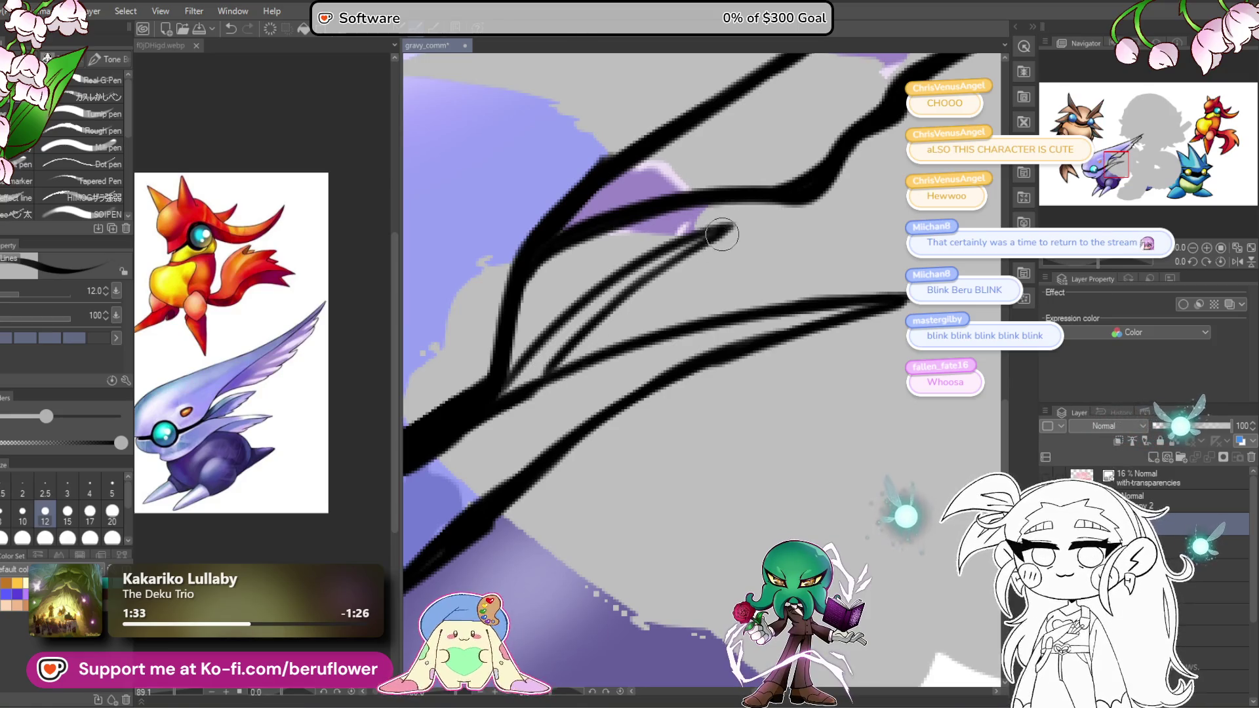
{"action": "left_click_drag", "start_coordinate": [731, 226], "coordinate": [650, 331]}
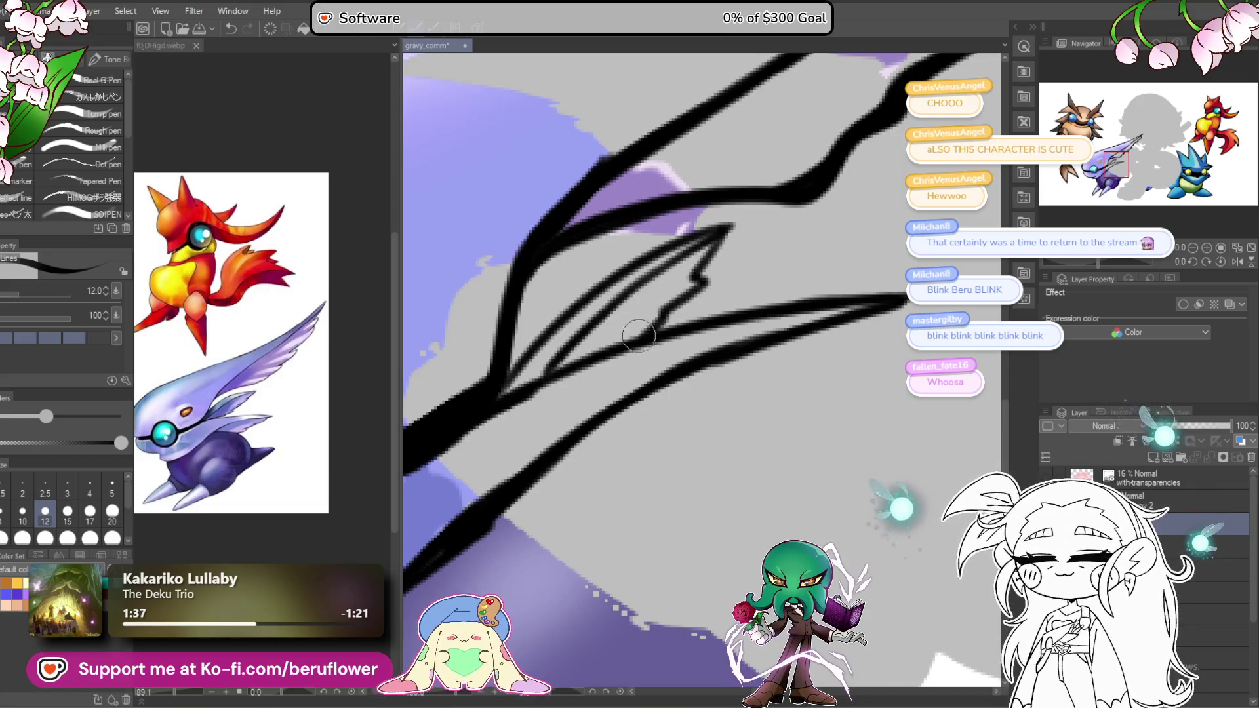
{"action": "left_click_drag", "start_coordinate": [718, 442], "coordinate": [683, 353]}
{"action": "scroll", "coordinate": [683, 353], "scroll_direction": "down", "scroll_amount": 5}
{"action": "scroll", "coordinate": [599, 371], "scroll_direction": "up", "scroll_amount": 4}
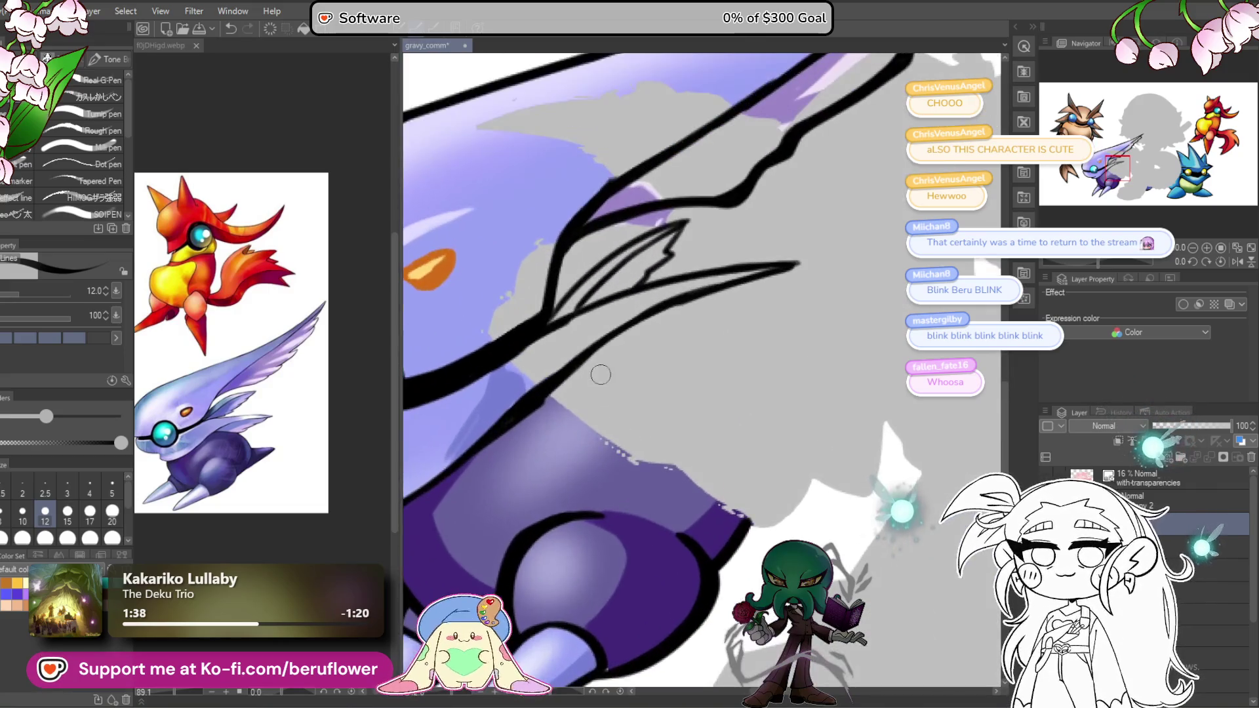
Step: Thicken the long branch line's tip and extend it into a small squiggle
{"action": "left_click_drag", "start_coordinate": [563, 379], "coordinate": [640, 371]}
{"action": "left_click_drag", "start_coordinate": [740, 374], "coordinate": [732, 385]}
{"action": "left_click_drag", "start_coordinate": [761, 286], "coordinate": [805, 275]}
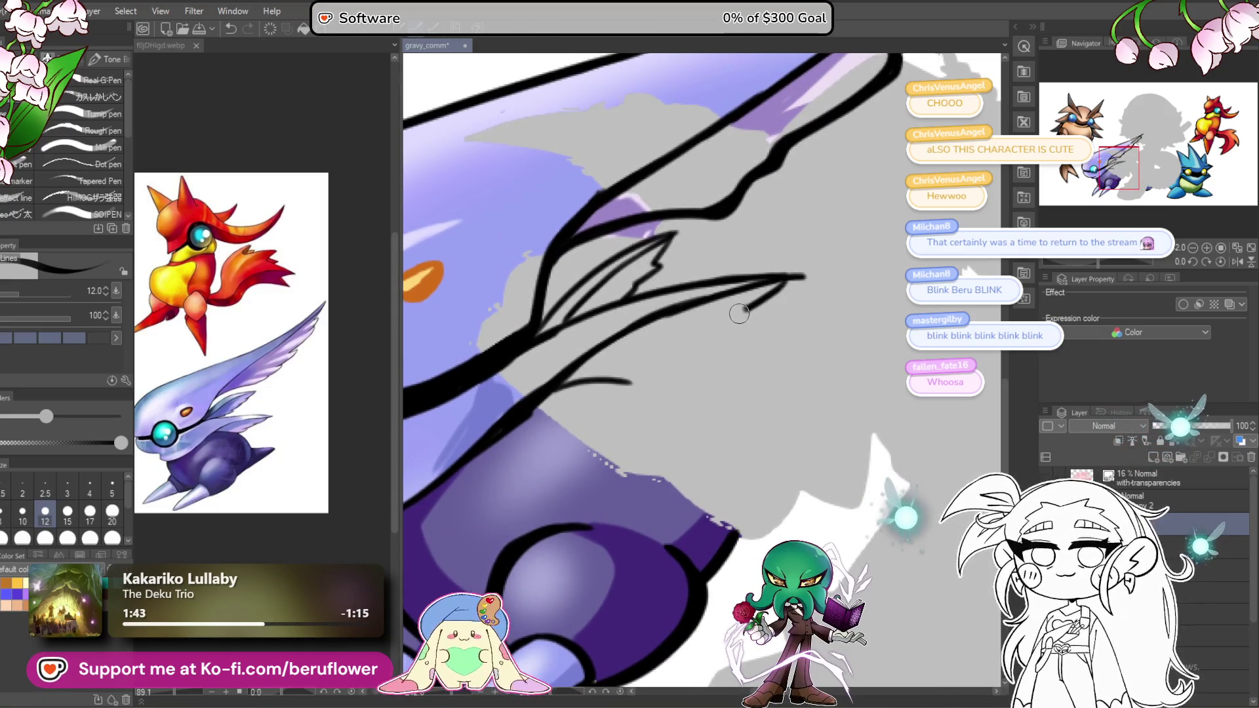
{"action": "left_click_drag", "start_coordinate": [691, 345], "coordinate": [626, 391]}
{"action": "scroll", "coordinate": [583, 381], "scroll_direction": "down", "scroll_amount": 3}
{"action": "scroll", "coordinate": [583, 381], "scroll_direction": "up", "scroll_amount": 1}
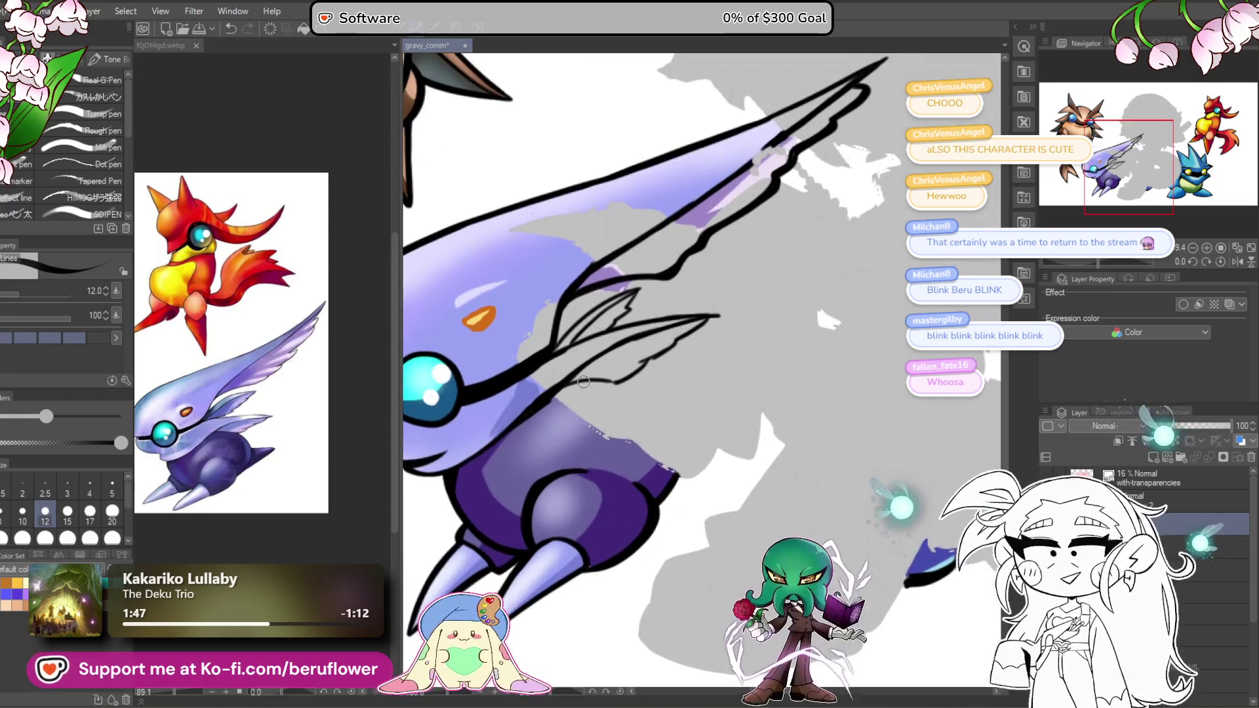
{"action": "scroll", "coordinate": [479, 580], "scroll_direction": "up", "scroll_amount": 2}
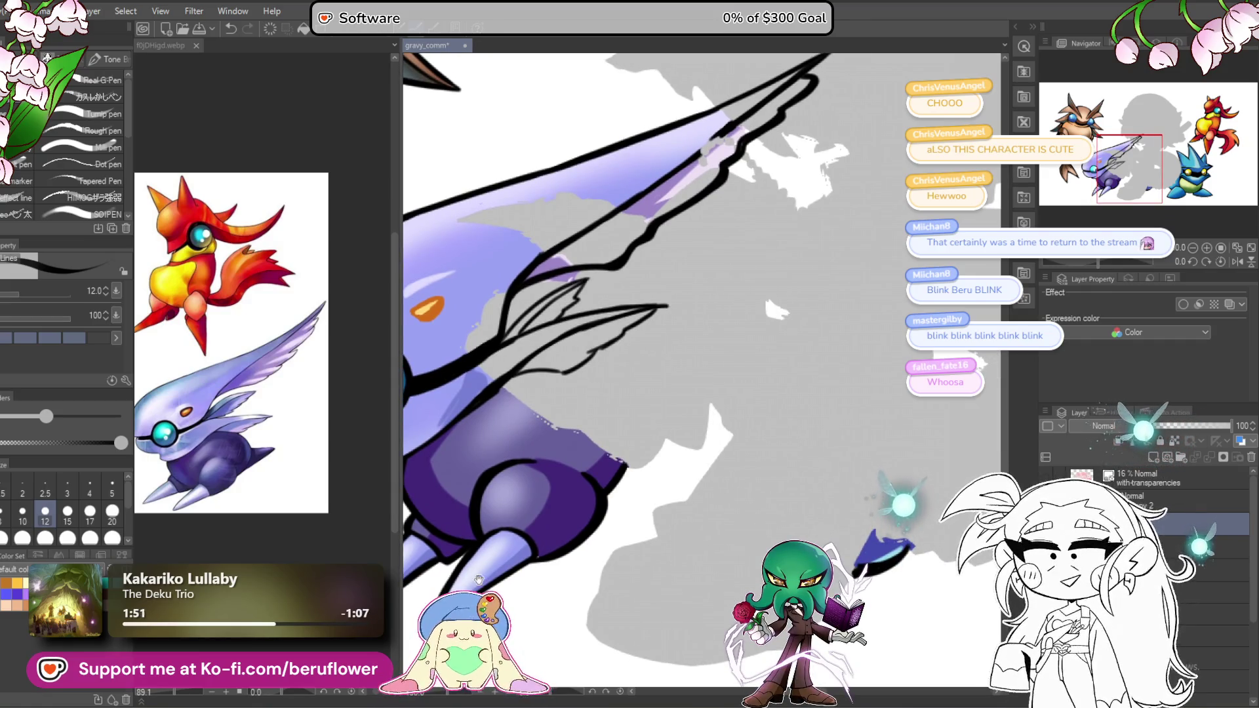
Step: Zoom in and ink tapered fin strokes on the branch toward the upper tip
{"action": "left_click_drag", "start_coordinate": [479, 579], "coordinate": [655, 485]}
{"action": "scroll", "coordinate": [682, 459], "scroll_direction": "up", "scroll_amount": 1}
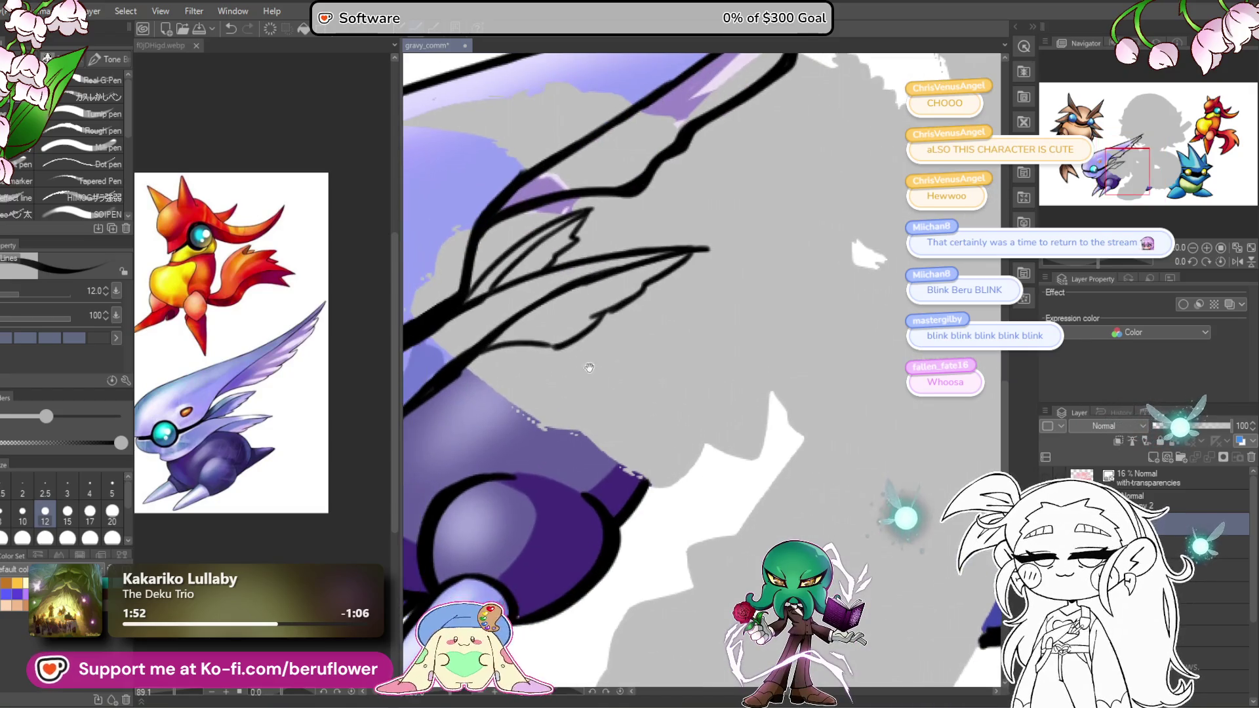
{"action": "left_click_drag", "start_coordinate": [596, 321], "coordinate": [637, 296]}
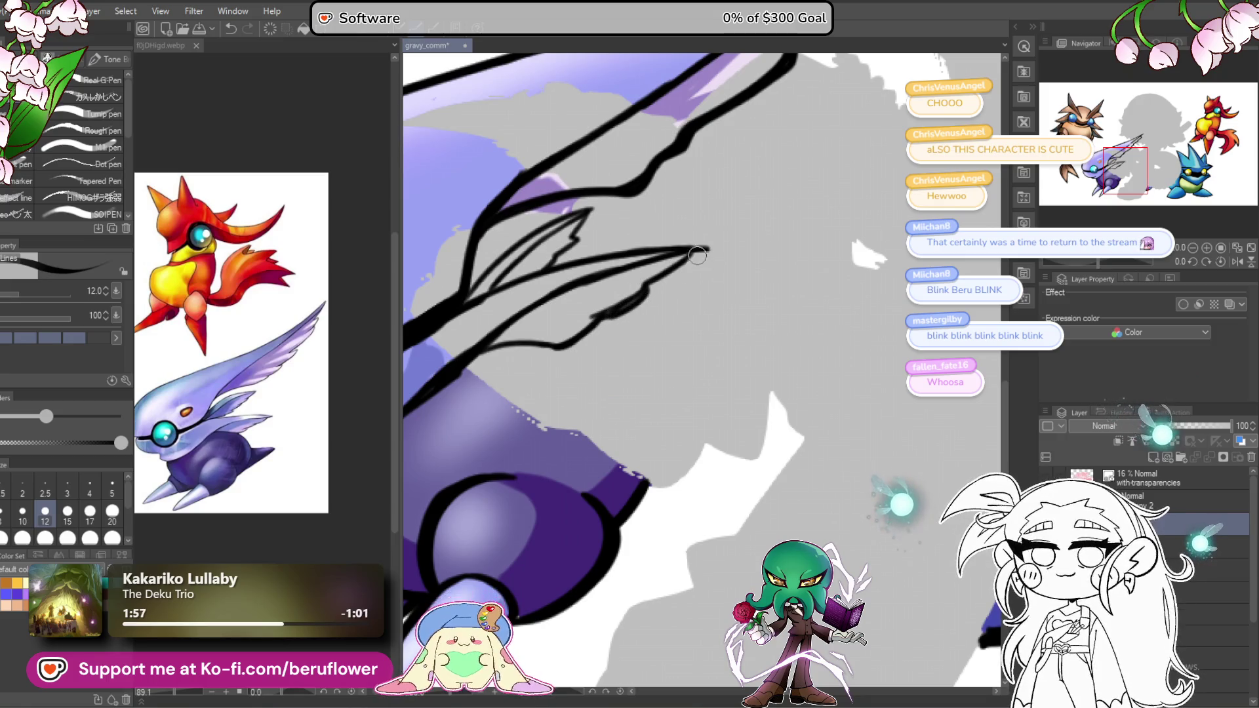
{"action": "key", "text": "ctrl+z"}
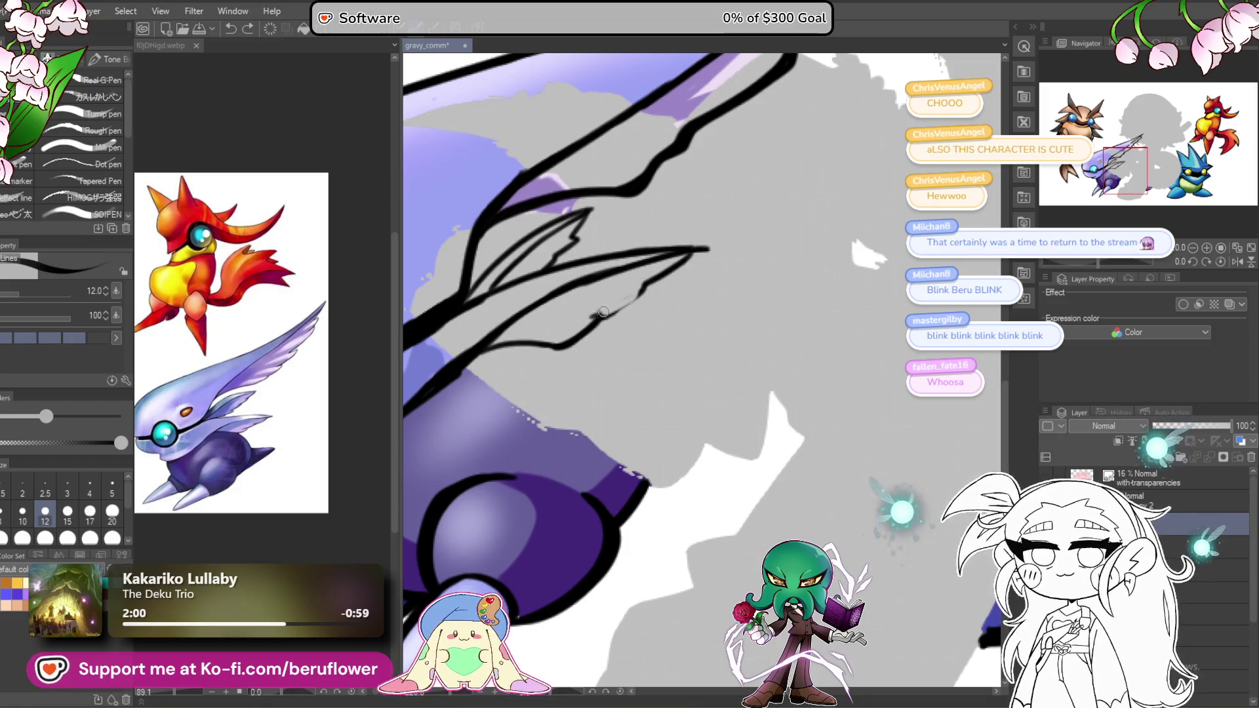
{"action": "scroll", "coordinate": [599, 280], "scroll_direction": "up", "scroll_amount": 3}
{"action": "mouse_move", "coordinate": [631, 331]}
{"action": "left_mouse_down"}
{"action": "mouse_move", "coordinate": [678, 300]}
{"action": "mouse_move", "coordinate": [582, 380]}
{"action": "left_mouse_up"}
{"action": "mouse_move", "coordinate": [782, 242]}
{"action": "left_mouse_down"}
{"action": "mouse_move", "coordinate": [708, 292]}
{"action": "mouse_move", "coordinate": [843, 211]}
{"action": "left_mouse_up"}
Step: Extend the lower branch line down-right
{"action": "scroll", "coordinate": [830, 210], "scroll_direction": "down", "scroll_amount": 3}
{"action": "scroll", "coordinate": [830, 211], "scroll_direction": "up", "scroll_amount": 3}
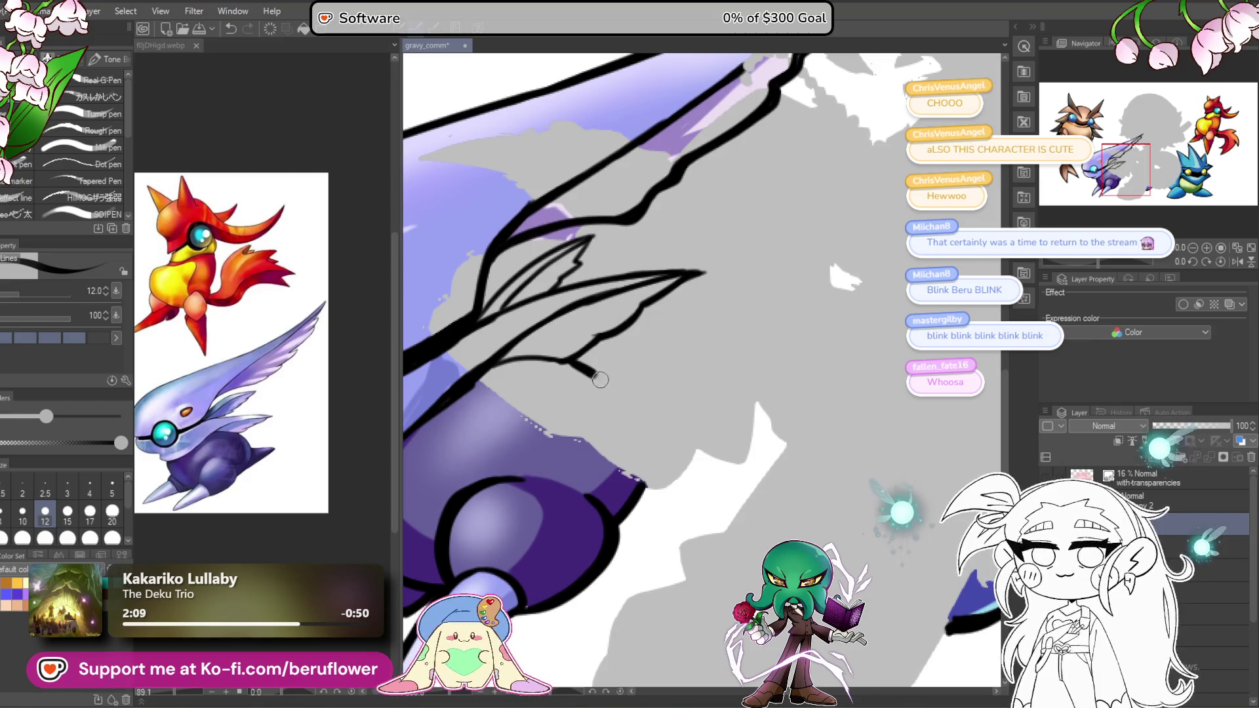
{"action": "left_click_drag", "start_coordinate": [570, 357], "coordinate": [631, 406]}
{"action": "scroll", "coordinate": [634, 412], "scroll_direction": "down", "scroll_amount": 1}
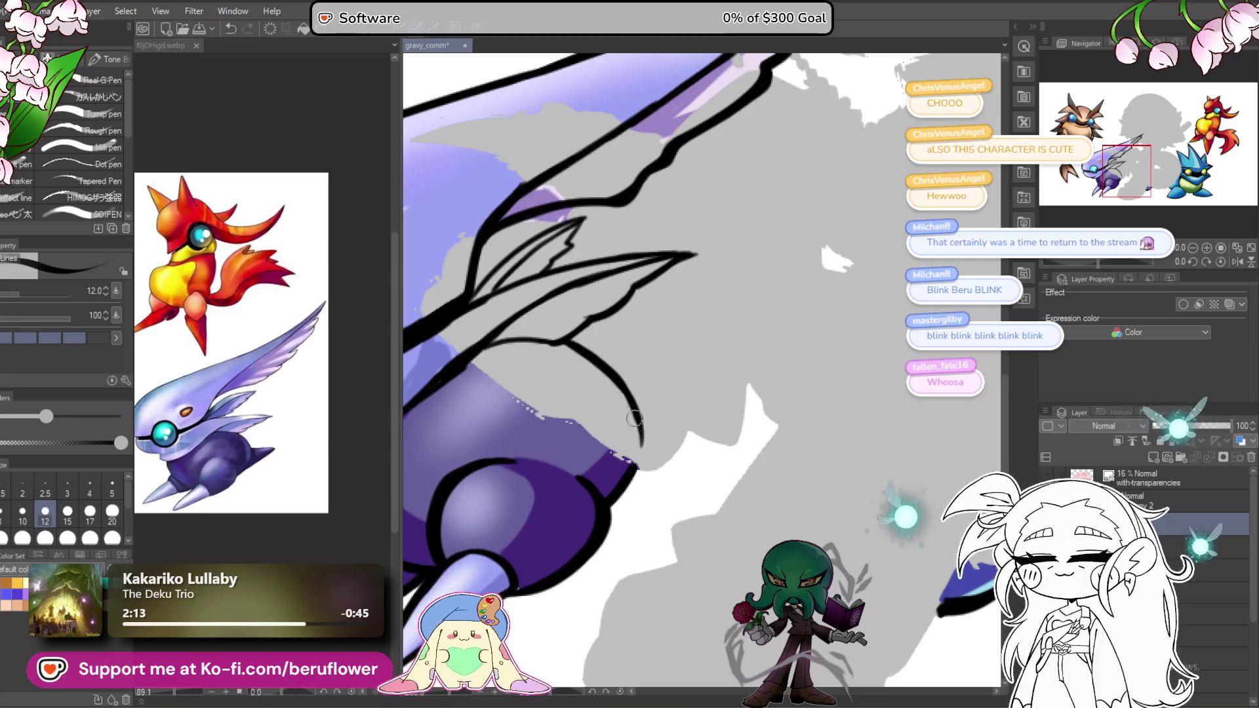
Step: Check the whole canvas, then re-ink the outline down the round body's right side
{"action": "left_click_drag", "start_coordinate": [637, 486], "coordinate": [633, 476]}
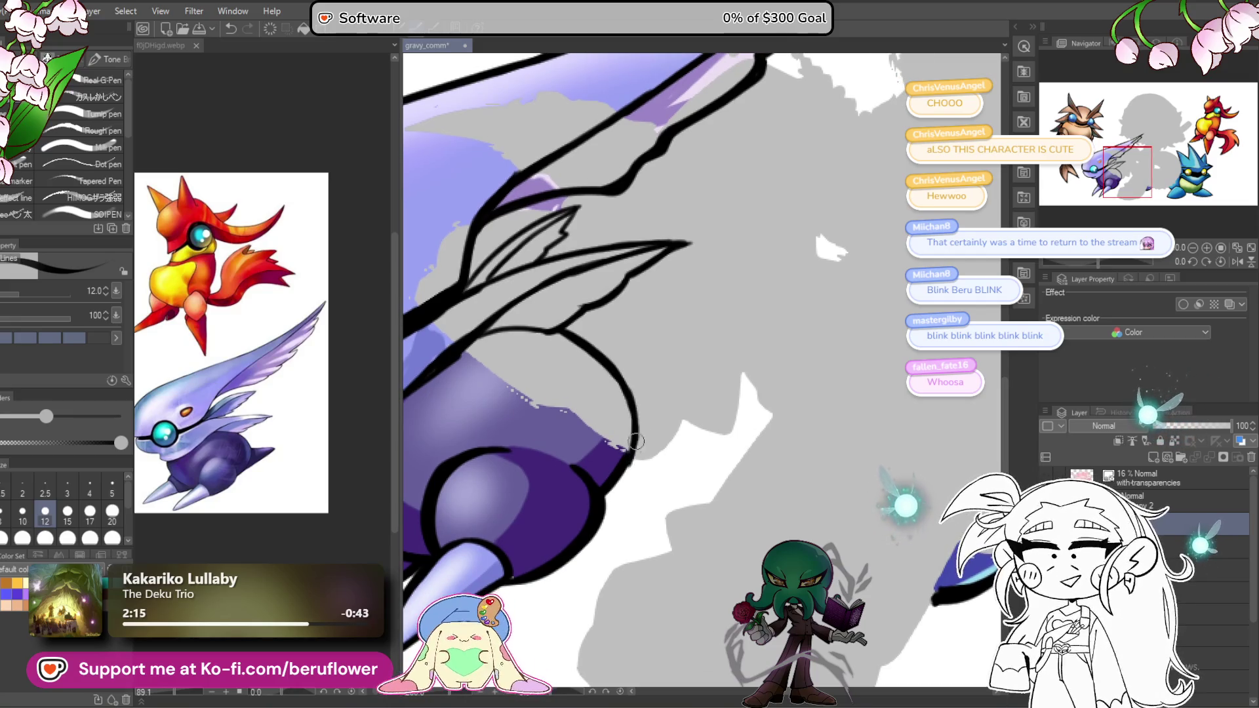
{"action": "key", "text": "ctrl+0"}
{"action": "key", "text": "ctrl+alt+0"}
{"action": "mouse_move", "coordinate": [574, 334]}
{"action": "left_mouse_down"}
{"action": "mouse_move", "coordinate": [634, 404]}
{"action": "mouse_move", "coordinate": [618, 474]}
{"action": "mouse_move", "coordinate": [623, 433]}
{"action": "mouse_move", "coordinate": [615, 445]}
{"action": "left_mouse_up"}
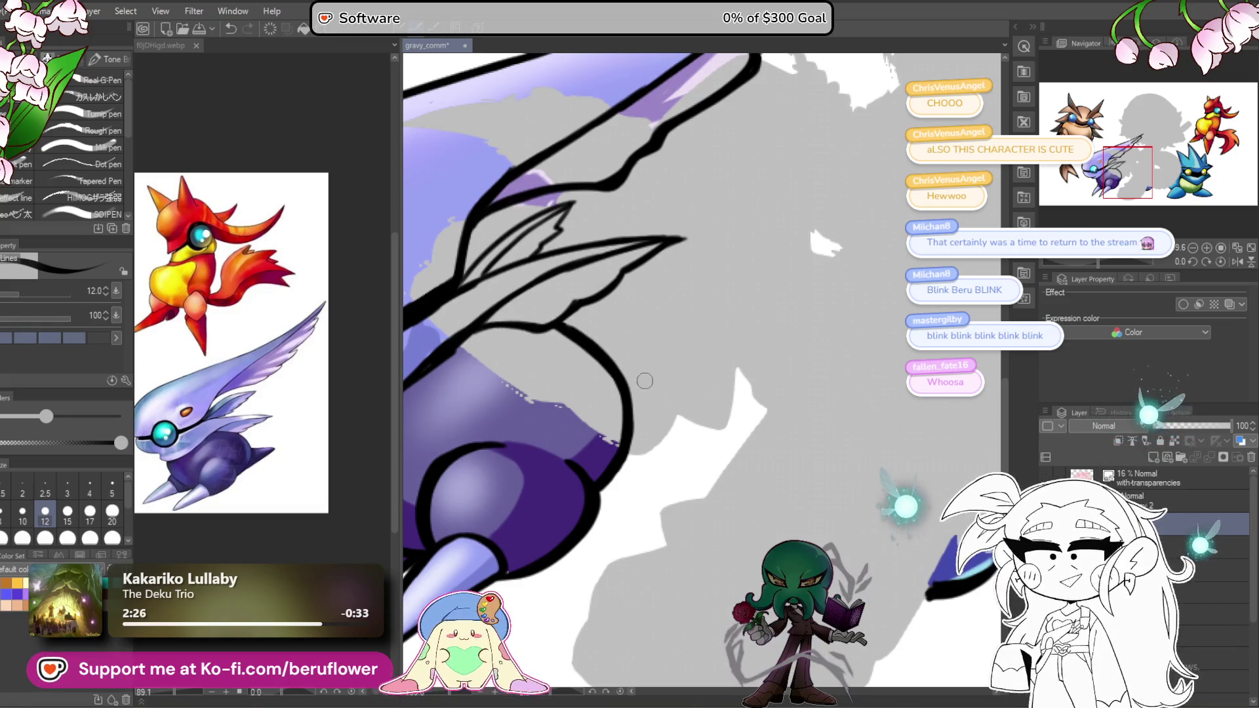
{"action": "mouse_move", "coordinate": [713, 445]}
{"action": "left_mouse_down"}
{"action": "mouse_move", "coordinate": [680, 412]}
{"action": "mouse_move", "coordinate": [637, 482]}
{"action": "left_mouse_up"}
Step: Draw a short black line jutting up-right from the body outline, retrying until placed
{"action": "mouse_move", "coordinate": [649, 406]}
{"action": "left_mouse_down"}
{"action": "mouse_move", "coordinate": [617, 402]}
{"action": "mouse_move", "coordinate": [682, 333]}
{"action": "left_mouse_up"}
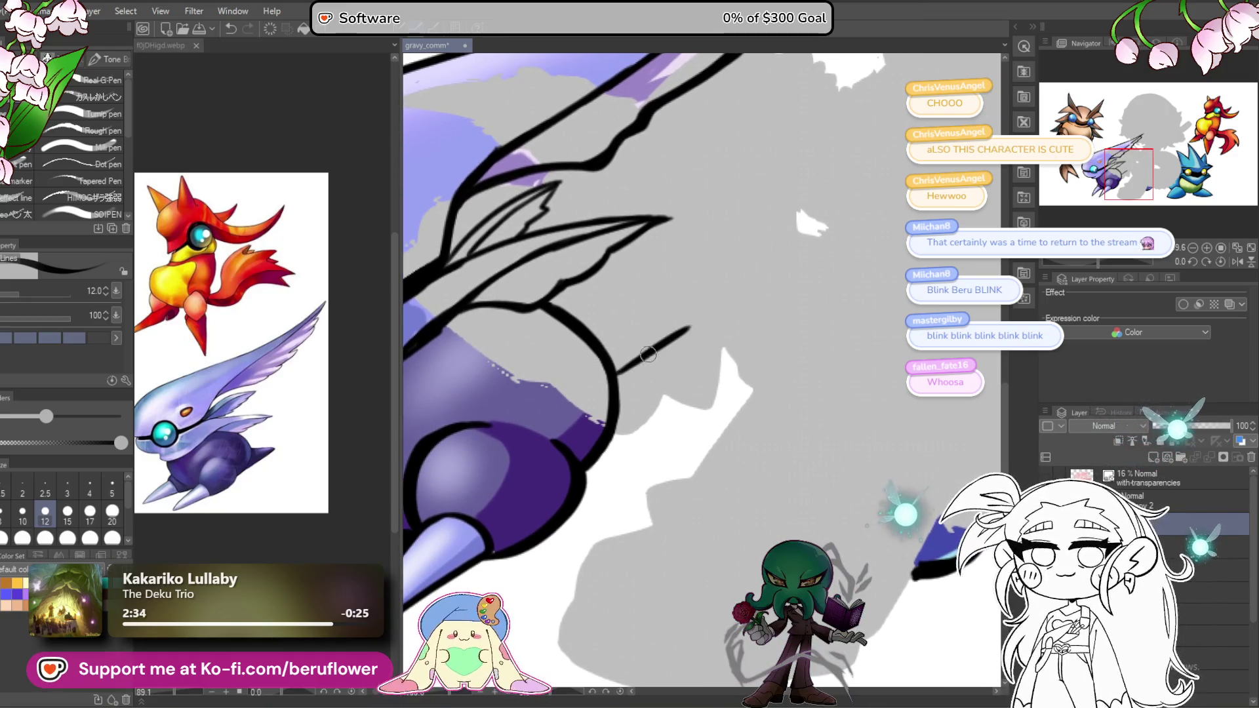
{"action": "key", "text": "ctrl+z"}
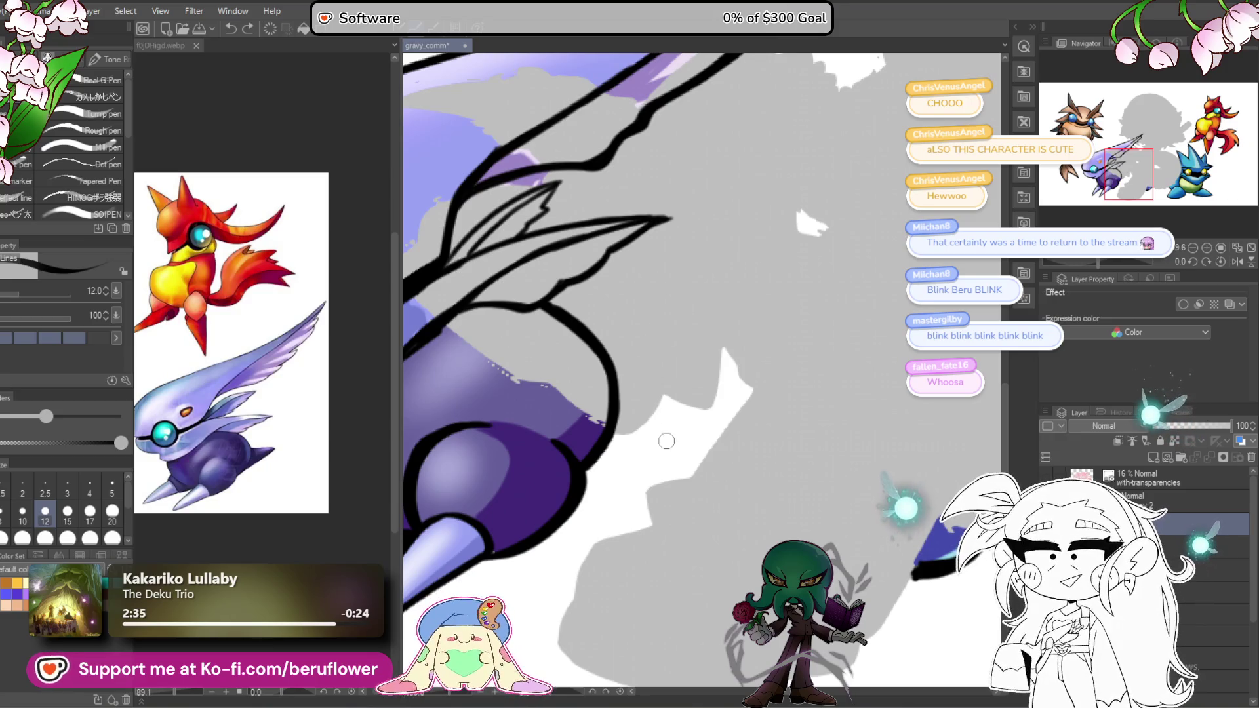
{"action": "left_click_drag", "start_coordinate": [645, 431], "coordinate": [660, 429]}
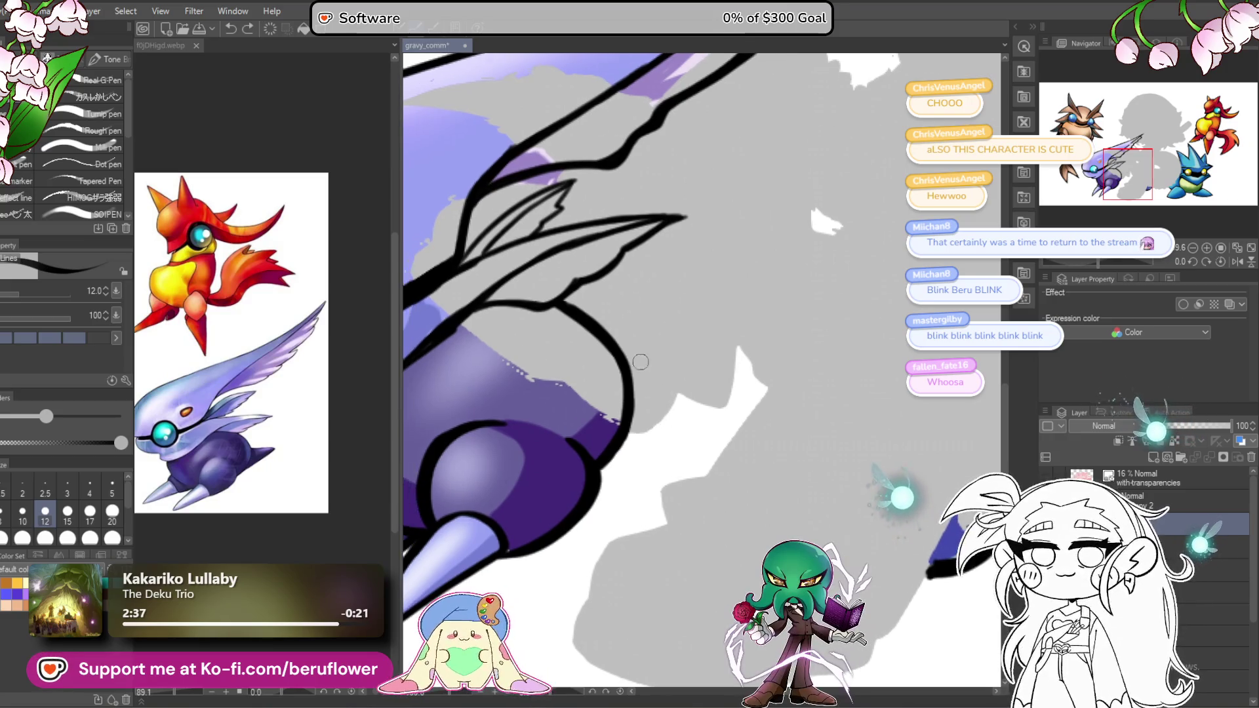
{"action": "left_click_drag", "start_coordinate": [696, 343], "coordinate": [629, 376]}
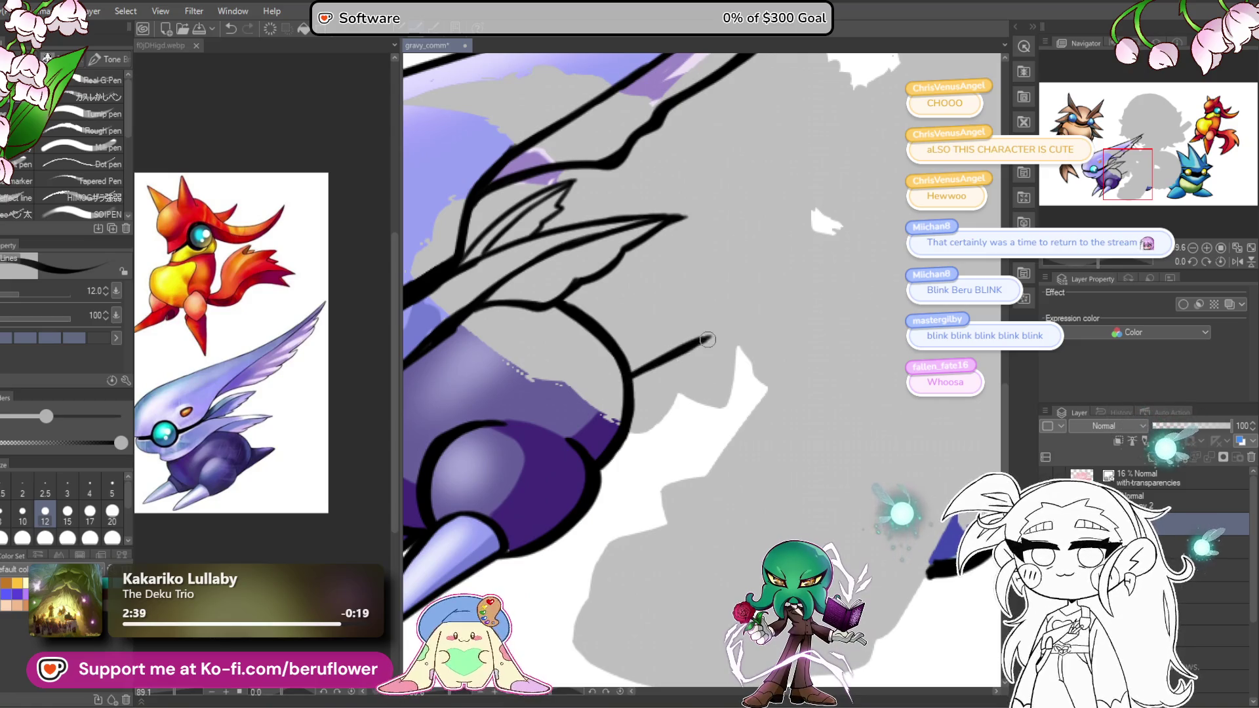
{"action": "key", "text": "ctrl+z"}
{"action": "left_click_drag", "start_coordinate": [701, 341], "coordinate": [631, 375]}
{"action": "left_click_drag", "start_coordinate": [703, 341], "coordinate": [711, 336]}
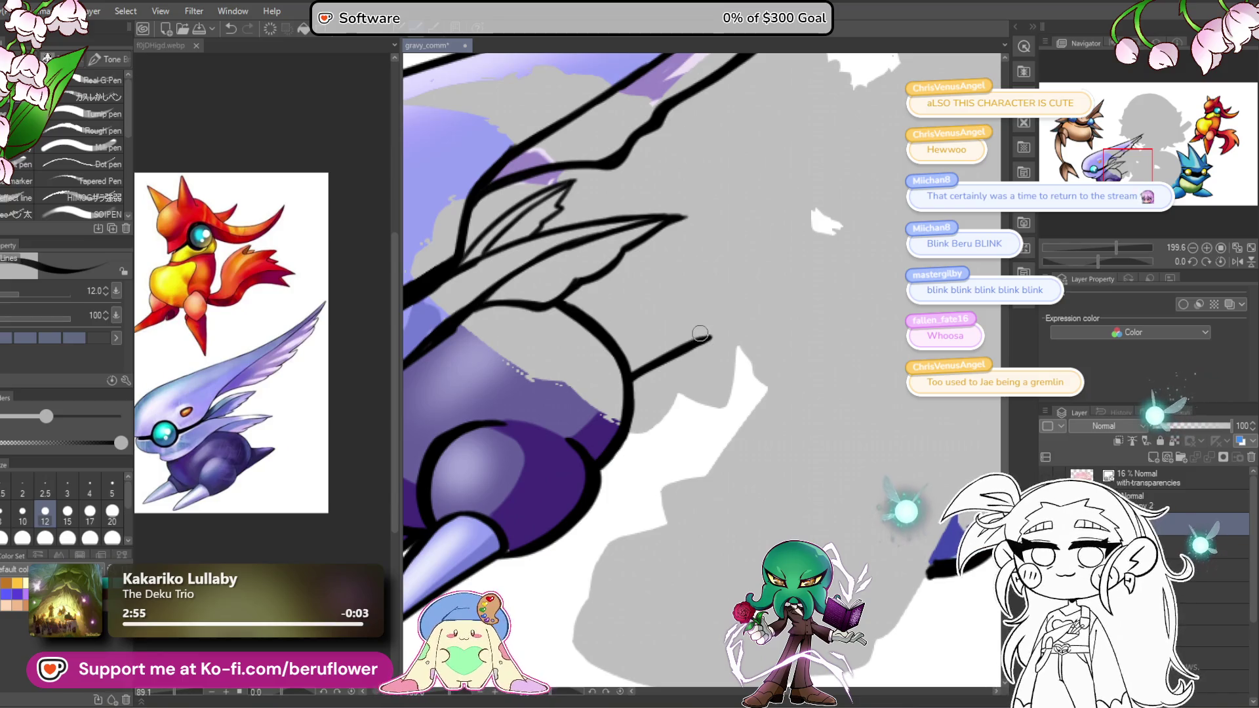
Step: Zoom in, then discard a trial stroke and the line's extended tip
{"action": "scroll", "coordinate": [699, 333], "scroll_direction": "up", "scroll_amount": 3}
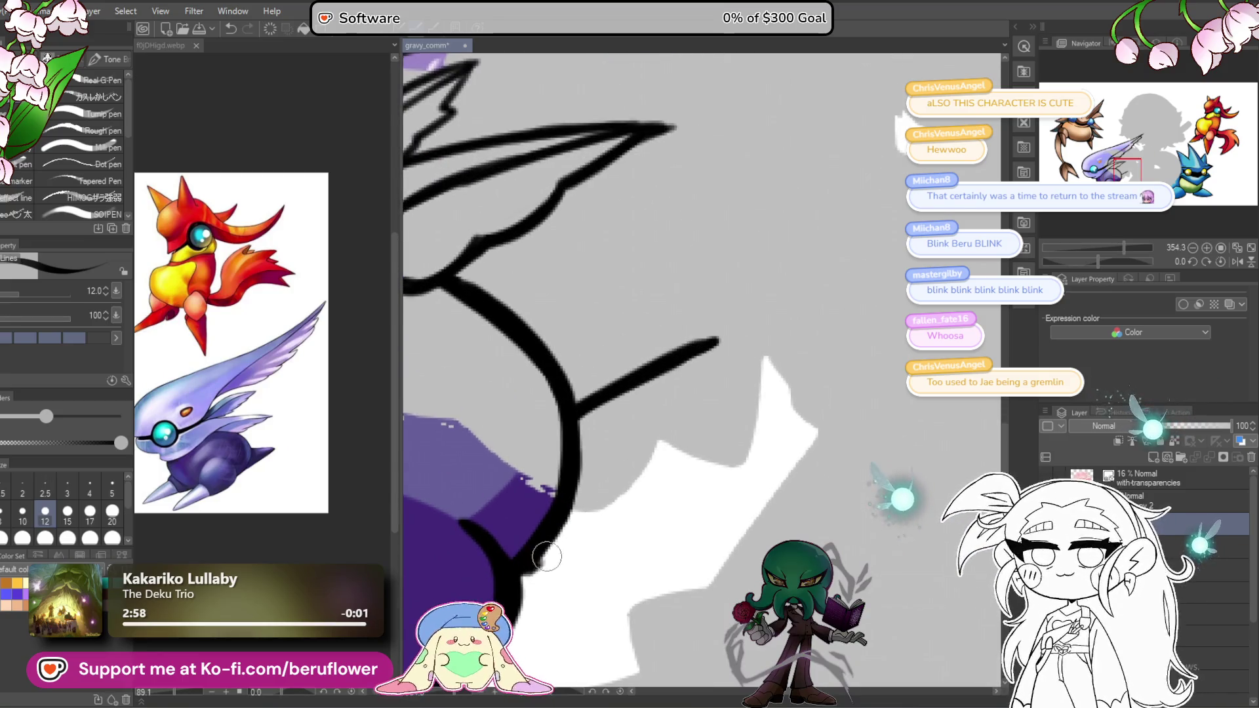
{"action": "left_click_drag", "start_coordinate": [546, 557], "coordinate": [757, 336]}
{"action": "key", "text": "ctrl+z"}
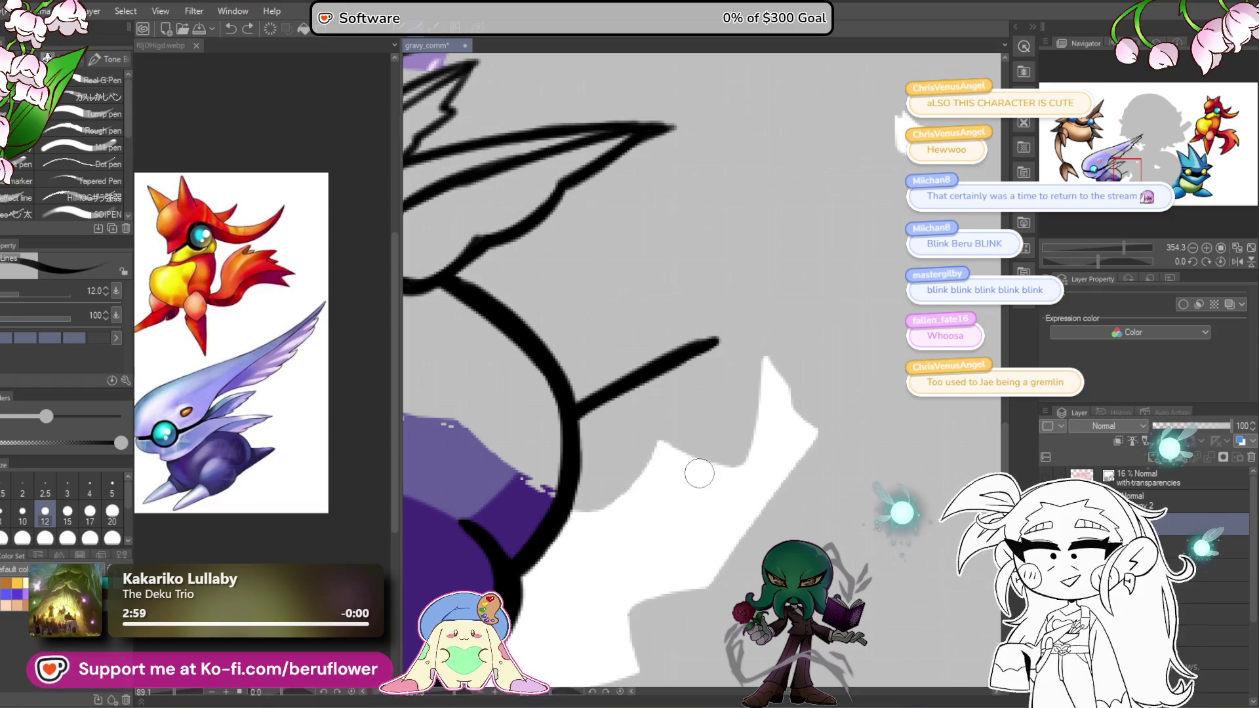
{"action": "key", "text": "ctrl+z"}
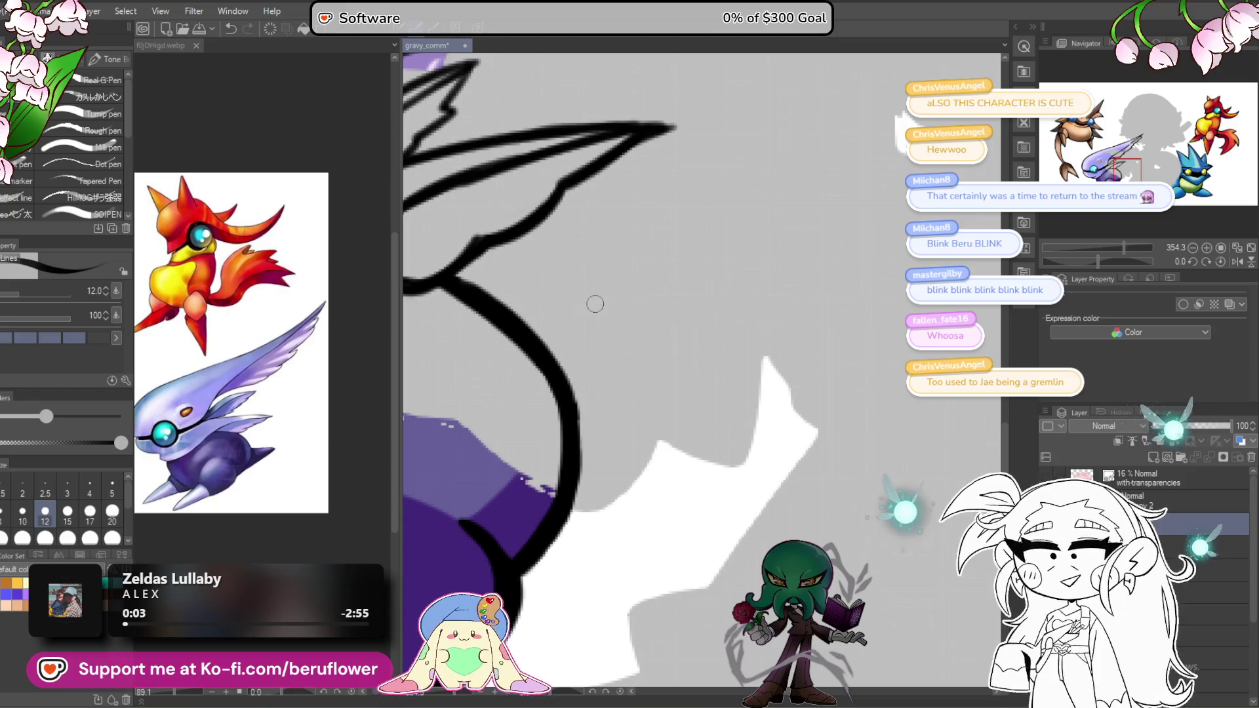
{"action": "scroll", "coordinate": [590, 315], "scroll_direction": "down", "scroll_amount": 2}
Step: Draw the spike's upper edge from the body to meet the line's tip
{"action": "left_click_drag", "start_coordinate": [582, 321], "coordinate": [708, 296]}
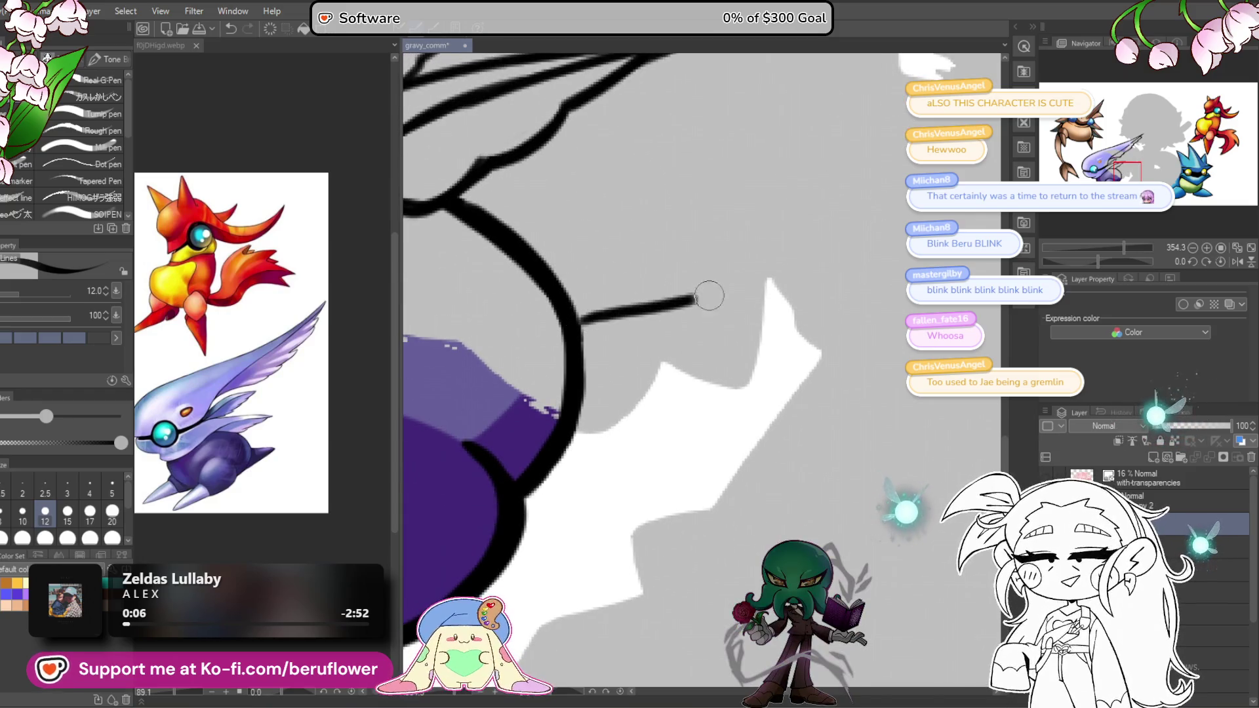
{"action": "key", "text": "ctrl+z"}
{"action": "mouse_move", "coordinate": [577, 321]}
{"action": "left_mouse_down"}
{"action": "mouse_move", "coordinate": [752, 288]}
{"action": "mouse_move", "coordinate": [574, 459]}
{"action": "mouse_move", "coordinate": [528, 483]}
{"action": "mouse_move", "coordinate": [706, 341]}
{"action": "left_mouse_up"}
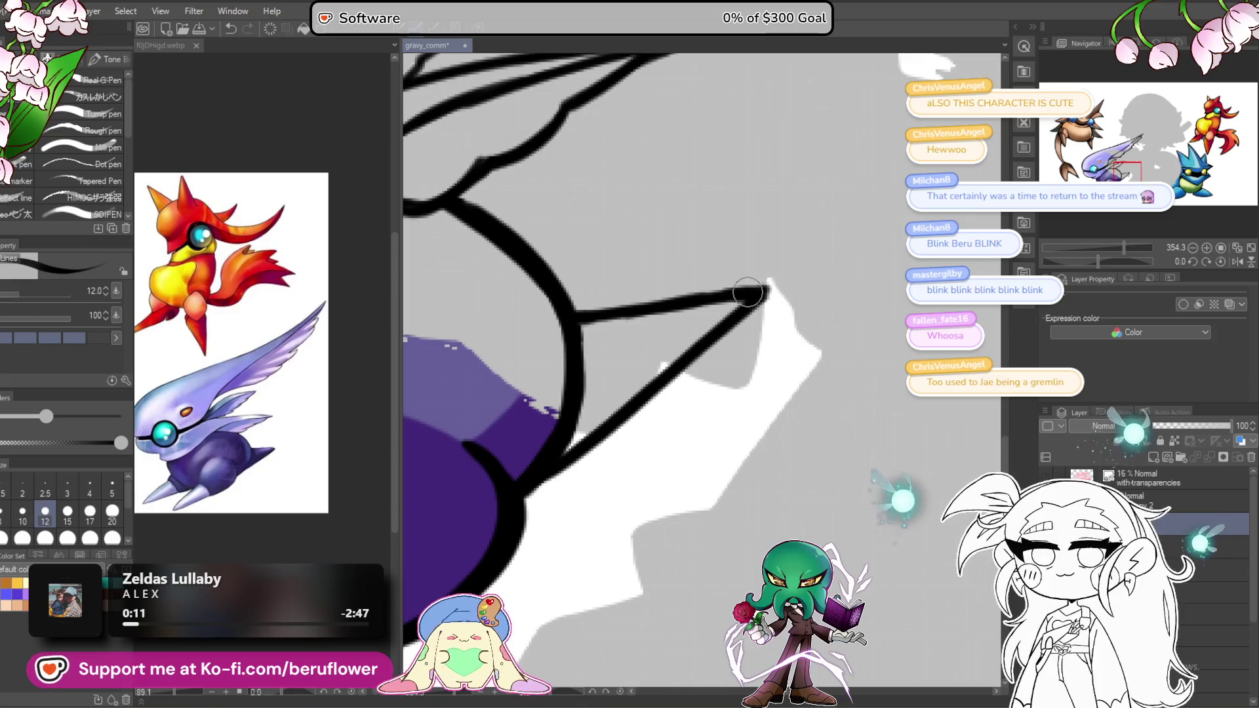
{"action": "scroll", "coordinate": [738, 302], "scroll_direction": "down", "scroll_amount": 5}
{"action": "left_click_drag", "start_coordinate": [738, 301], "coordinate": [581, 592]}
{"action": "left_click", "coordinate": [263, 328]}
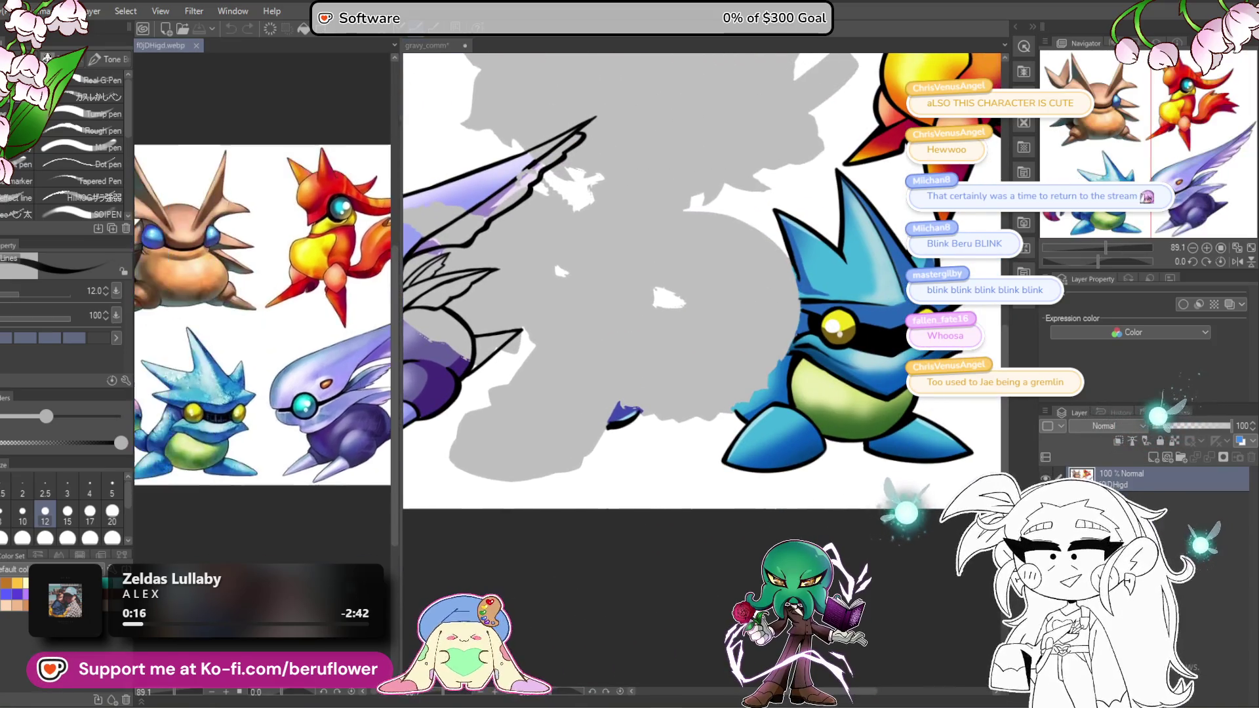
Step: Compare with the reference, then zoom in and rotate the canvas about 40 degrees
{"action": "scroll", "coordinate": [263, 328], "scroll_direction": "up", "scroll_amount": 4}
{"action": "left_click", "coordinate": [699, 415]}
{"action": "scroll", "coordinate": [699, 414], "scroll_direction": "up", "scroll_amount": 3}
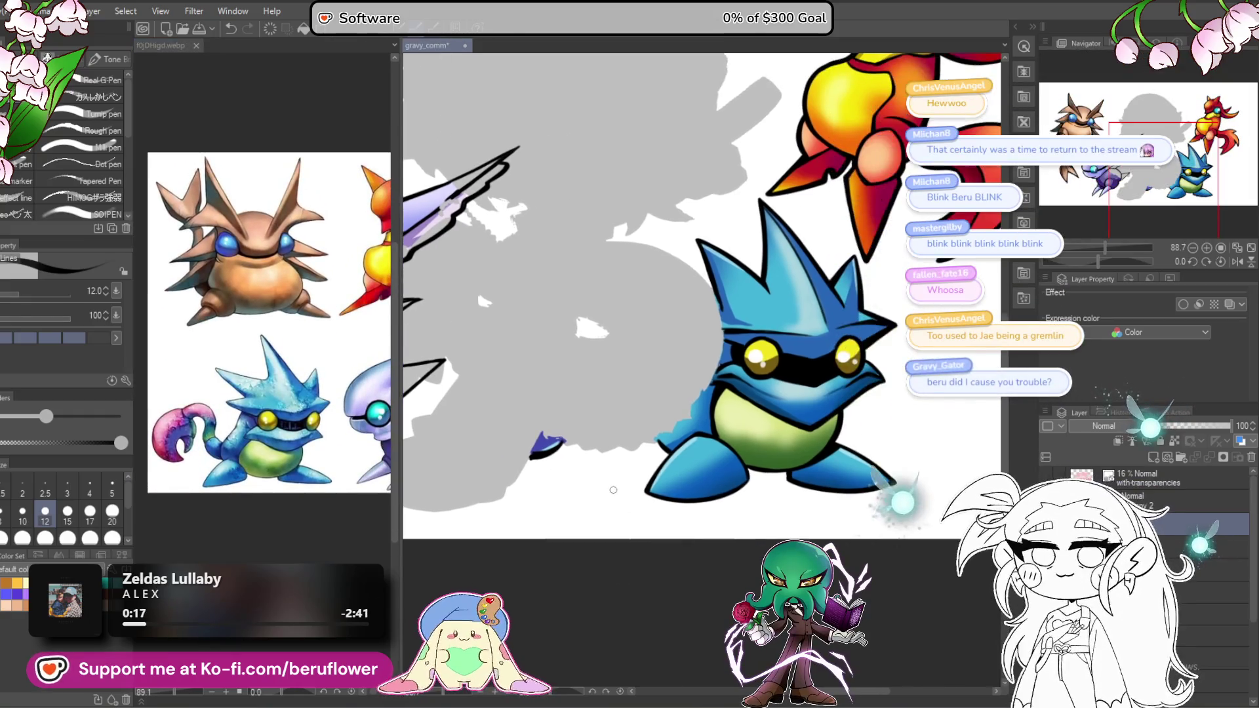
{"action": "scroll", "coordinate": [698, 414], "scroll_direction": "up", "scroll_amount": 5}
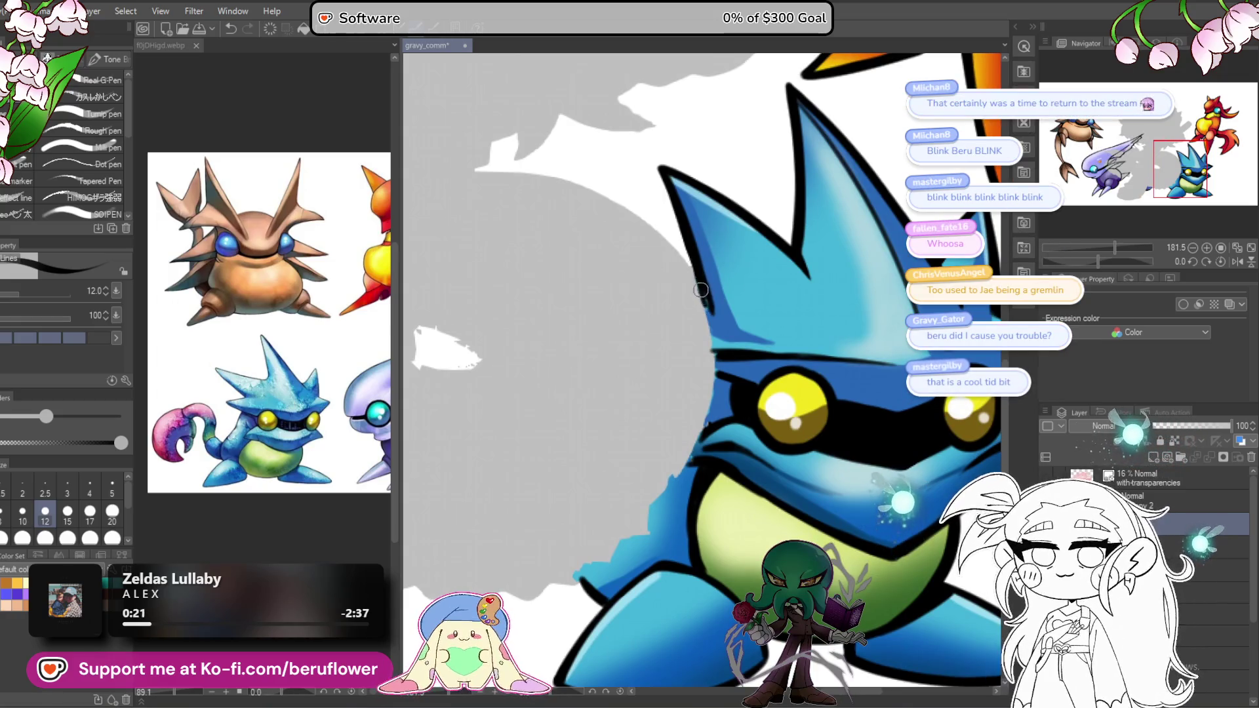
{"action": "left_click_drag", "start_coordinate": [535, 528], "coordinate": [535, 512]}
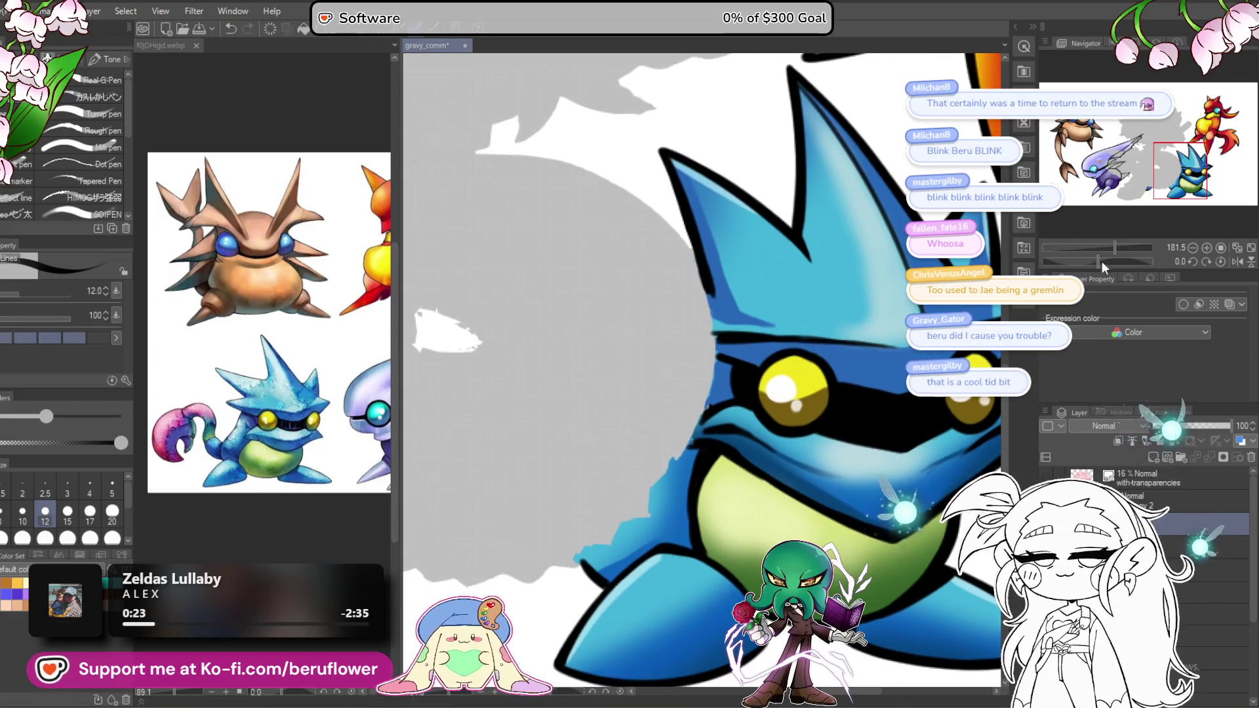
{"action": "left_click_drag", "start_coordinate": [1102, 261], "coordinate": [1086, 261]}
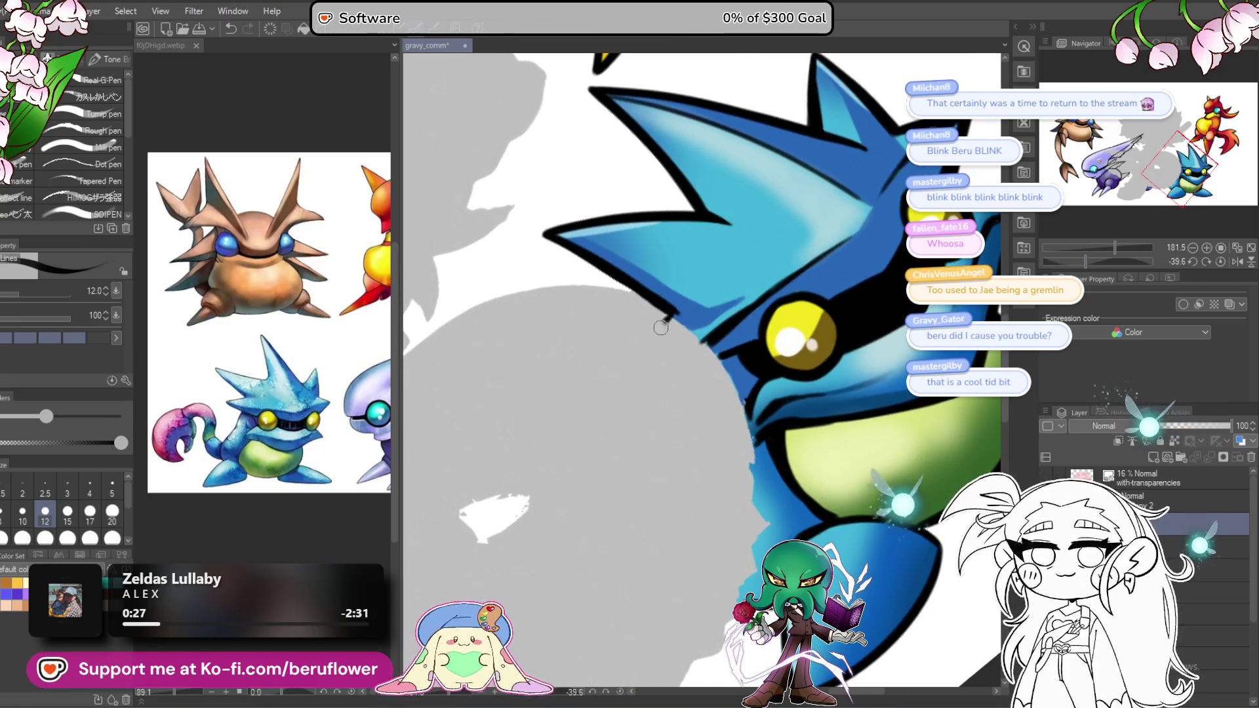
Step: Draw the spike's diagonal edge off the blue creature's head outline beside the eye
{"action": "left_click_drag", "start_coordinate": [660, 328], "coordinate": [598, 406]}
{"action": "key", "text": "ctrl+z"}
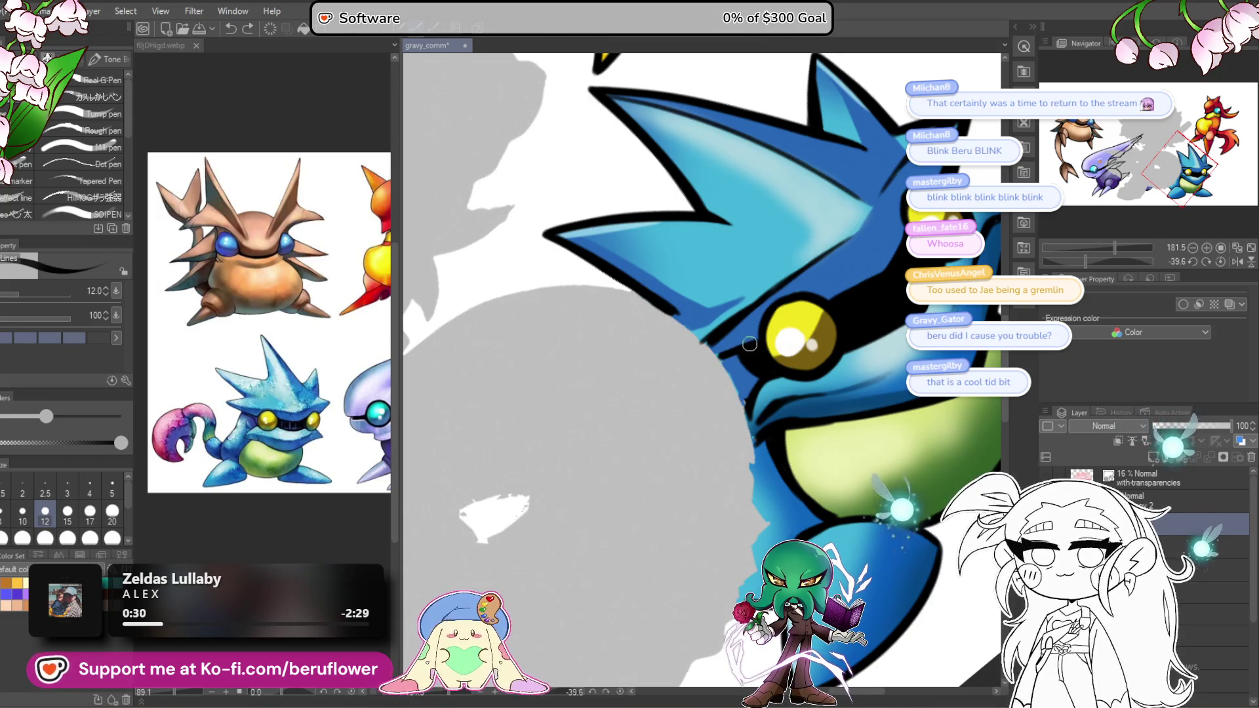
{"action": "left_click_drag", "start_coordinate": [720, 352], "coordinate": [630, 401]}
{"action": "key", "text": "ctrl+z"}
{"action": "left_click_drag", "start_coordinate": [721, 353], "coordinate": [623, 407]}
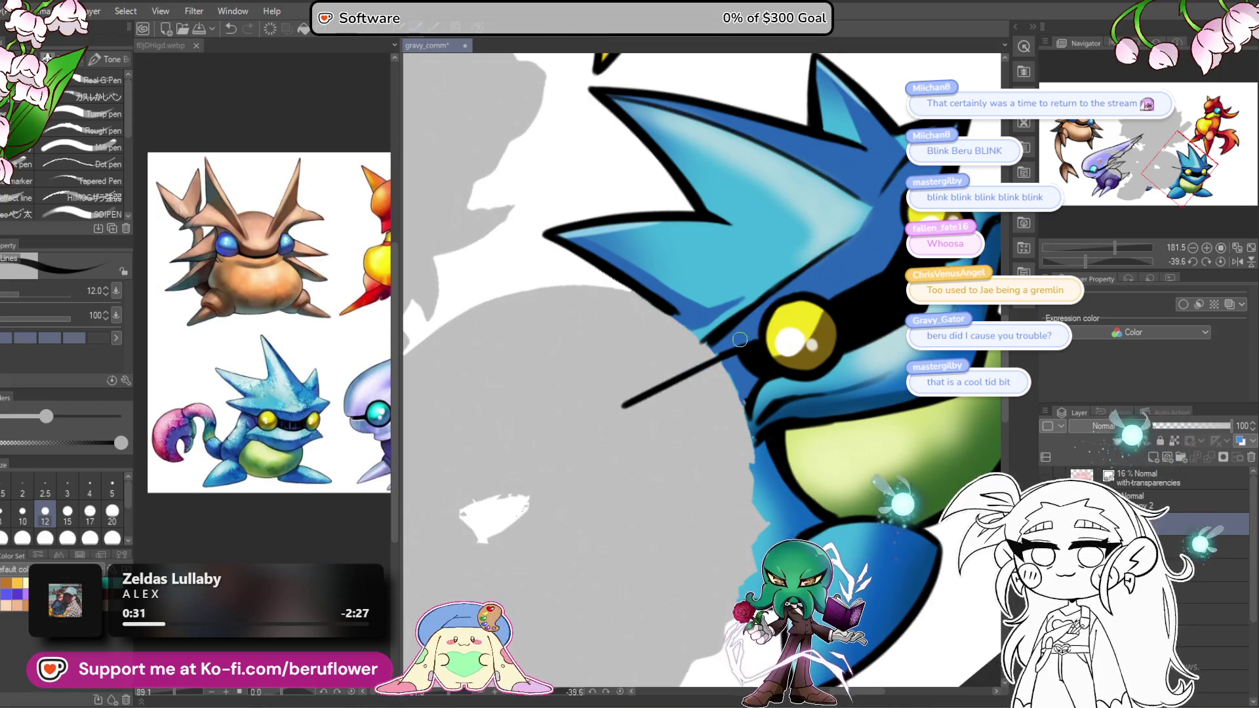
{"action": "key", "text": "ctrl+z"}
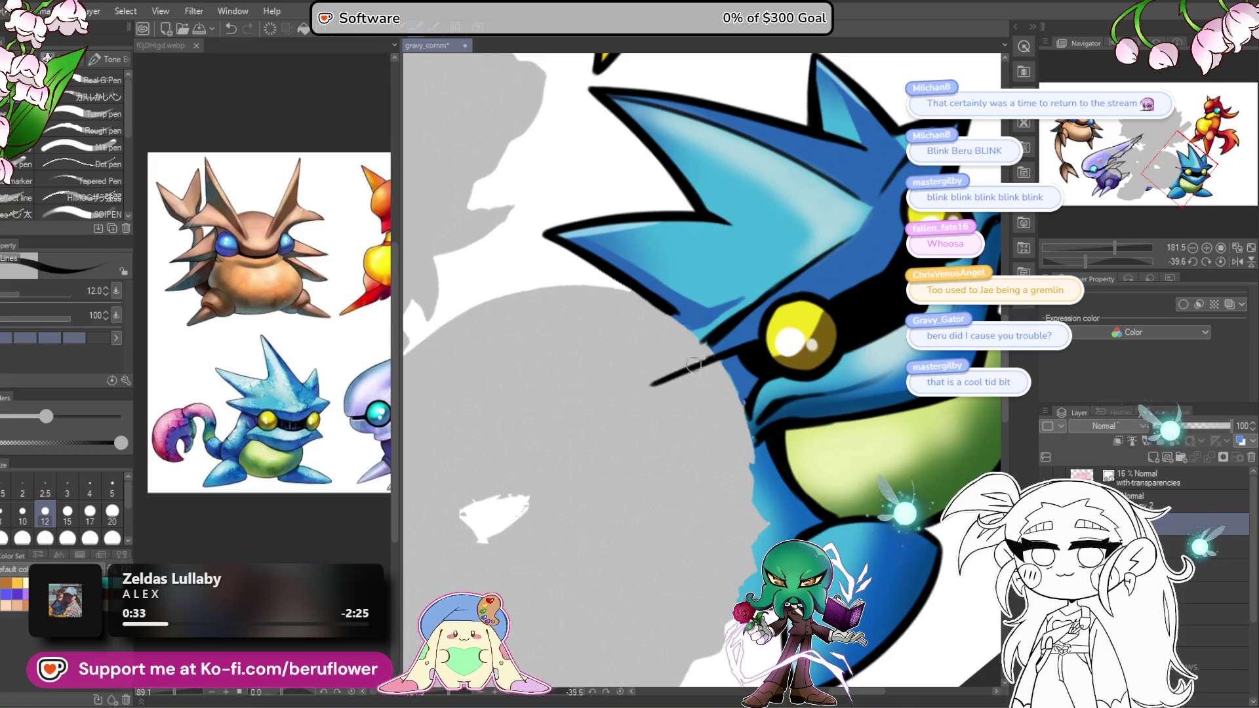
{"action": "left_click_drag", "start_coordinate": [693, 366], "coordinate": [721, 354]}
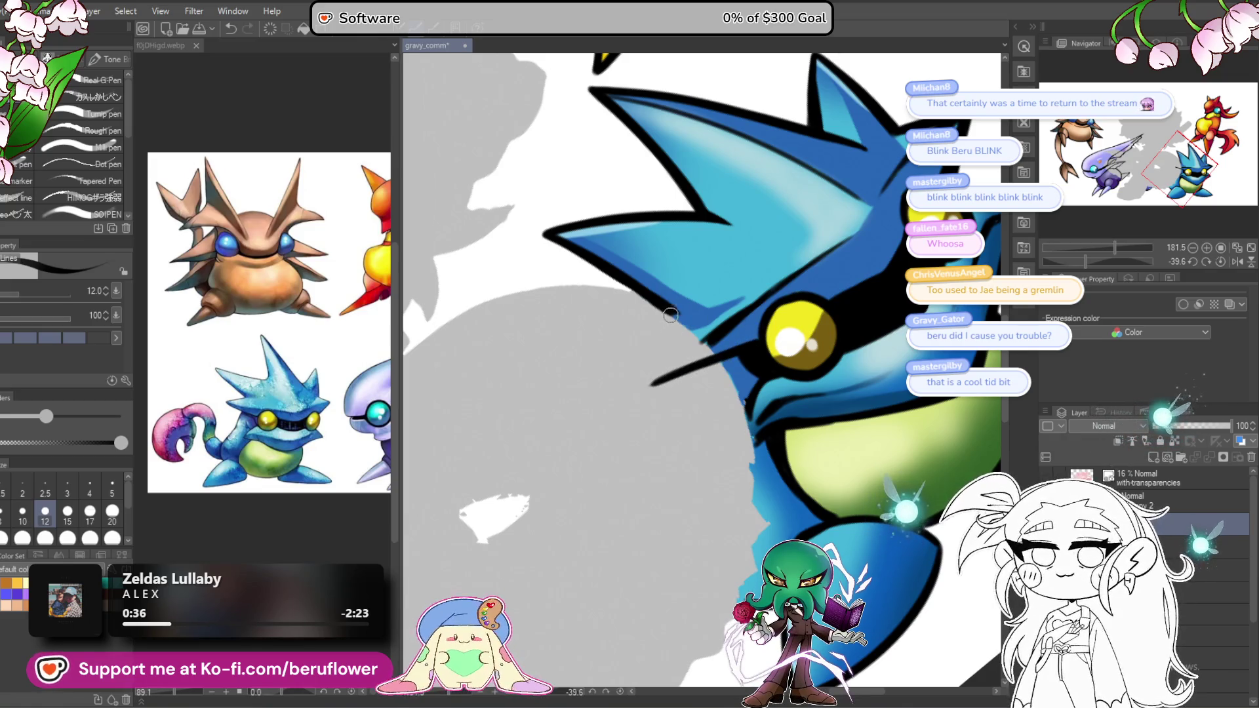
Step: Redraw and thicken the spike's lower edge
{"action": "left_click_drag", "start_coordinate": [632, 348], "coordinate": [581, 395]}
{"action": "key", "text": "ctrl+z"}
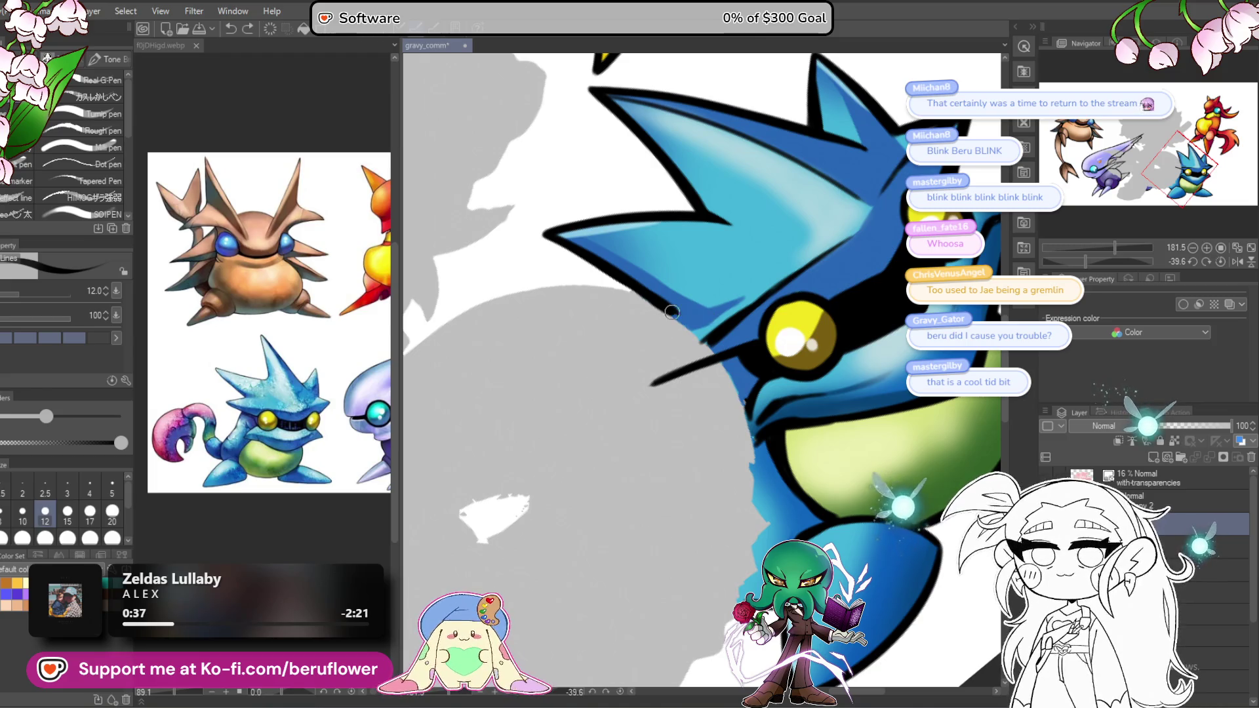
{"action": "mouse_move", "coordinate": [677, 310]}
{"action": "left_mouse_down"}
{"action": "mouse_move", "coordinate": [619, 381]}
{"action": "mouse_move", "coordinate": [685, 370]}
{"action": "mouse_move", "coordinate": [662, 351]}
{"action": "mouse_move", "coordinate": [712, 332]}
{"action": "left_mouse_up"}
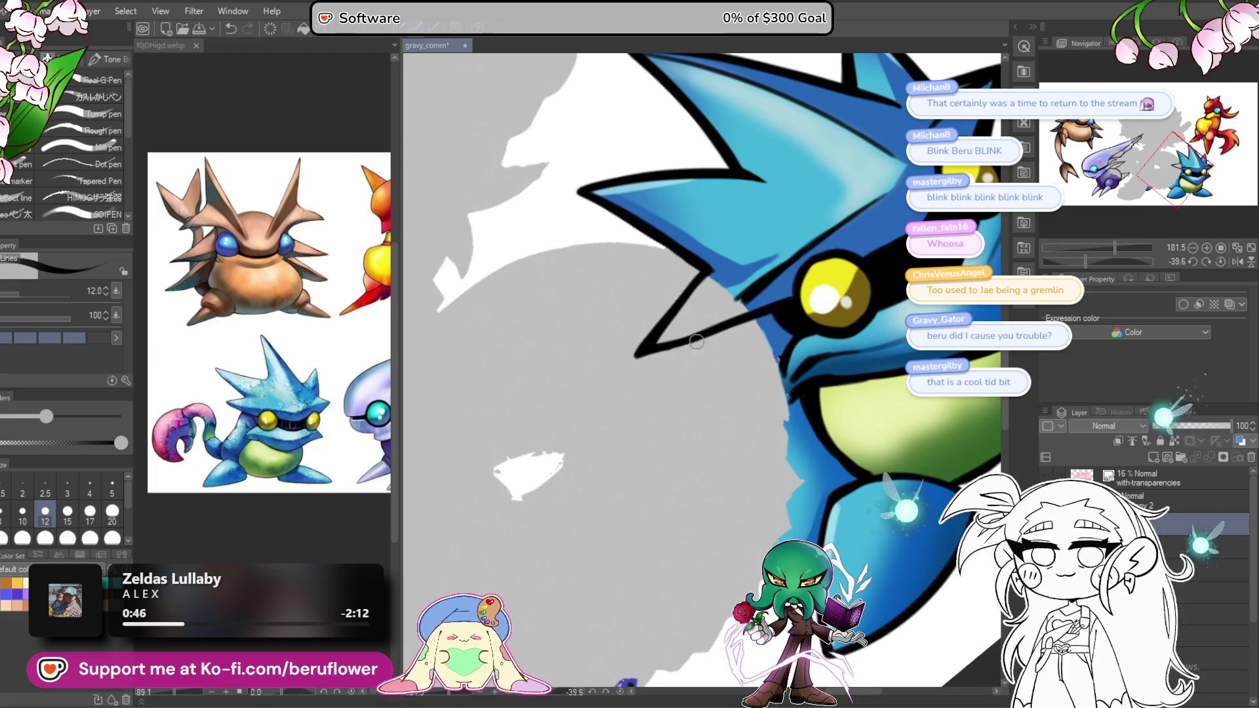
{"action": "left_click_drag", "start_coordinate": [767, 285], "coordinate": [697, 327]}
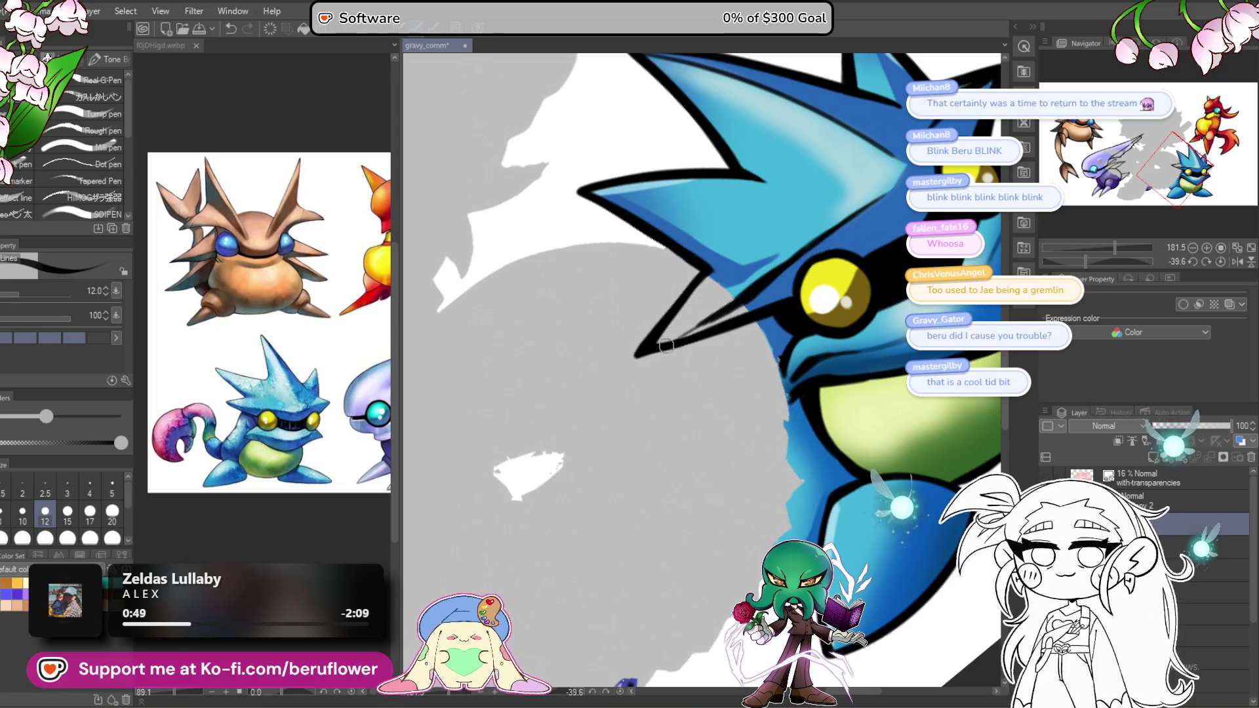
{"action": "scroll", "coordinate": [605, 362], "scroll_direction": "down", "scroll_amount": 3}
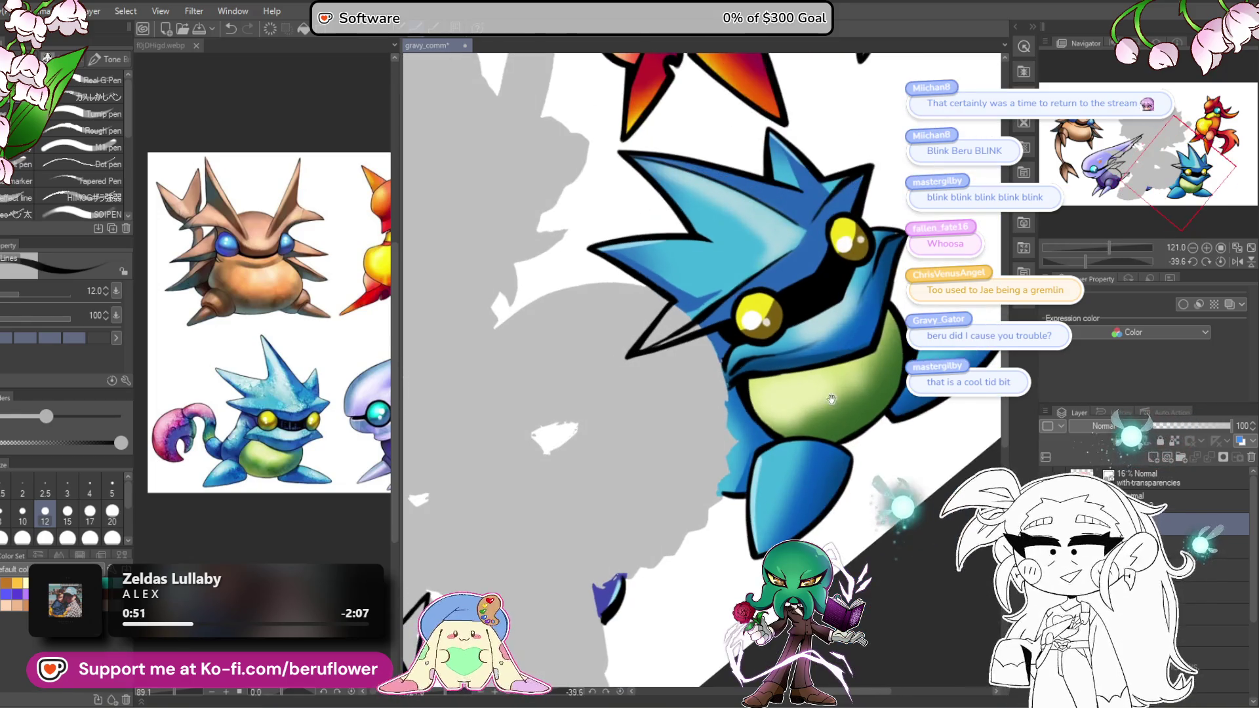
Step: Ink a short outline curve below the spike running down the blue creature's left side
{"action": "left_click", "coordinate": [1204, 259]}
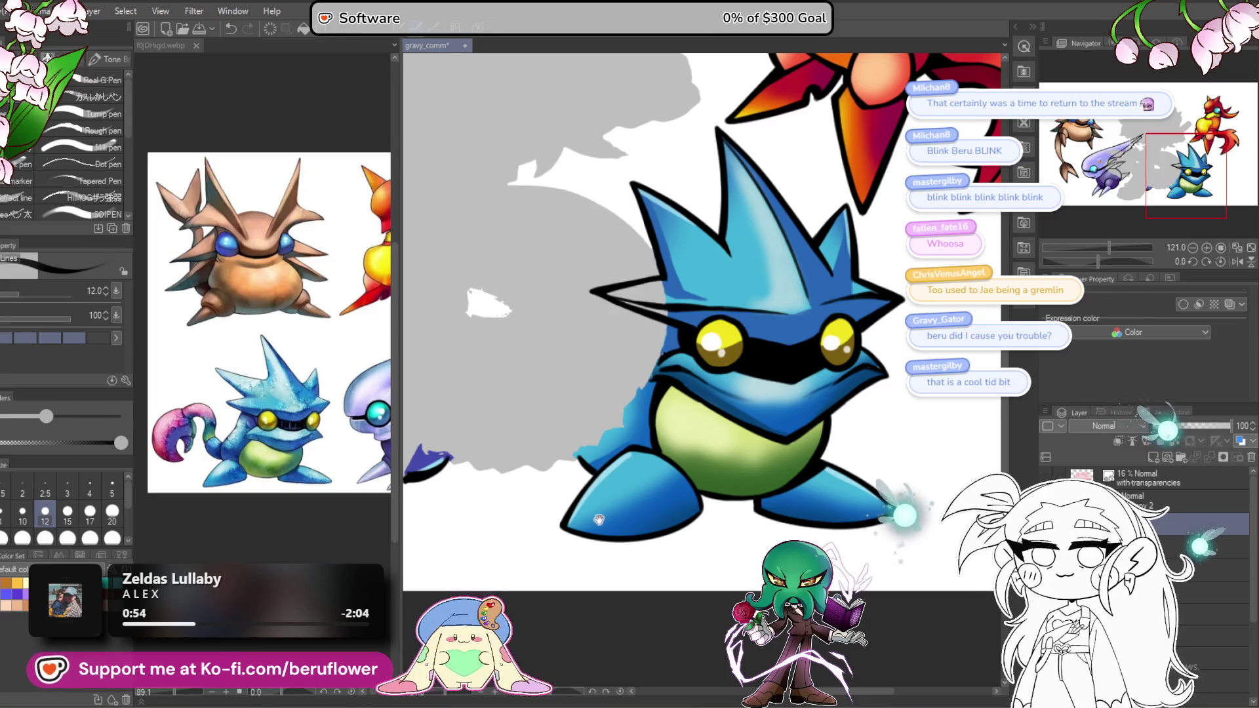
{"action": "left_click_drag", "start_coordinate": [610, 513], "coordinate": [556, 546]}
{"action": "scroll", "coordinate": [556, 545], "scroll_direction": "up", "scroll_amount": 4}
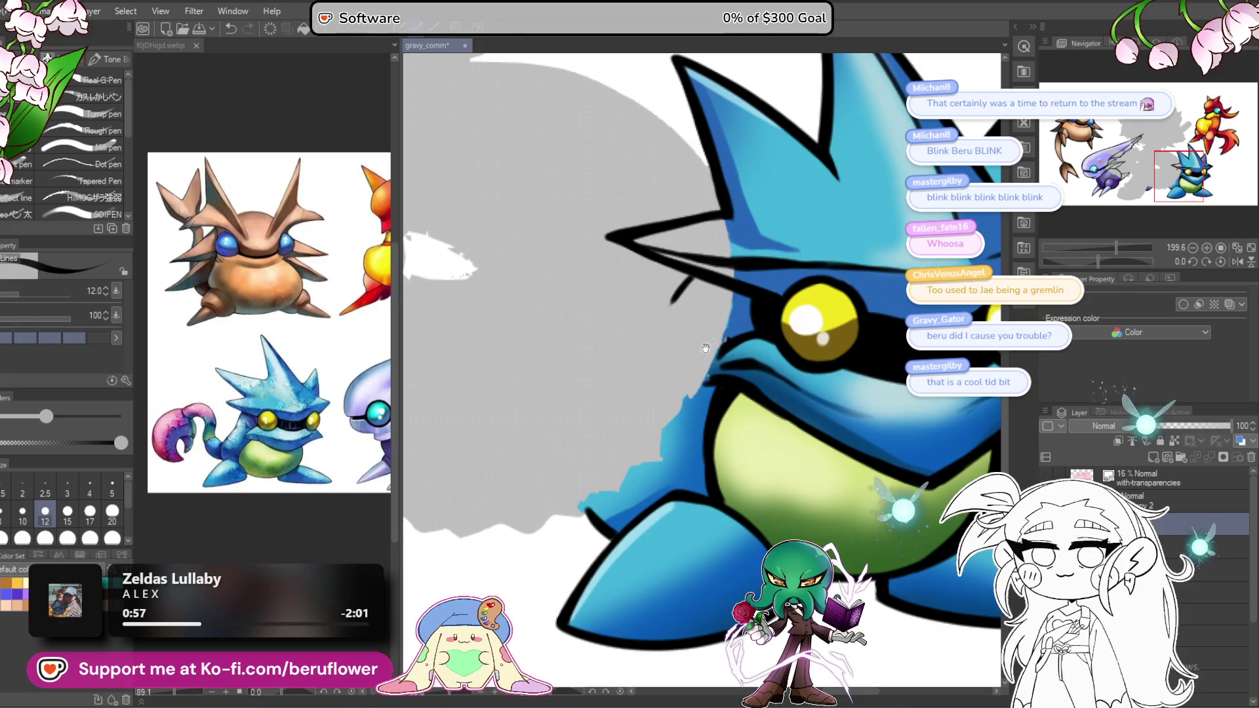
{"action": "left_click_drag", "start_coordinate": [693, 276], "coordinate": [696, 295]}
{"action": "left_click_drag", "start_coordinate": [667, 336], "coordinate": [697, 297]}
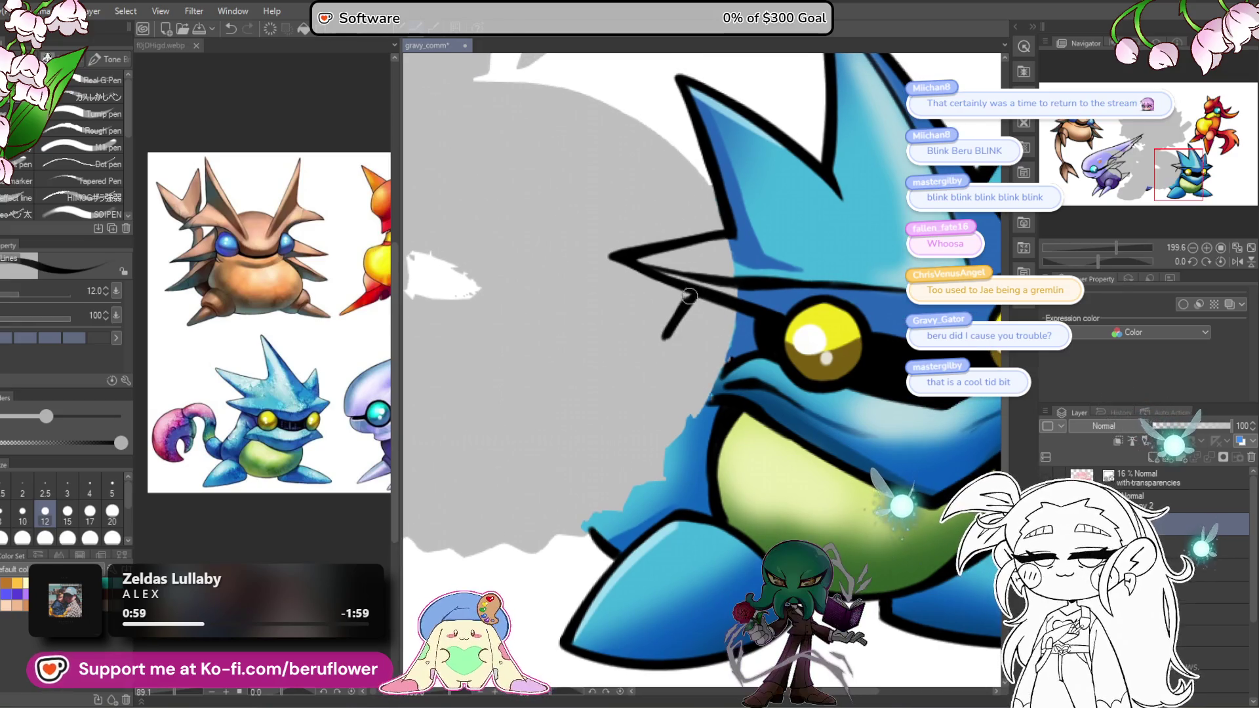
{"action": "scroll", "coordinate": [672, 329], "scroll_direction": "down", "scroll_amount": 4}
{"action": "scroll", "coordinate": [672, 329], "scroll_direction": "up", "scroll_amount": 3}
{"action": "scroll", "coordinate": [672, 329], "scroll_direction": "down", "scroll_amount": 2}
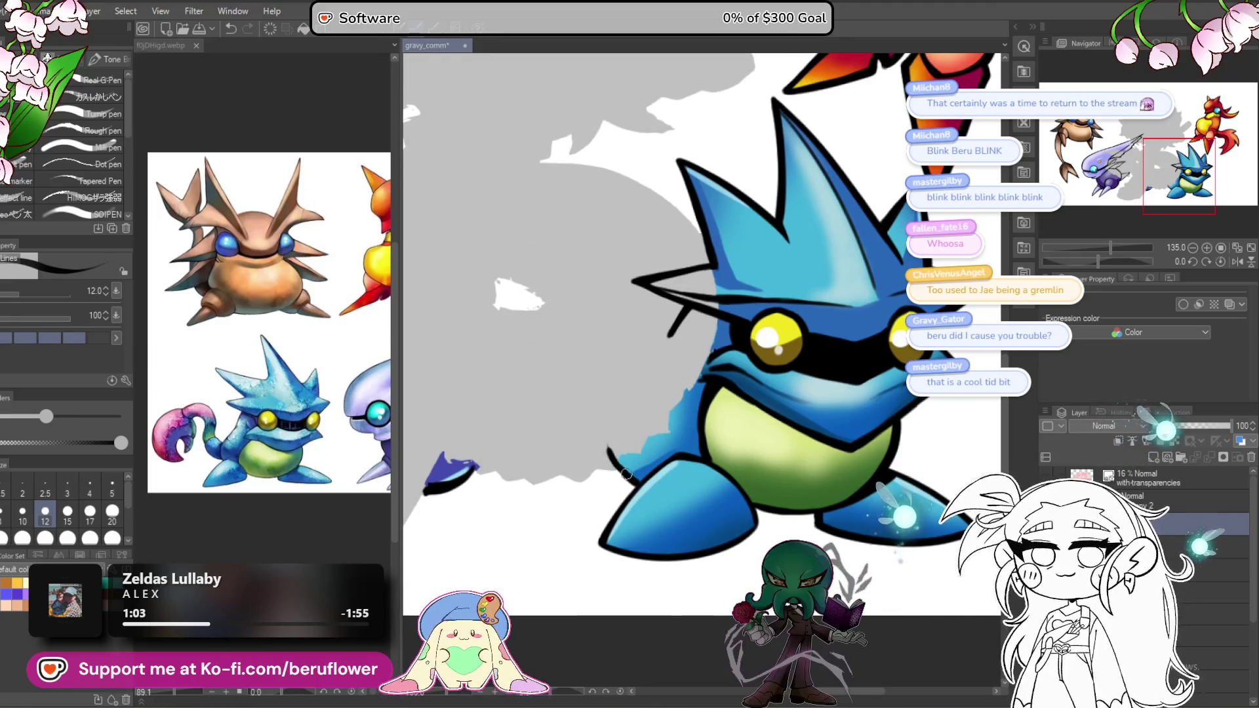
{"action": "left_click_drag", "start_coordinate": [633, 484], "coordinate": [596, 421]}
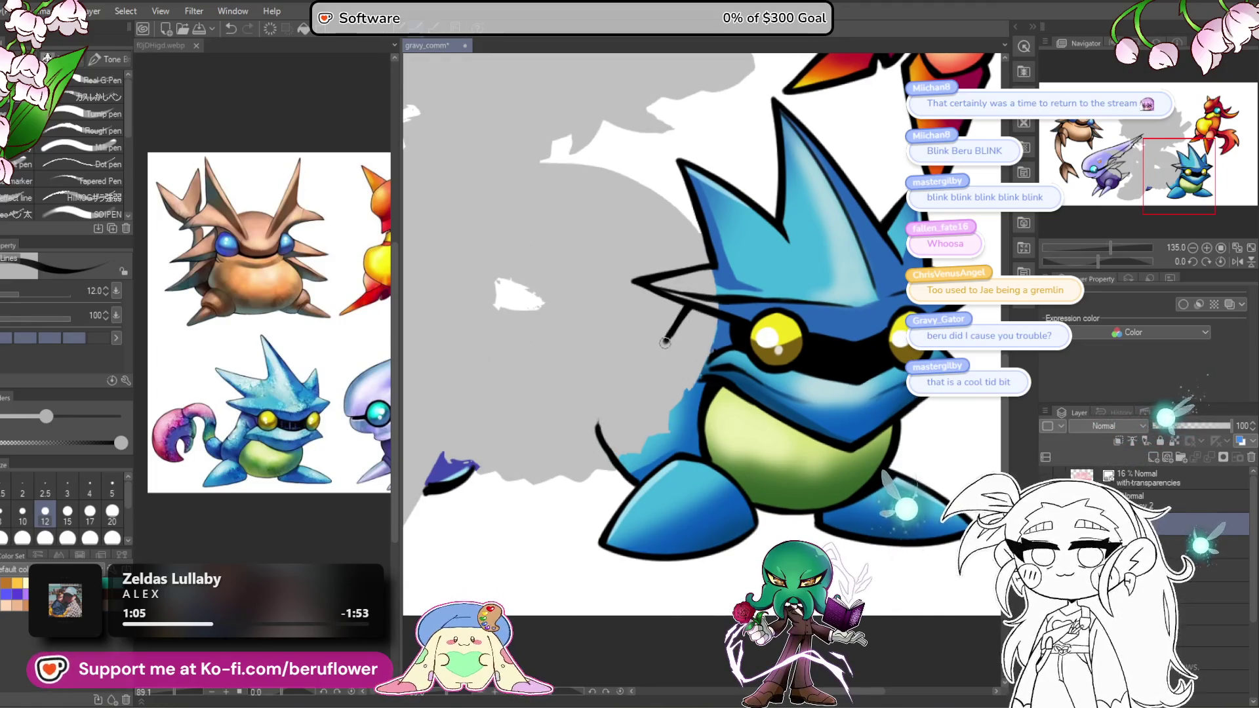
{"action": "left_click_drag", "start_coordinate": [687, 311], "coordinate": [599, 414]}
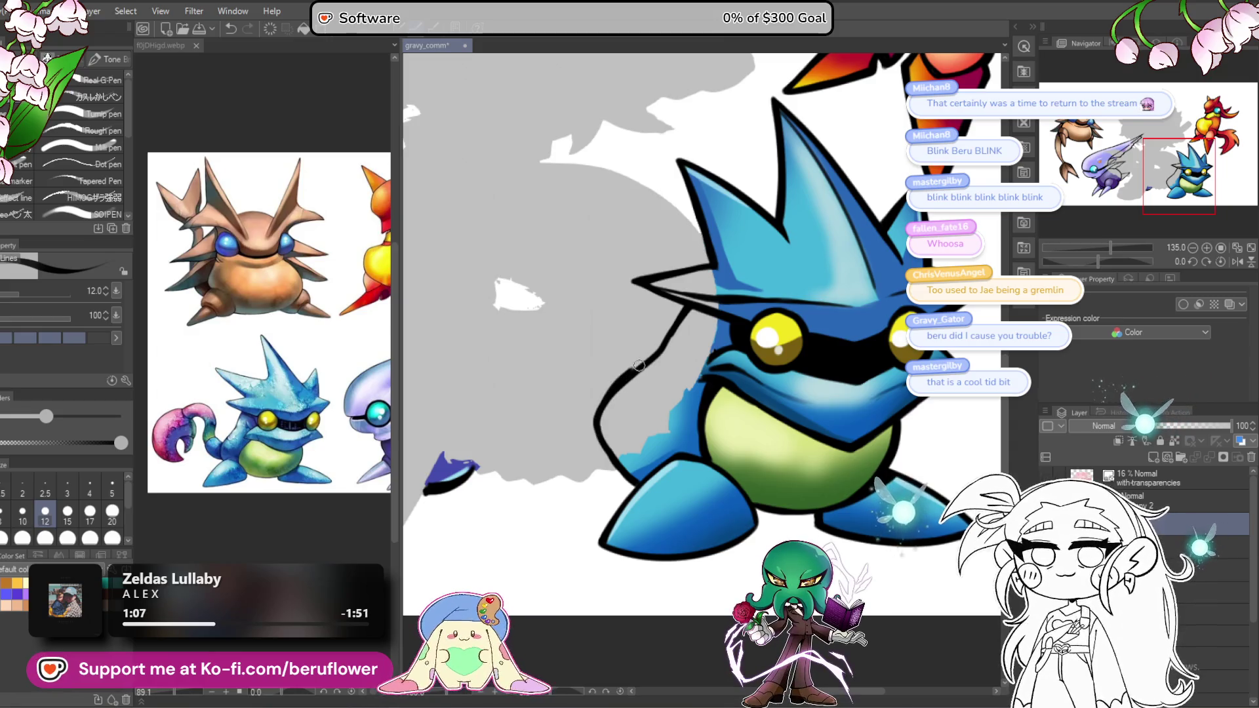
Step: Ink a small curved line beside the blue creature after undoing two false strokes
{"action": "key", "text": "ctrl+0"}
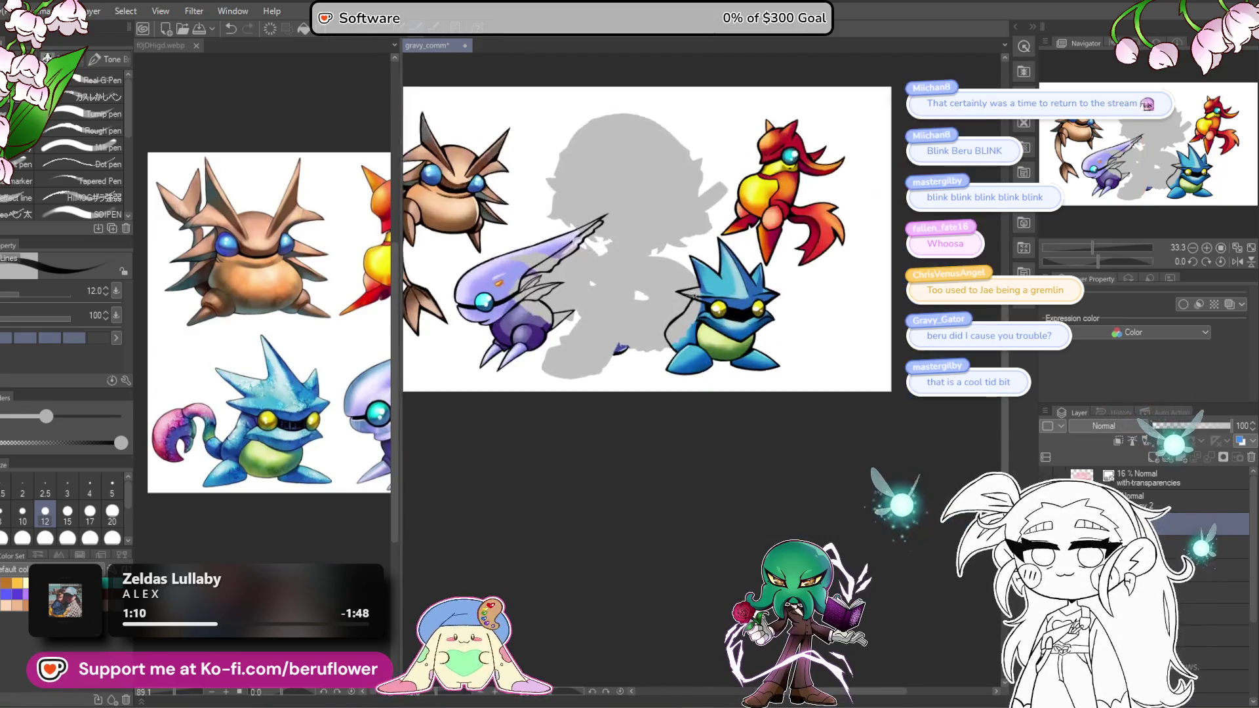
{"action": "key", "text": "ctrl+alt+0"}
{"action": "left_click_drag", "start_coordinate": [1097, 261], "coordinate": [1107, 261]}
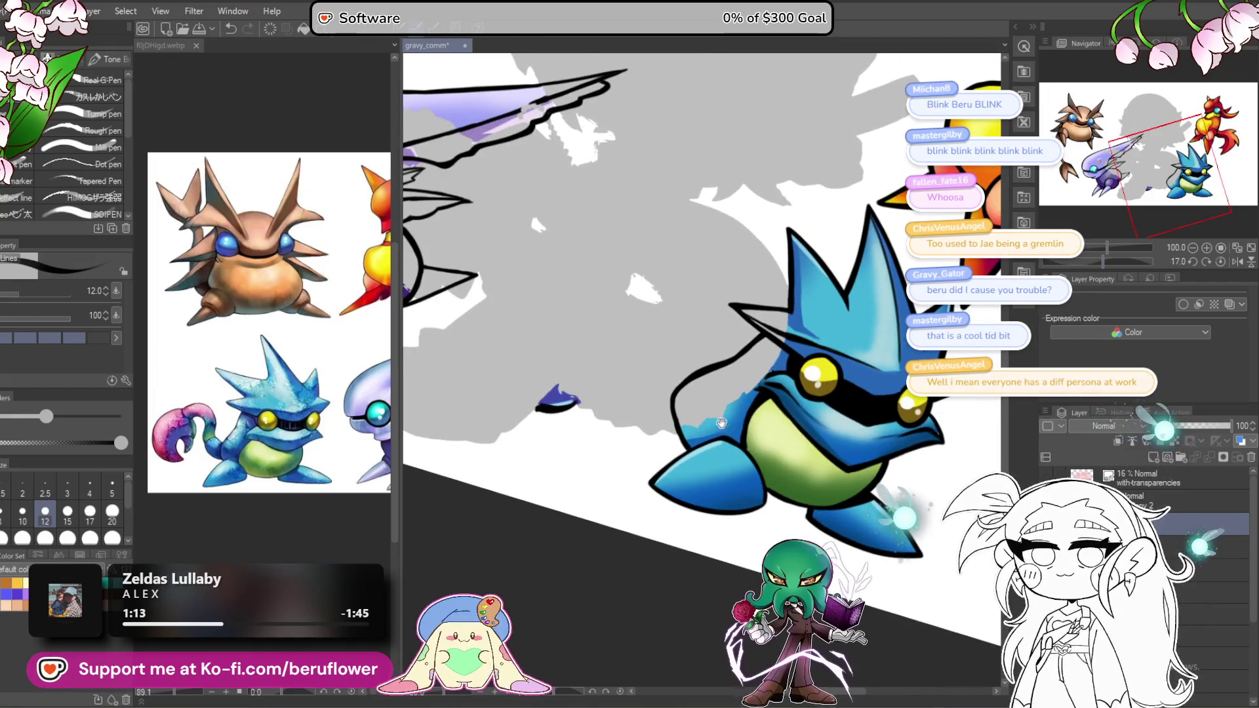
{"action": "scroll", "coordinate": [626, 457], "scroll_direction": "up", "scroll_amount": 5}
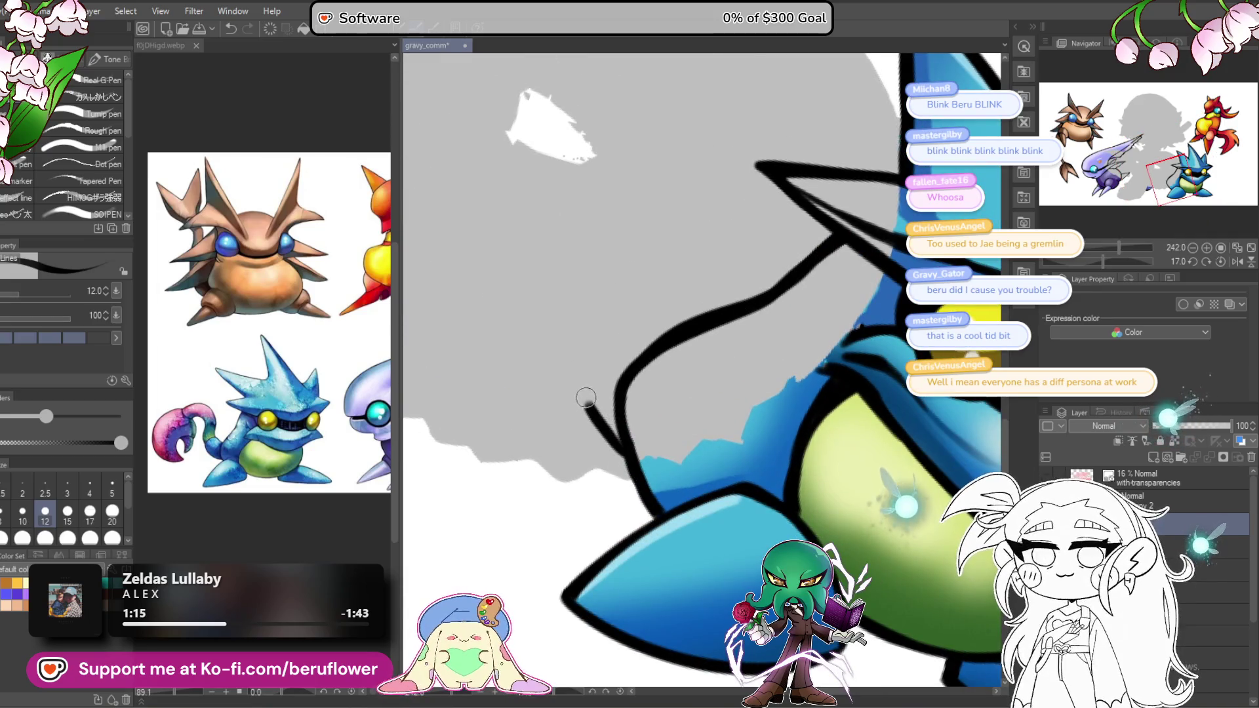
{"action": "key", "text": "ctrl+z"}
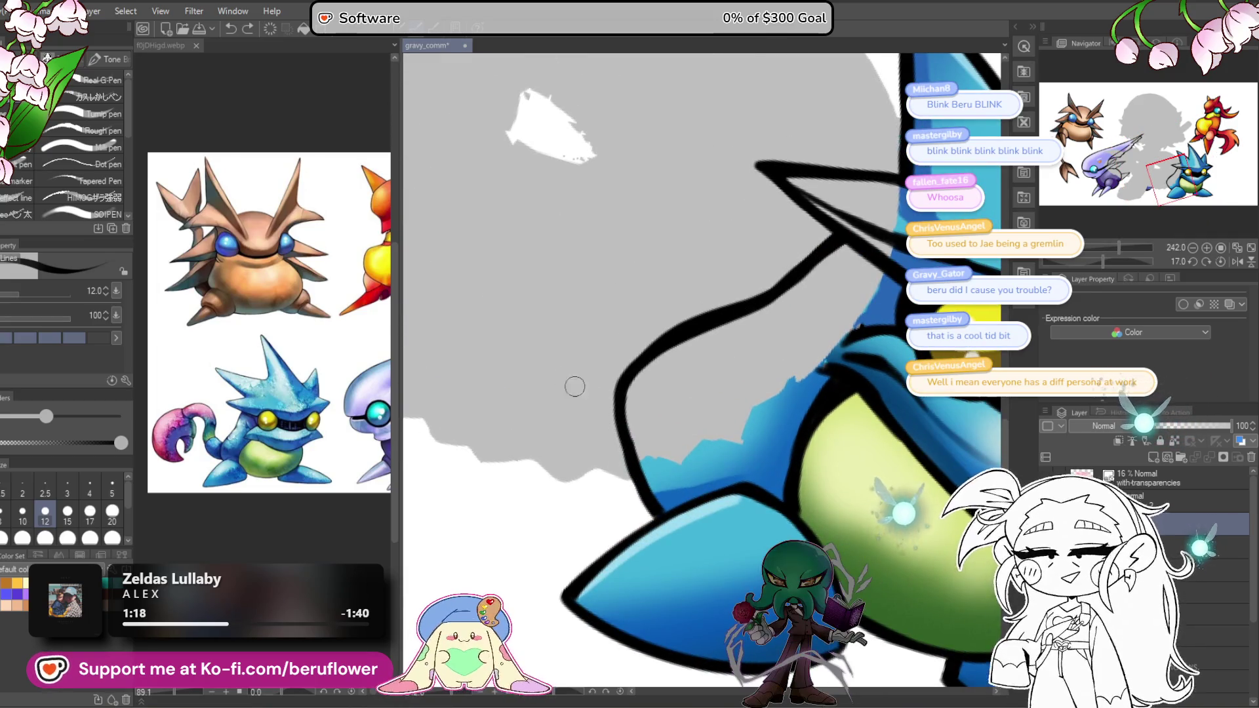
{"action": "left_click_drag", "start_coordinate": [581, 393], "coordinate": [620, 459]}
{"action": "key", "text": "ctrl+z"}
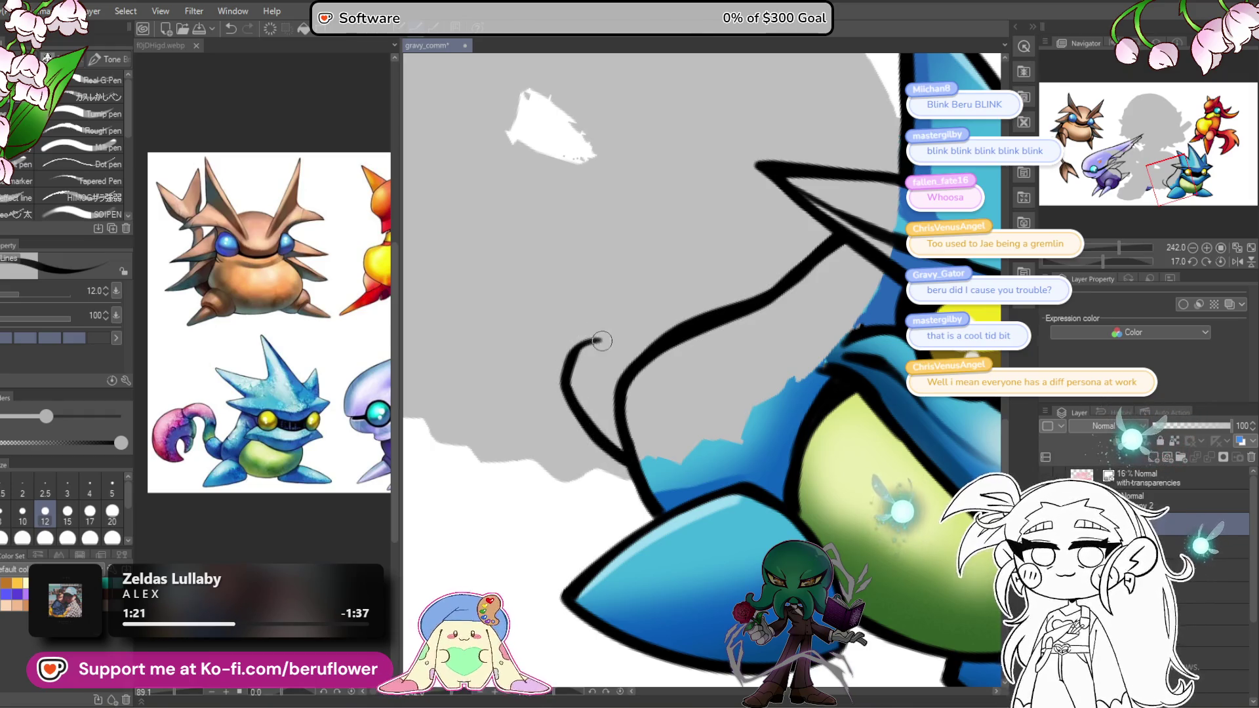
{"action": "left_click_drag", "start_coordinate": [602, 340], "coordinate": [631, 369]}
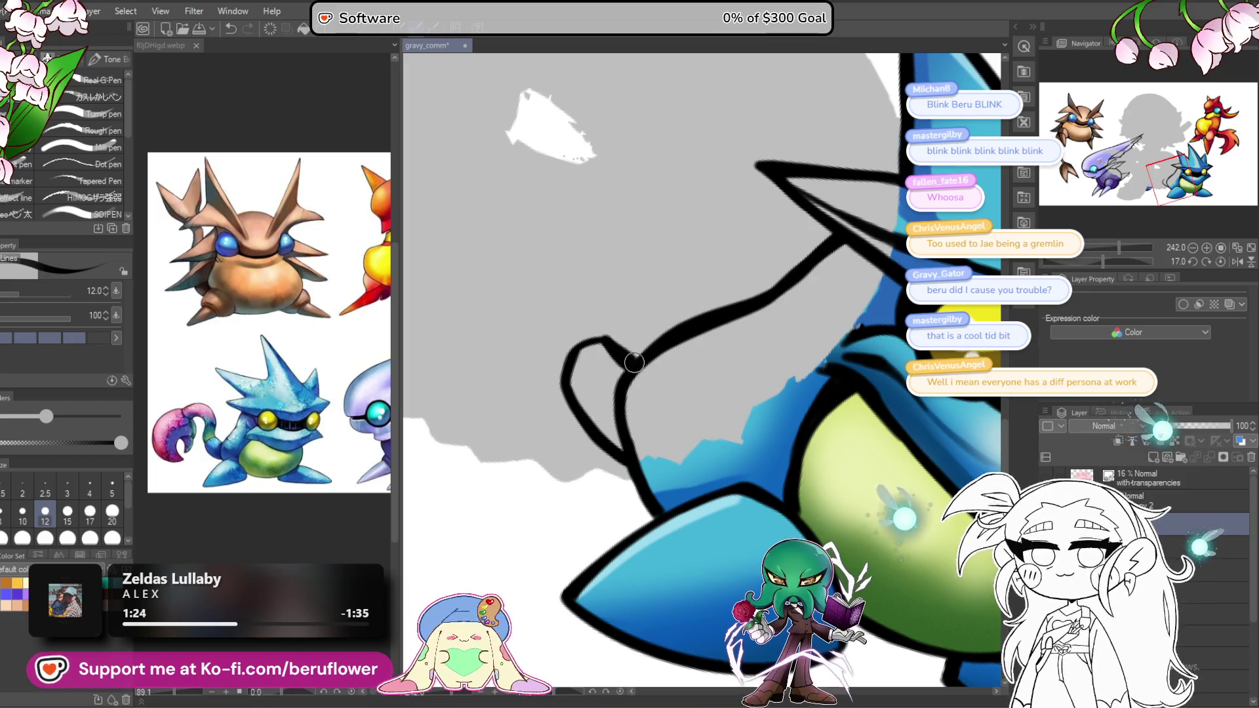
Step: Reposition and straighten the view over the small purple tip beside the blue creature
{"action": "scroll", "coordinate": [605, 340], "scroll_direction": "down", "scroll_amount": 4}
{"action": "scroll", "coordinate": [899, 408], "scroll_direction": "up", "scroll_amount": 2}
{"action": "left_click_drag", "start_coordinate": [899, 407], "coordinate": [910, 427]}
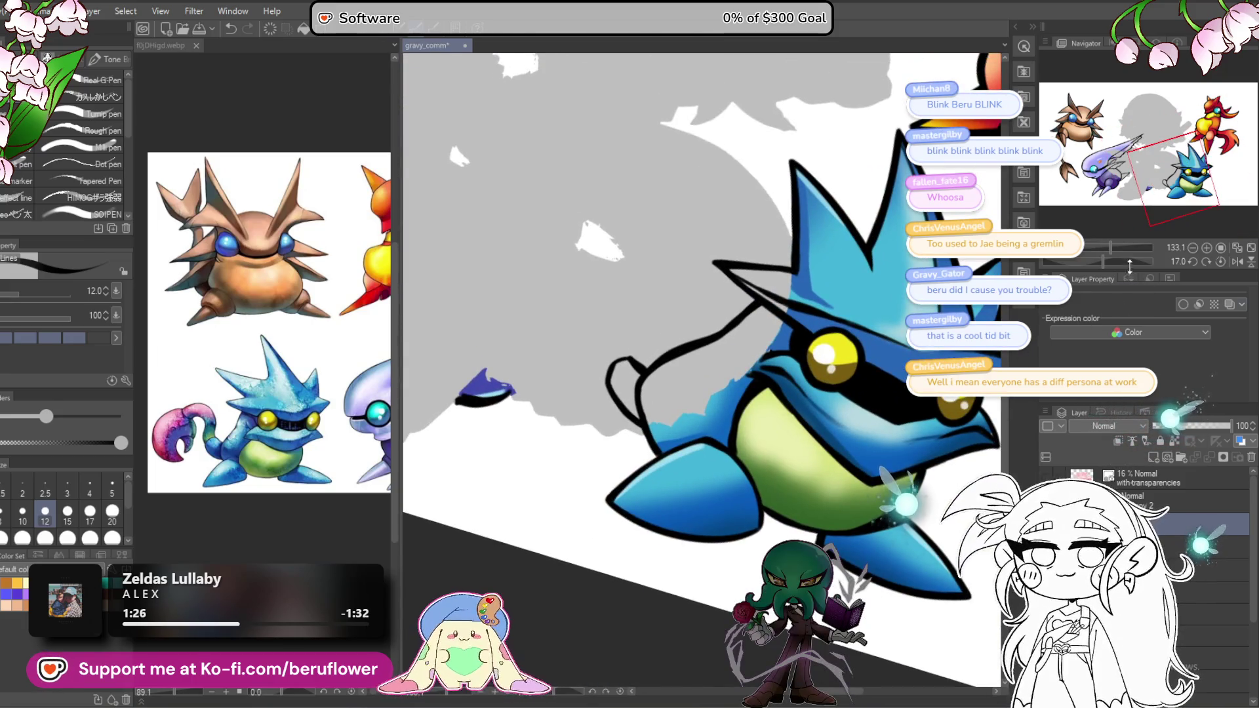
{"action": "left_click_drag", "start_coordinate": [1103, 262], "coordinate": [1084, 262]}
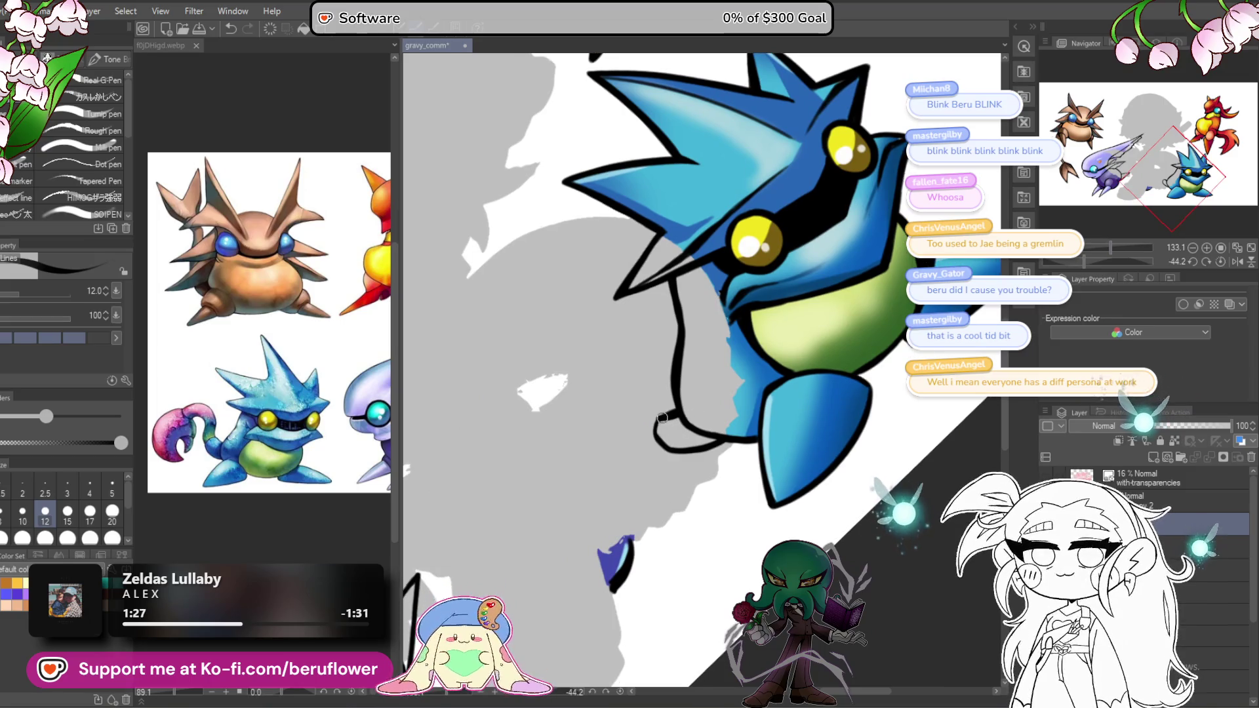
{"action": "left_click_drag", "start_coordinate": [659, 475], "coordinate": [672, 453]}
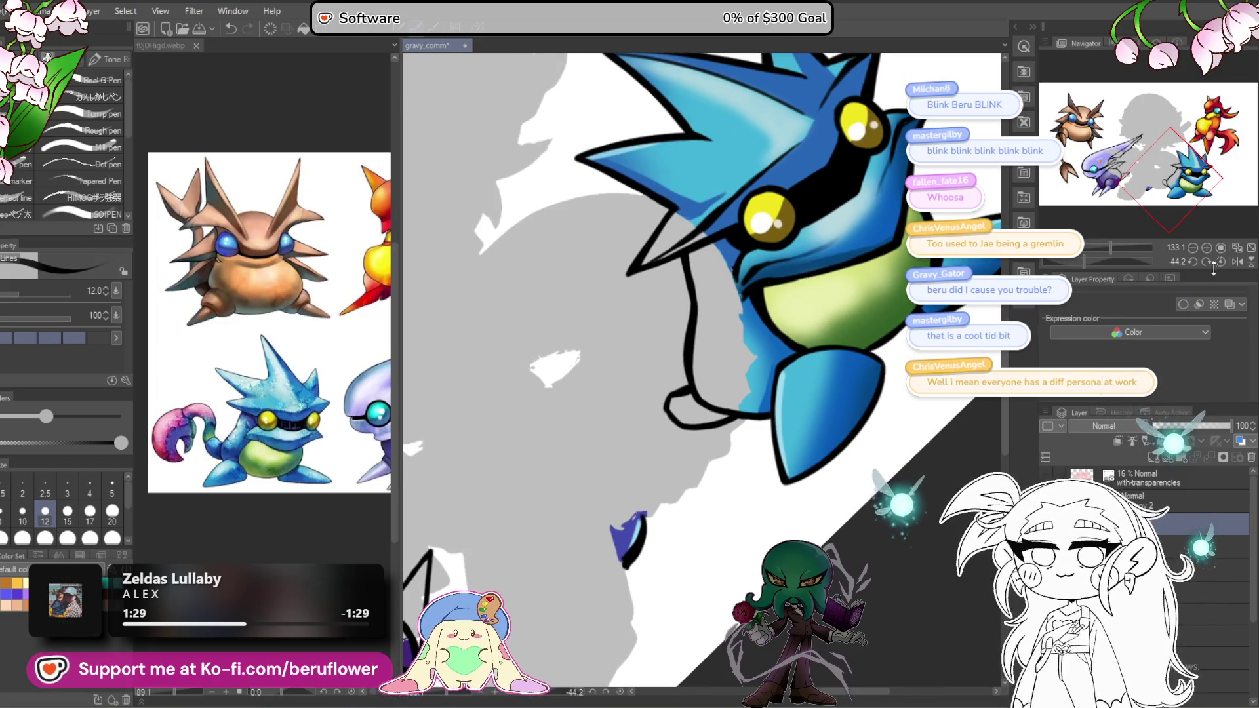
{"action": "left_click", "coordinate": [1218, 262]}
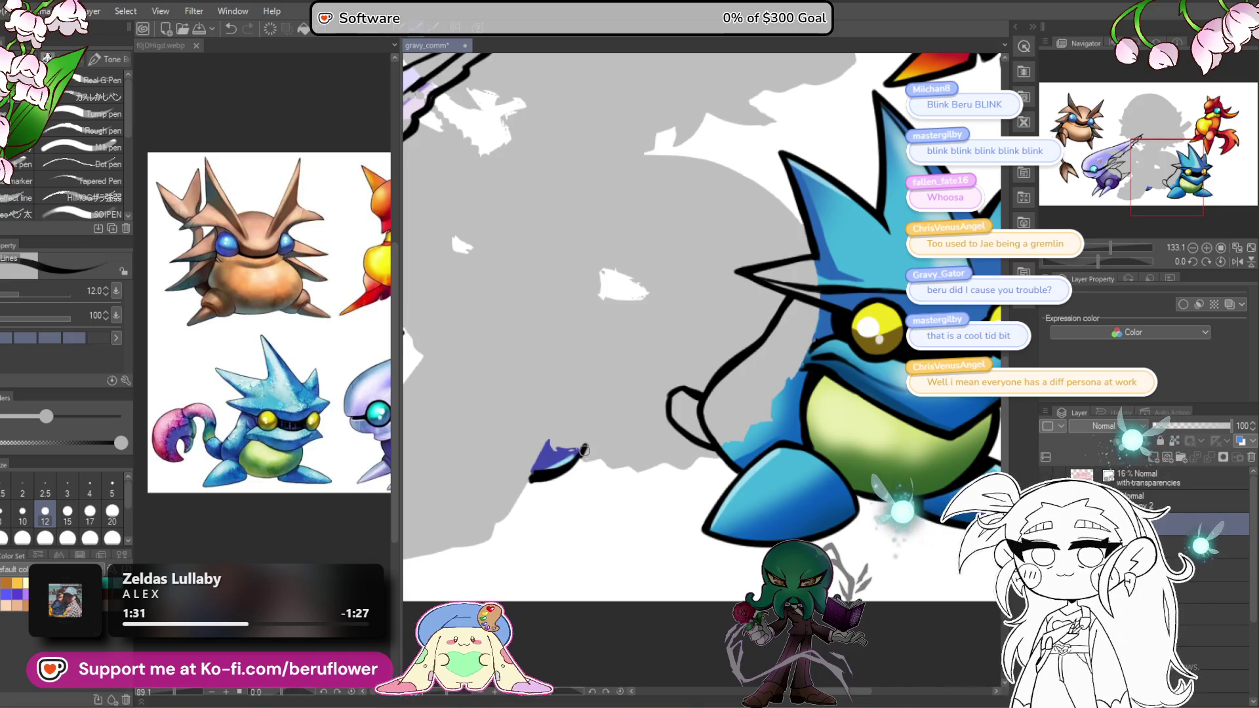
{"action": "mouse_move", "coordinate": [577, 457]}
{"action": "left_mouse_down"}
{"action": "mouse_move", "coordinate": [619, 443]}
{"action": "mouse_move", "coordinate": [586, 437]}
{"action": "mouse_move", "coordinate": [595, 412]}
{"action": "mouse_move", "coordinate": [638, 410]}
{"action": "mouse_move", "coordinate": [653, 386]}
{"action": "mouse_move", "coordinate": [647, 447]}
{"action": "left_mouse_up"}
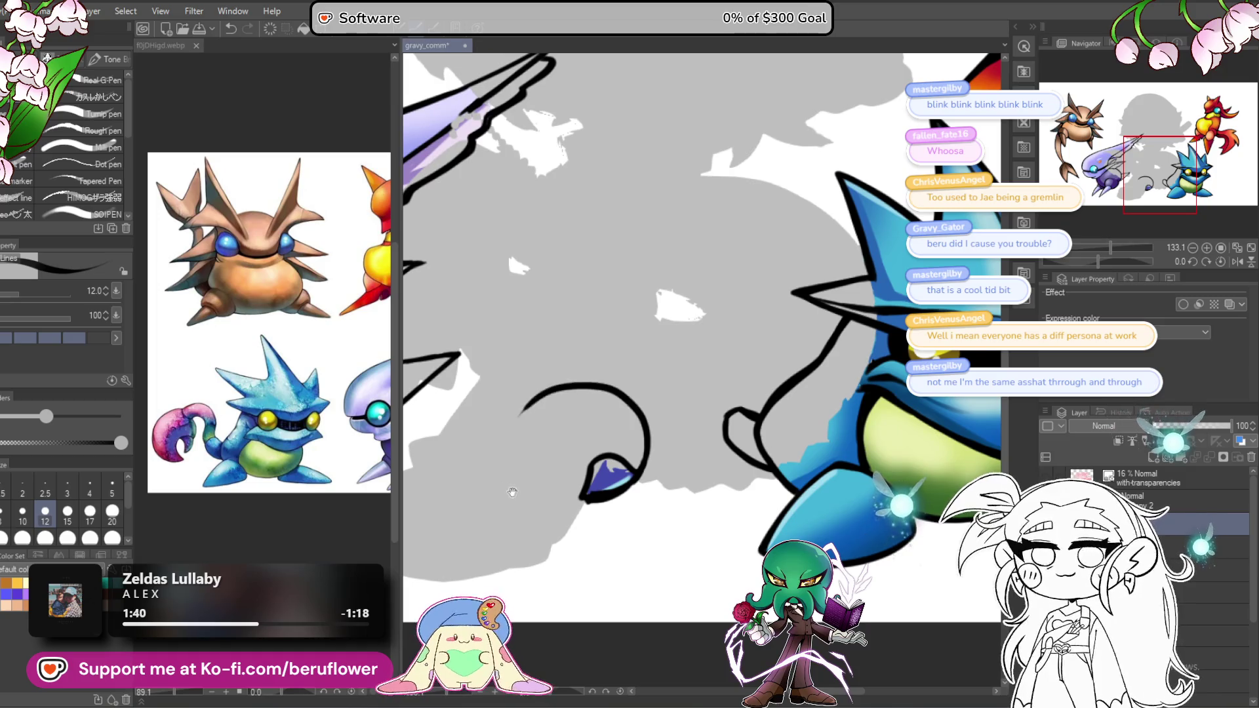
Step: Draw a thick curve around and past the purple tip, undoing one stroke
{"action": "left_click_drag", "start_coordinate": [512, 492], "coordinate": [578, 442]}
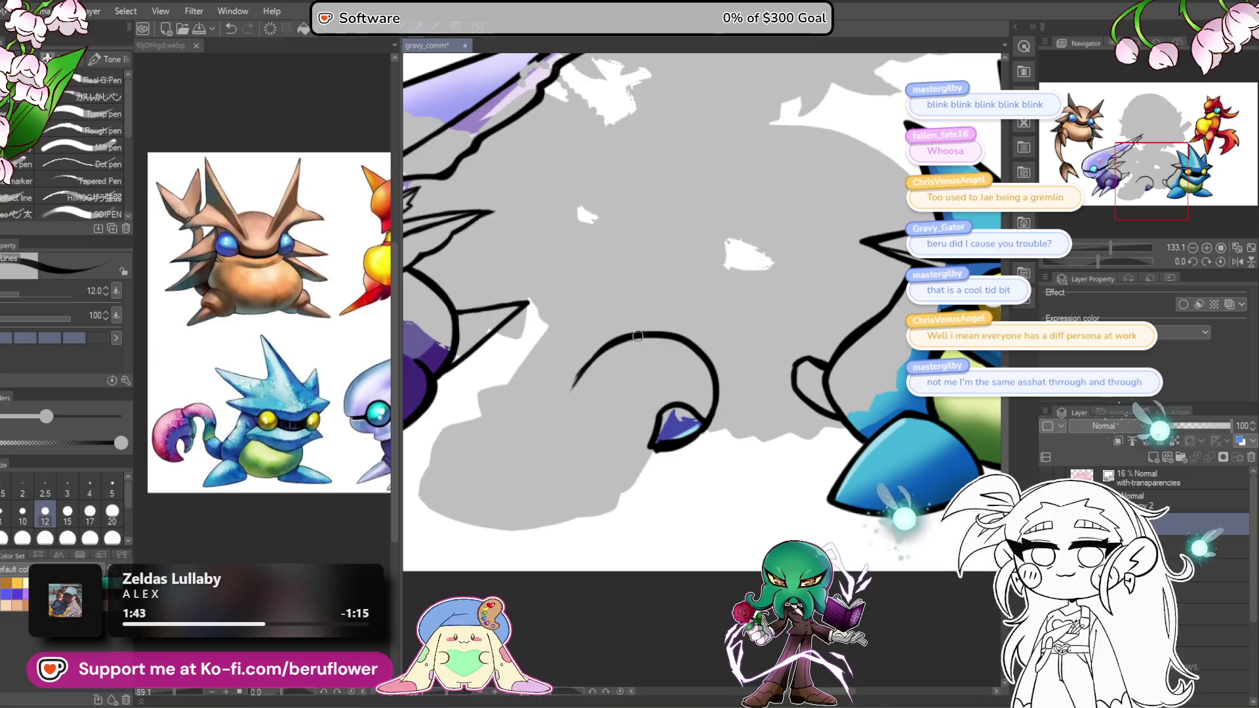
{"action": "left_click_drag", "start_coordinate": [579, 374], "coordinate": [569, 406]}
{"action": "key", "text": "bracketright"}
{"action": "key", "text": "bracketright"}
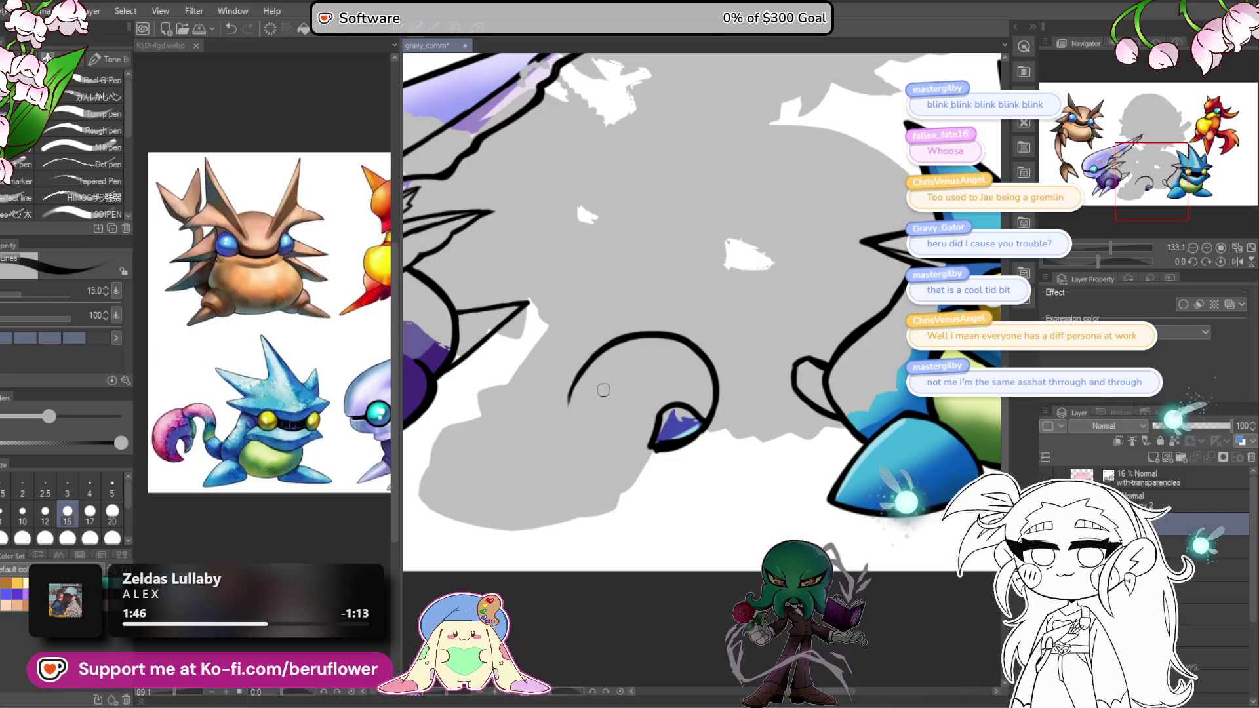
{"action": "key", "text": "bracketleft"}
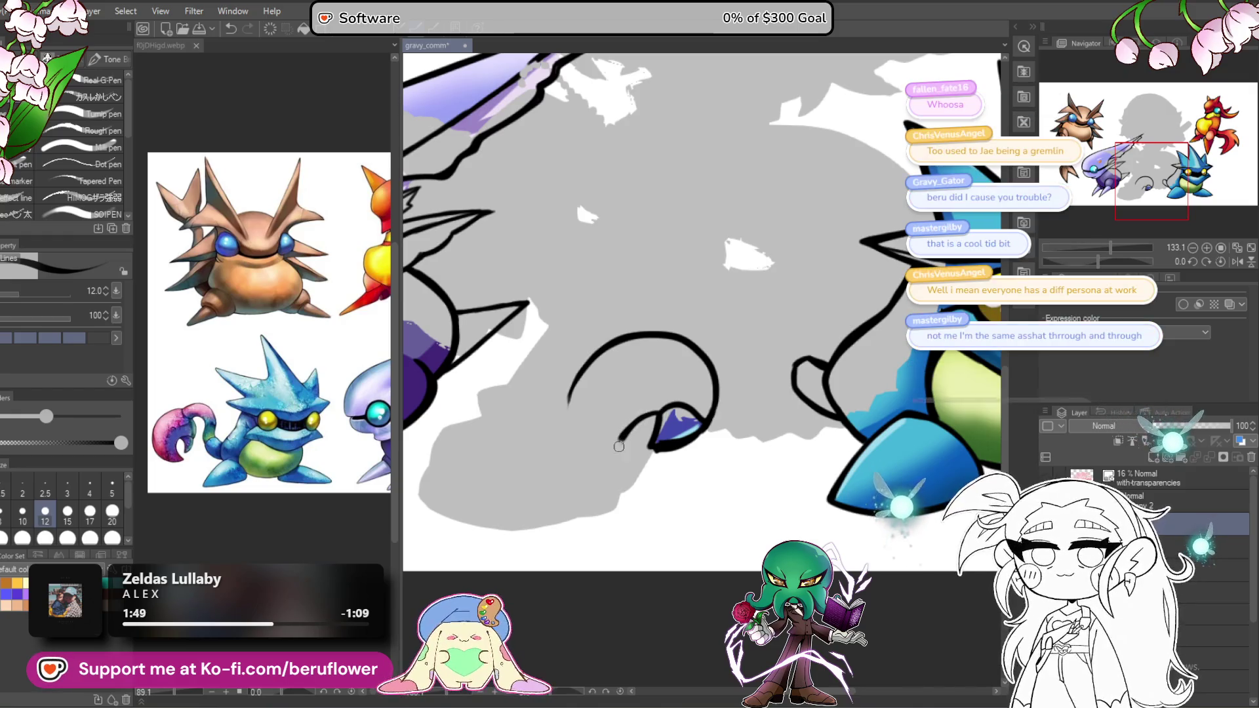
{"action": "left_click_drag", "start_coordinate": [635, 424], "coordinate": [618, 462]}
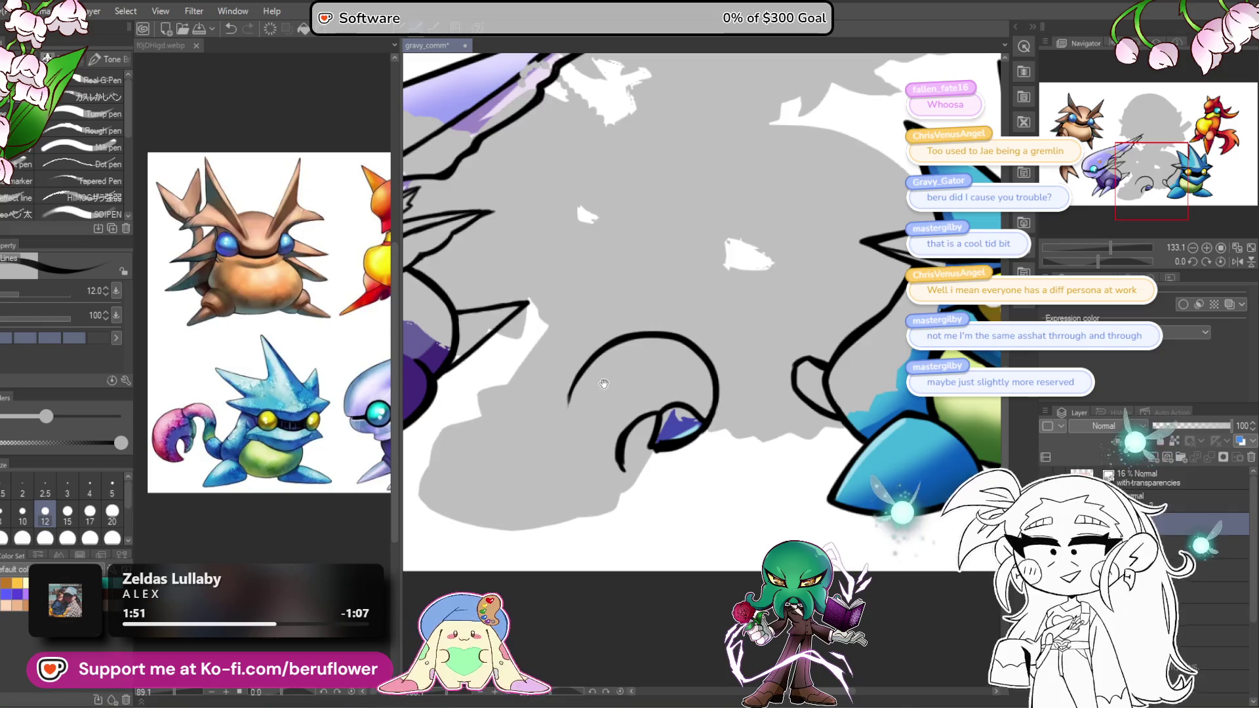
{"action": "mouse_move", "coordinate": [604, 383]}
{"action": "left_mouse_down"}
{"action": "mouse_move", "coordinate": [568, 403]}
{"action": "mouse_move", "coordinate": [571, 420]}
{"action": "left_mouse_up"}
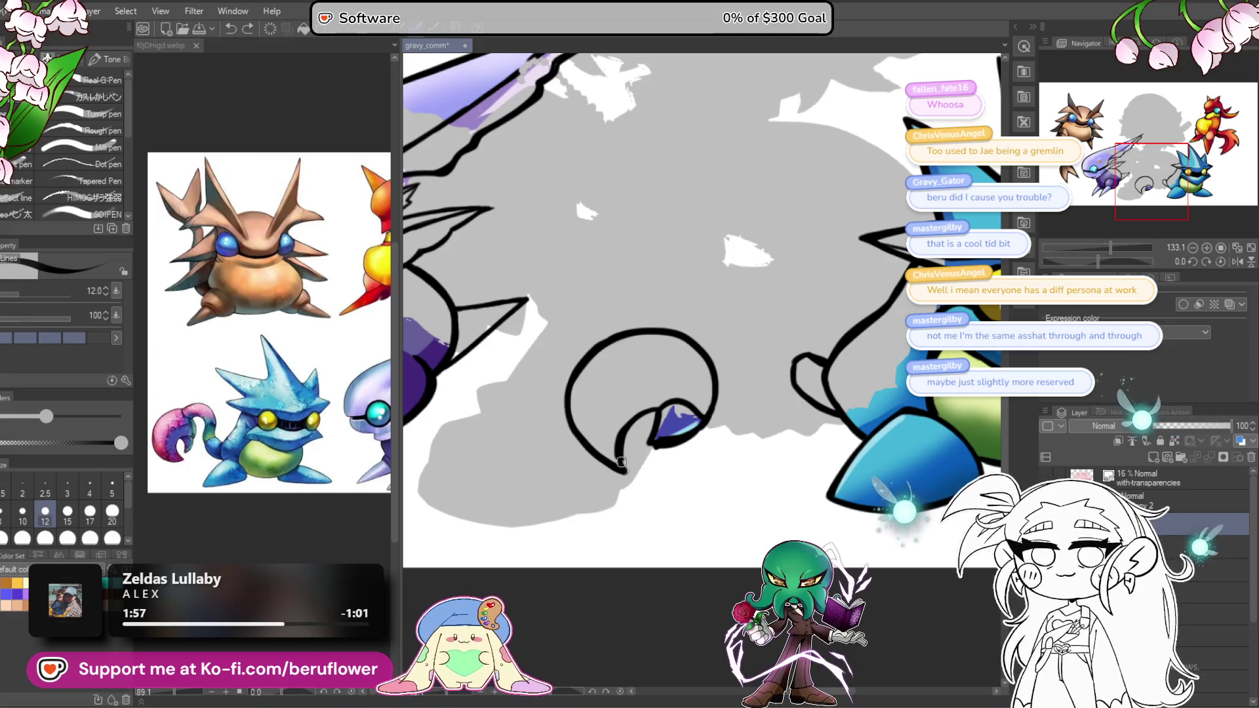
{"action": "left_click_drag", "start_coordinate": [621, 462], "coordinate": [590, 467]}
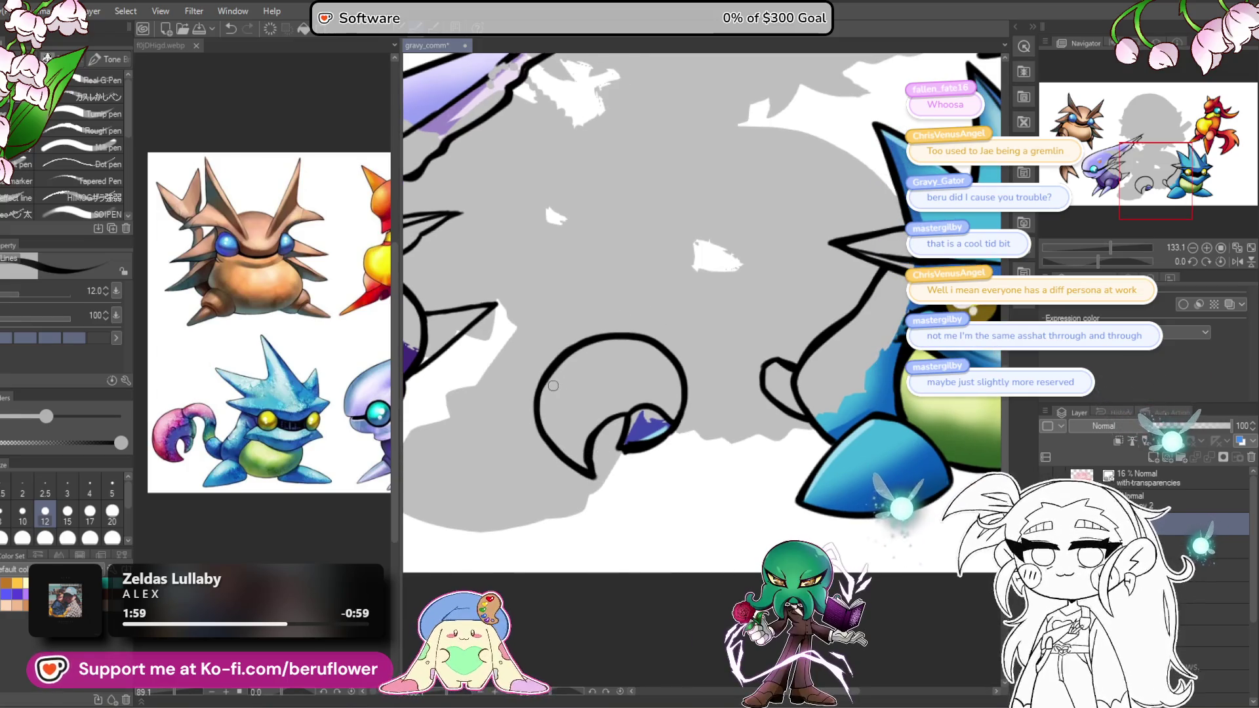
{"action": "scroll", "coordinate": [564, 388], "scroll_direction": "up", "scroll_amount": 3}
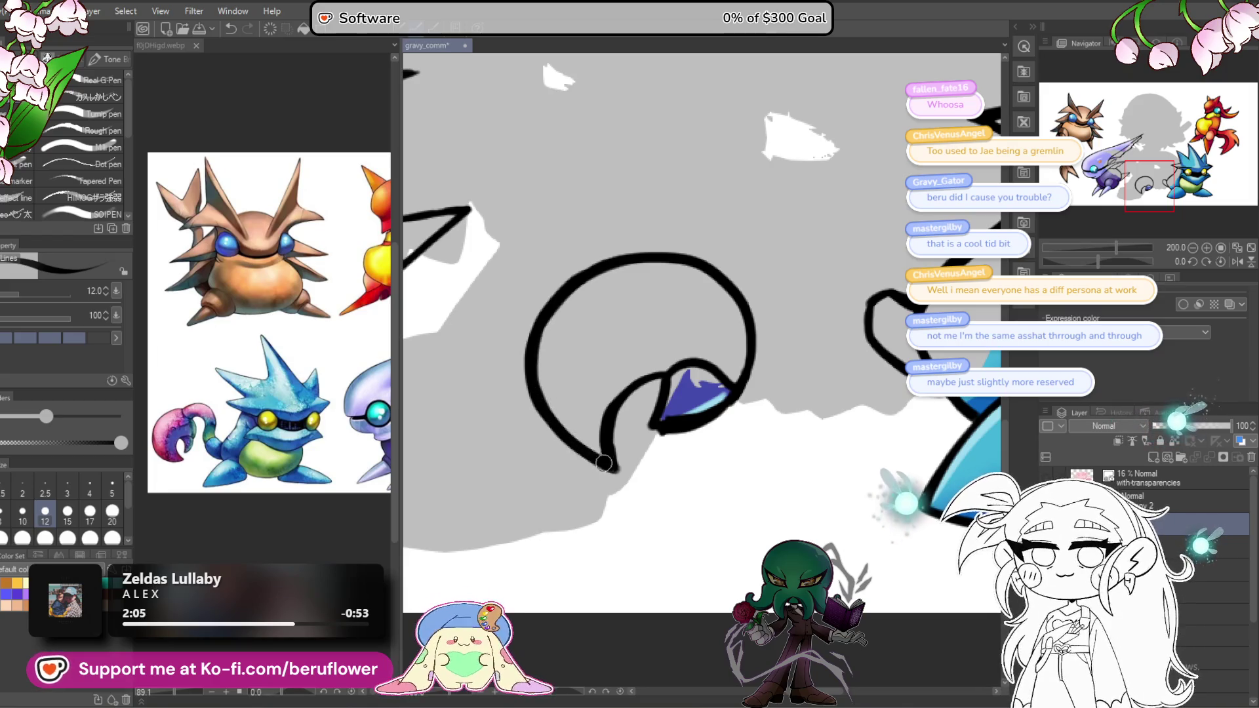
{"action": "left_click_drag", "start_coordinate": [607, 366], "coordinate": [606, 401]}
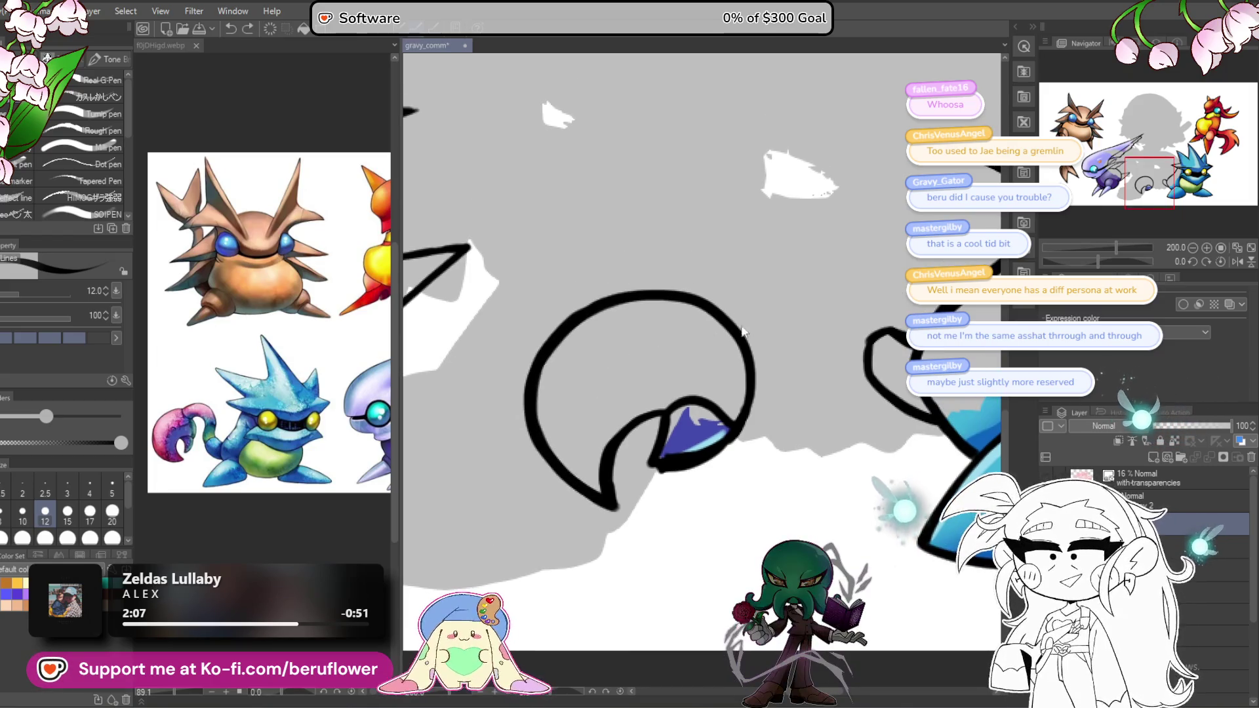
{"action": "key", "text": "ctrl+z"}
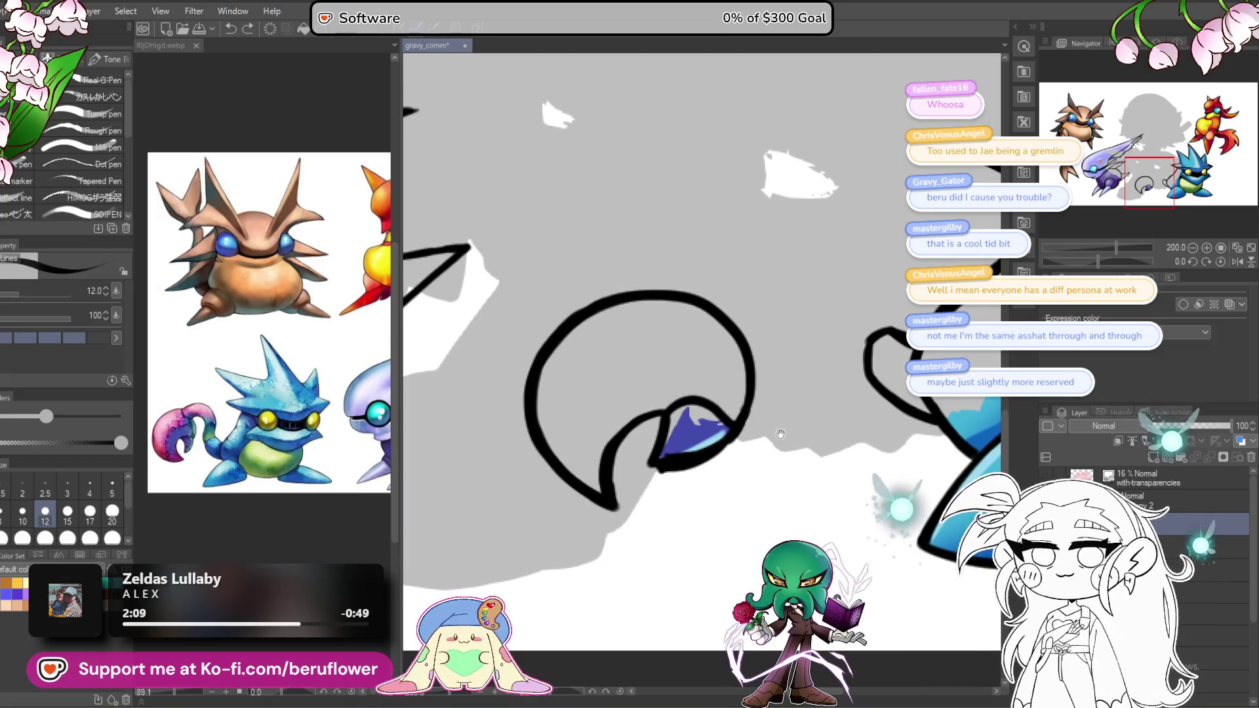
Step: Thicken the curl's inner line and right side, and taper its lower-left end to a point
{"action": "mouse_move", "coordinate": [780, 434]}
{"action": "left_mouse_down"}
{"action": "mouse_move", "coordinate": [702, 471]}
{"action": "mouse_move", "coordinate": [561, 500]}
{"action": "mouse_move", "coordinate": [705, 505]}
{"action": "mouse_move", "coordinate": [691, 506]}
{"action": "left_mouse_up"}
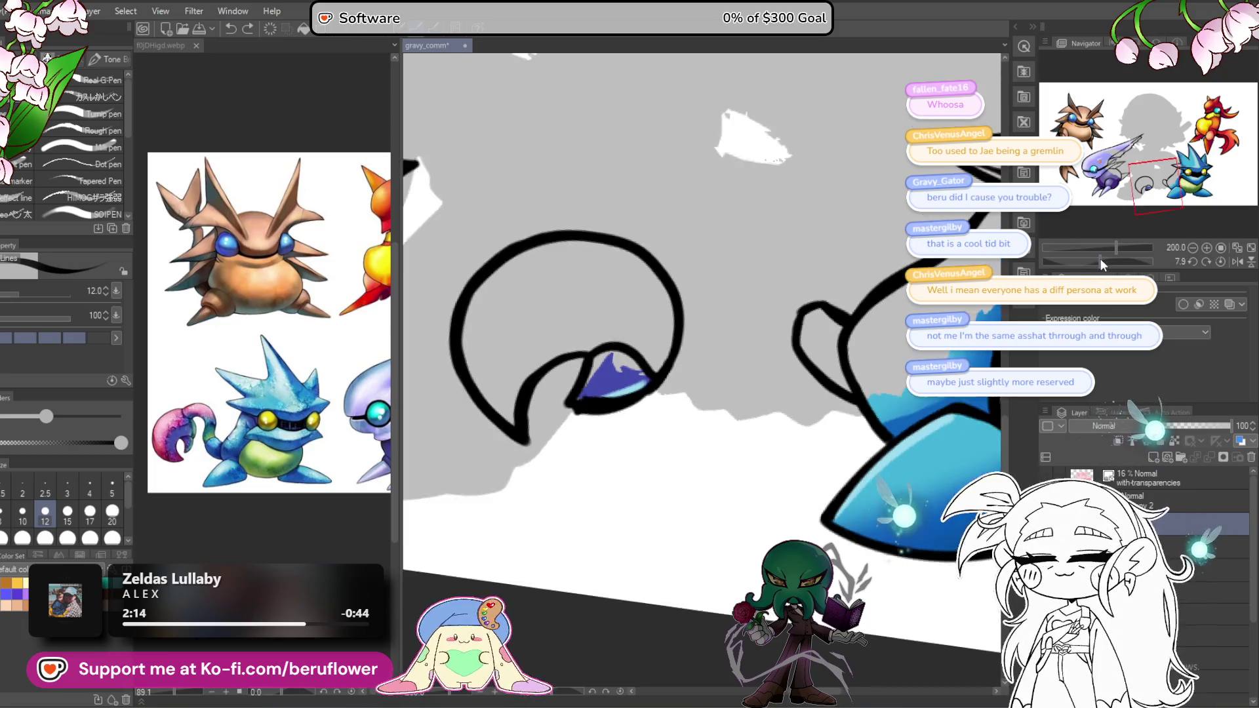
{"action": "left_click_drag", "start_coordinate": [1100, 258], "coordinate": [1066, 245]}
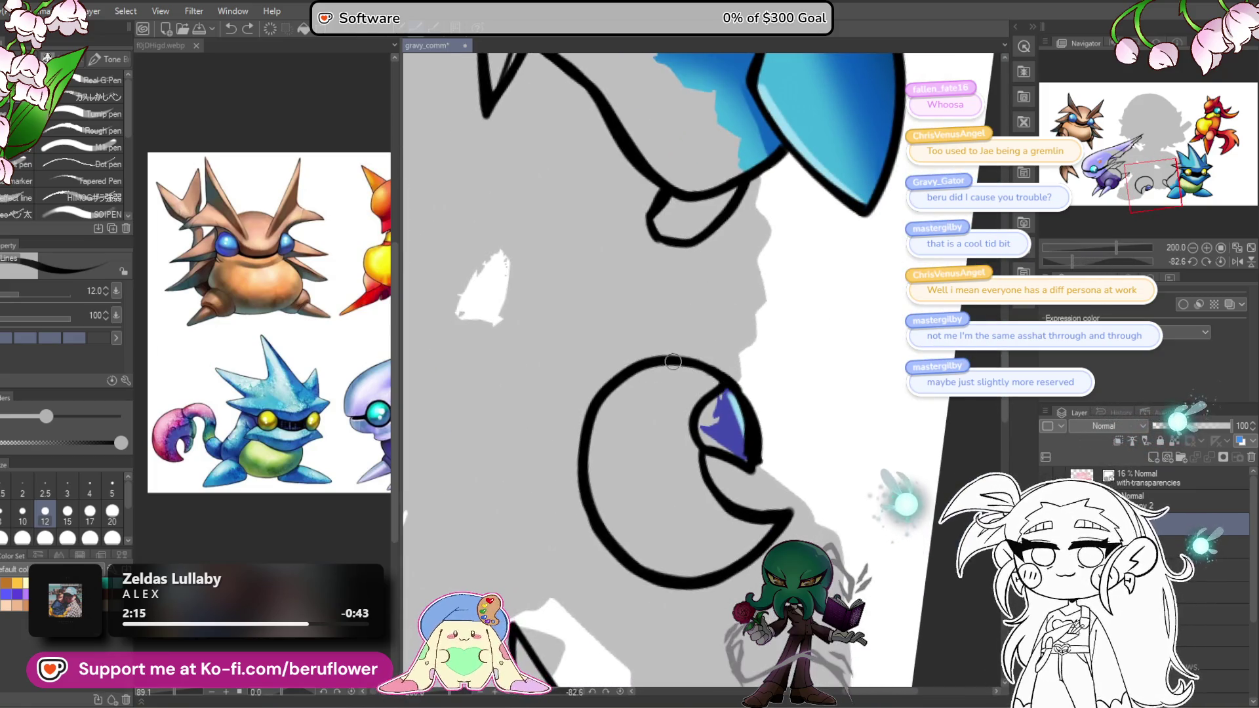
{"action": "left_click_drag", "start_coordinate": [672, 361], "coordinate": [685, 350]}
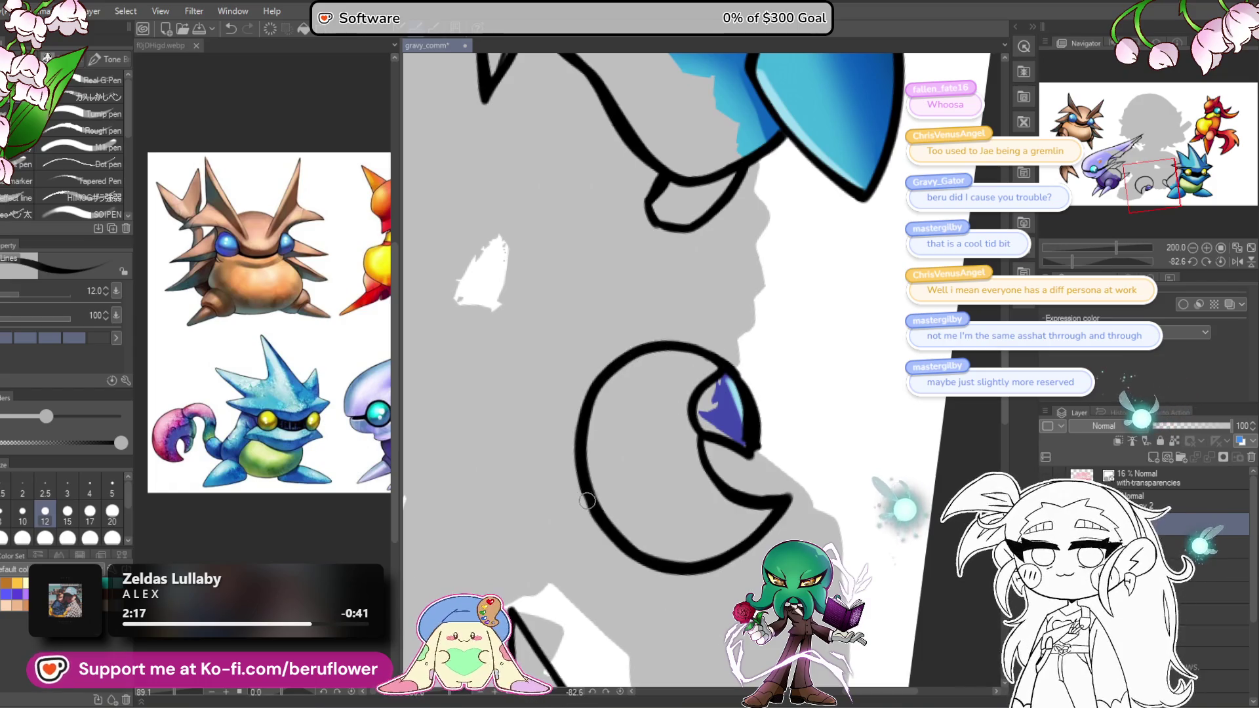
{"action": "left_click", "coordinate": [1219, 261]}
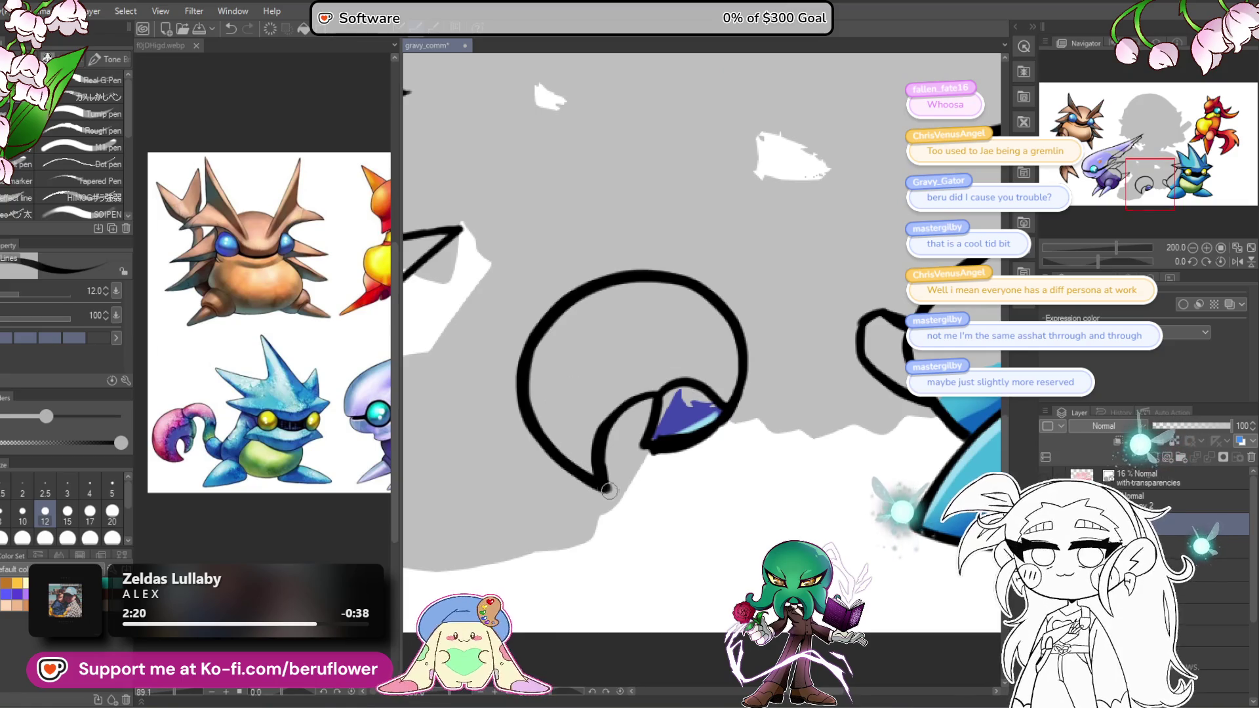
{"action": "left_click_drag", "start_coordinate": [614, 492], "coordinate": [606, 460]}
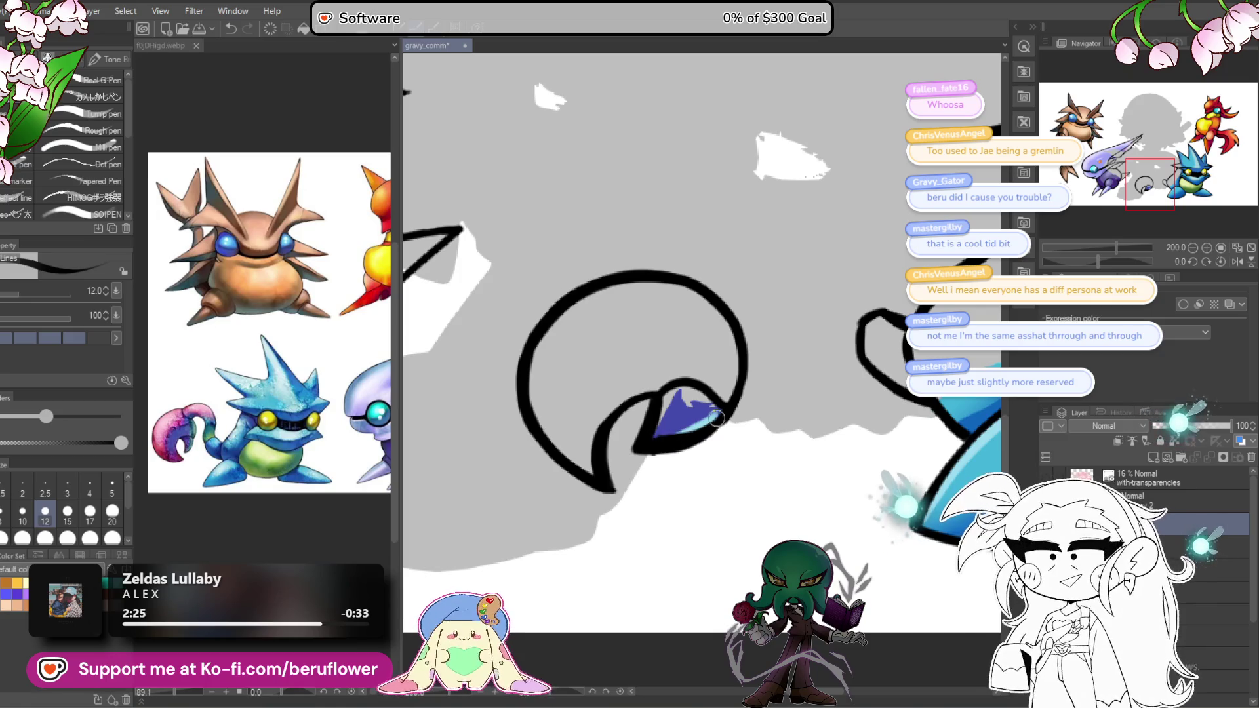
{"action": "left_click_drag", "start_coordinate": [747, 407], "coordinate": [727, 408]}
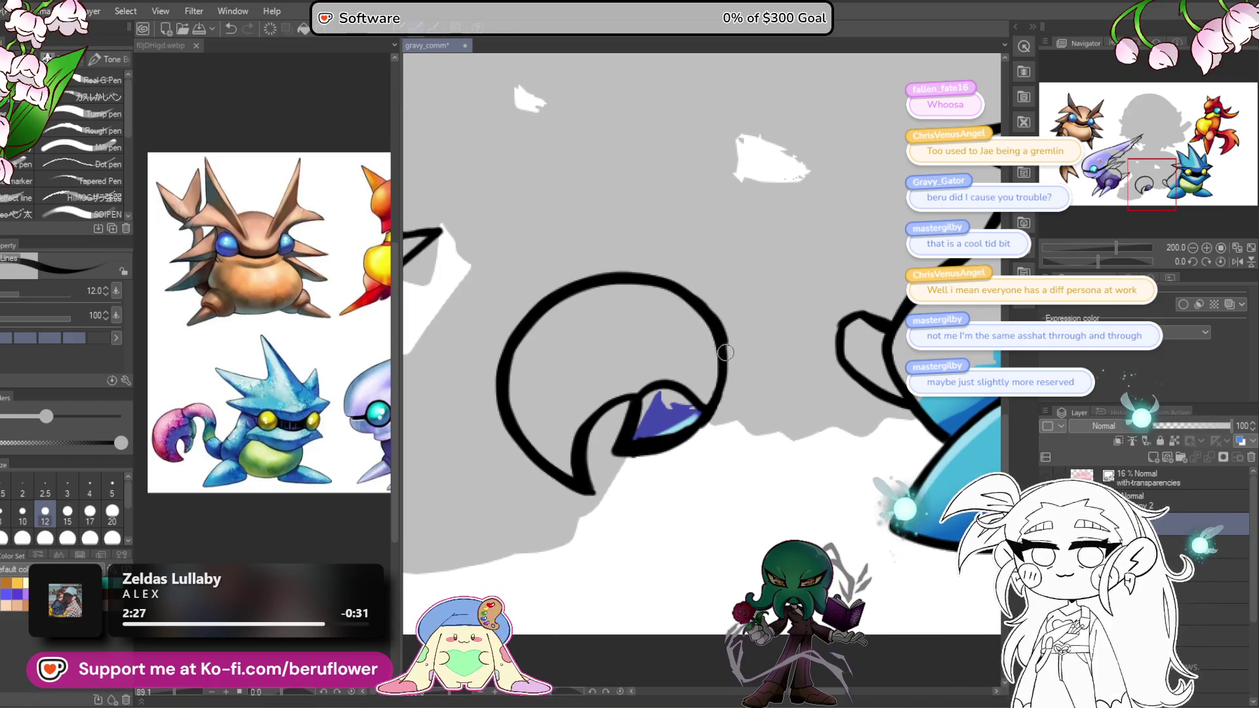
{"action": "mouse_move", "coordinate": [725, 353]}
{"action": "left_mouse_down"}
{"action": "mouse_move", "coordinate": [717, 405]}
{"action": "mouse_move", "coordinate": [692, 439]}
{"action": "left_mouse_up"}
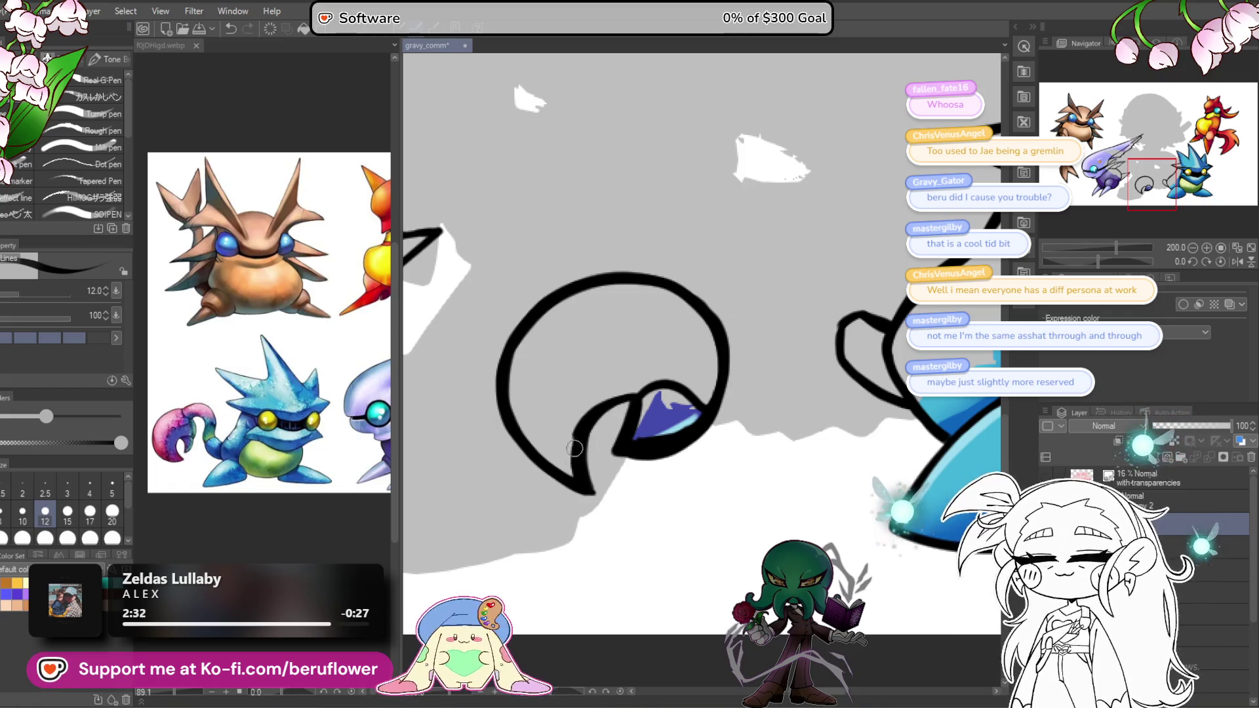
{"action": "left_click_drag", "start_coordinate": [632, 398], "coordinate": [630, 422]}
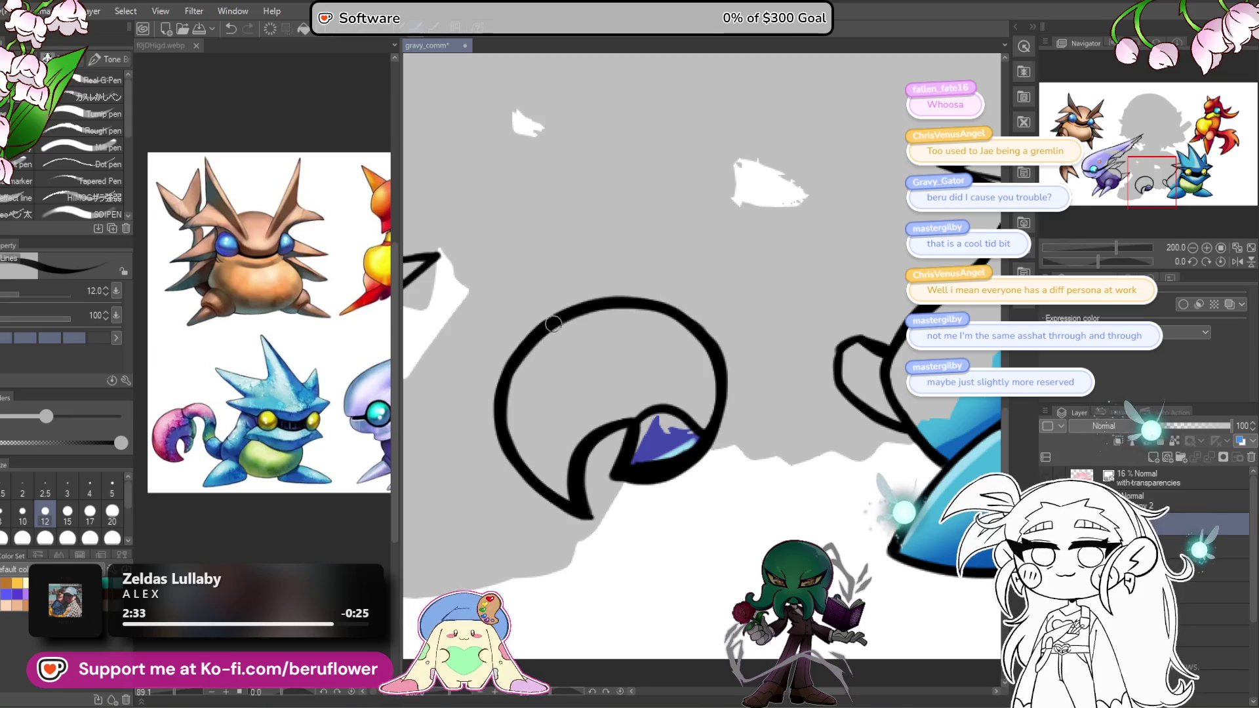
{"action": "mouse_move", "coordinate": [506, 372]}
{"action": "left_mouse_down"}
{"action": "mouse_move", "coordinate": [522, 469]}
{"action": "mouse_move", "coordinate": [590, 520]}
{"action": "left_mouse_up"}
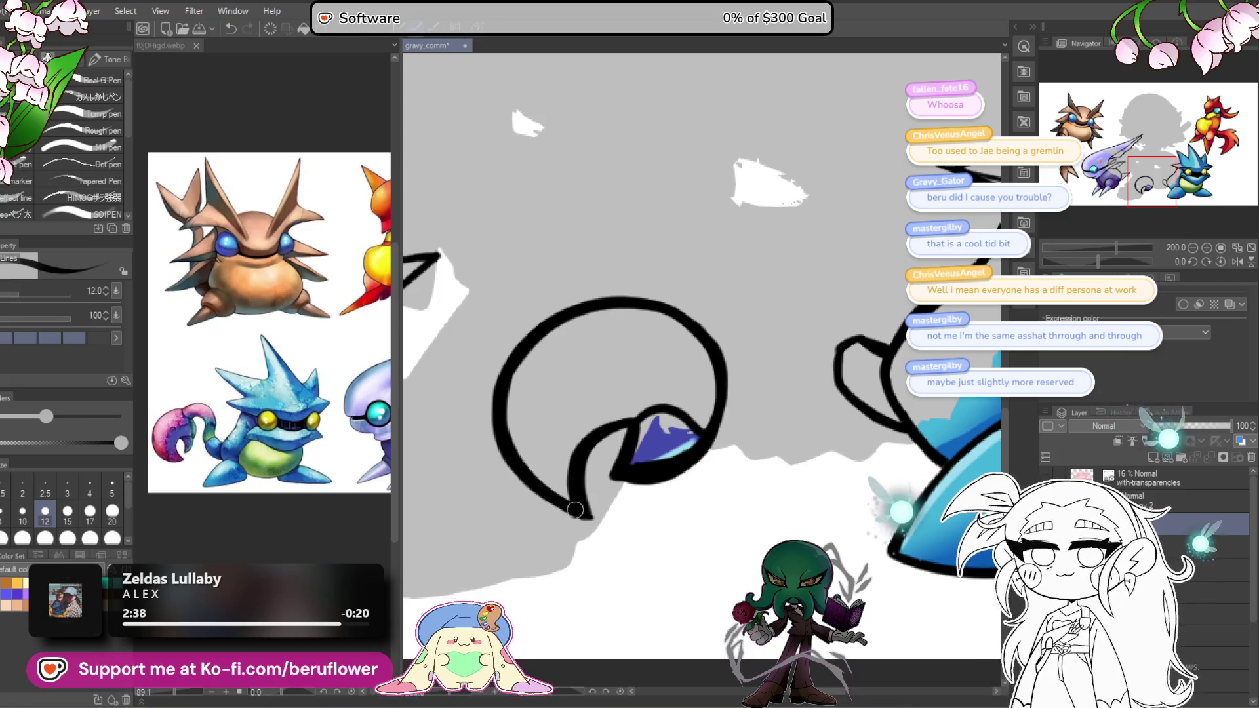
{"action": "mouse_move", "coordinate": [518, 474]}
{"action": "left_mouse_down"}
{"action": "mouse_move", "coordinate": [603, 515]}
{"action": "mouse_move", "coordinate": [632, 424]}
{"action": "left_mouse_up"}
{"action": "scroll", "coordinate": [722, 377], "scroll_direction": "down", "scroll_amount": 3}
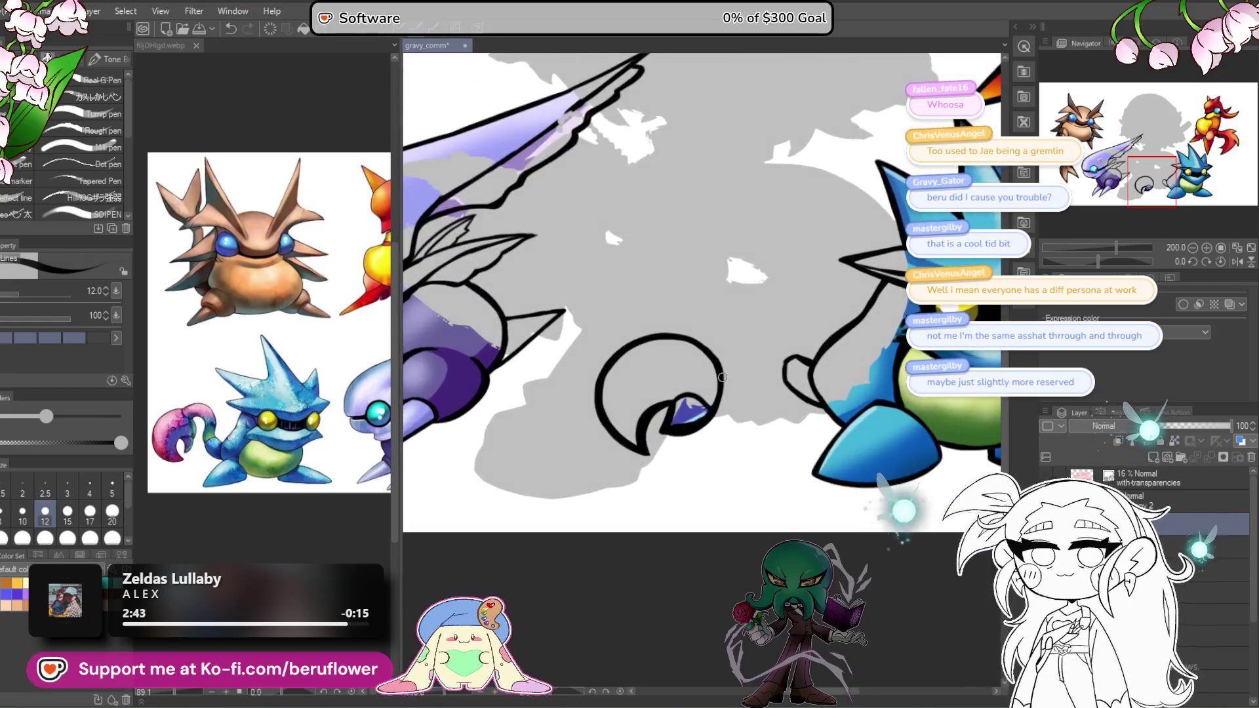
Step: Ink the arc joining the tail curl to the body, redrawing rejected strokes
{"action": "scroll", "coordinate": [516, 453], "scroll_direction": "up", "scroll_amount": 2}
{"action": "scroll", "coordinate": [516, 453], "scroll_direction": "up", "scroll_amount": 3}
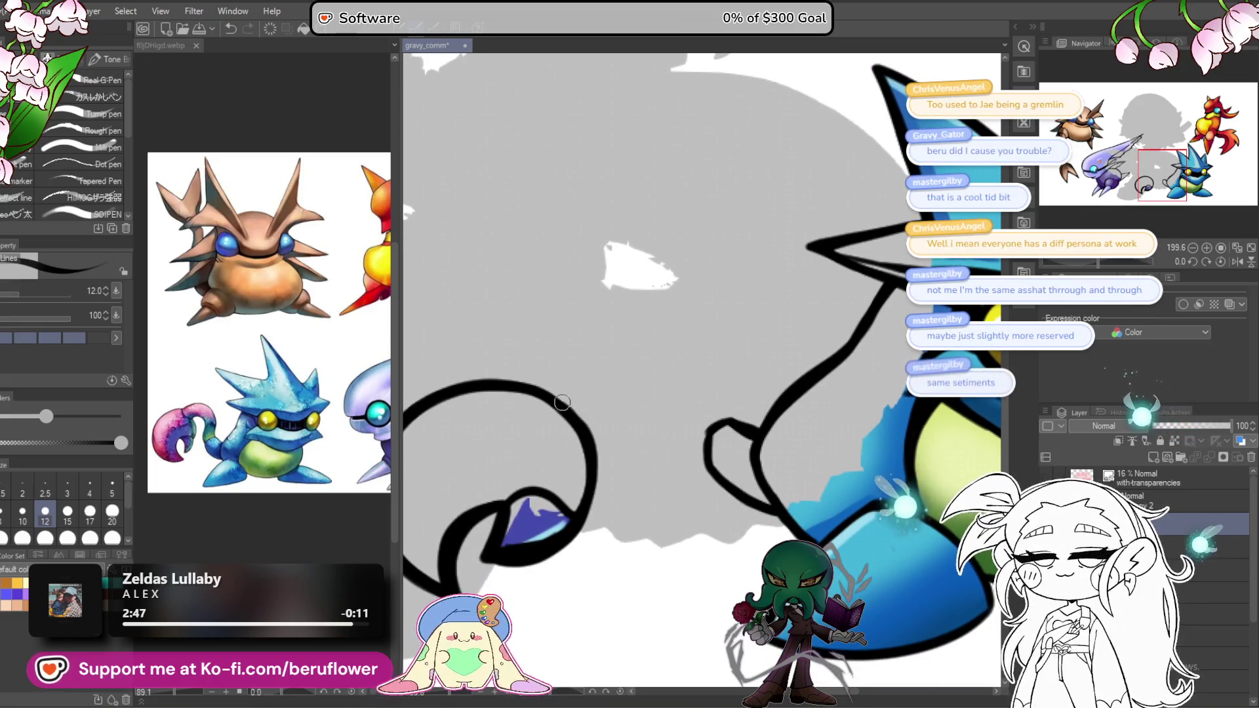
{"action": "mouse_move", "coordinate": [564, 402]}
{"action": "left_mouse_down"}
{"action": "mouse_move", "coordinate": [652, 289]}
{"action": "mouse_move", "coordinate": [712, 347]}
{"action": "mouse_move", "coordinate": [633, 299]}
{"action": "mouse_move", "coordinate": [576, 383]}
{"action": "left_mouse_up"}
{"action": "key", "text": "ctrl+z"}
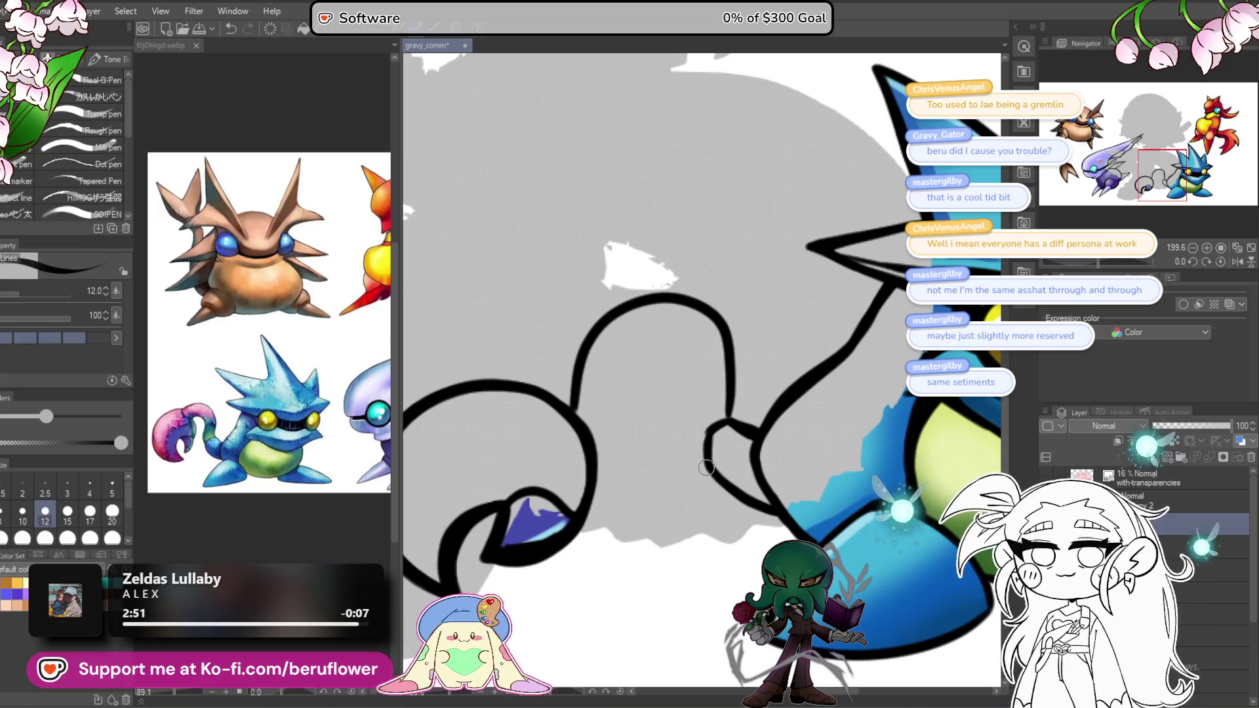
{"action": "mouse_move", "coordinate": [706, 467]}
{"action": "left_mouse_down"}
{"action": "mouse_move", "coordinate": [685, 393]}
{"action": "mouse_move", "coordinate": [649, 361]}
{"action": "mouse_move", "coordinate": [593, 460]}
{"action": "left_mouse_up"}
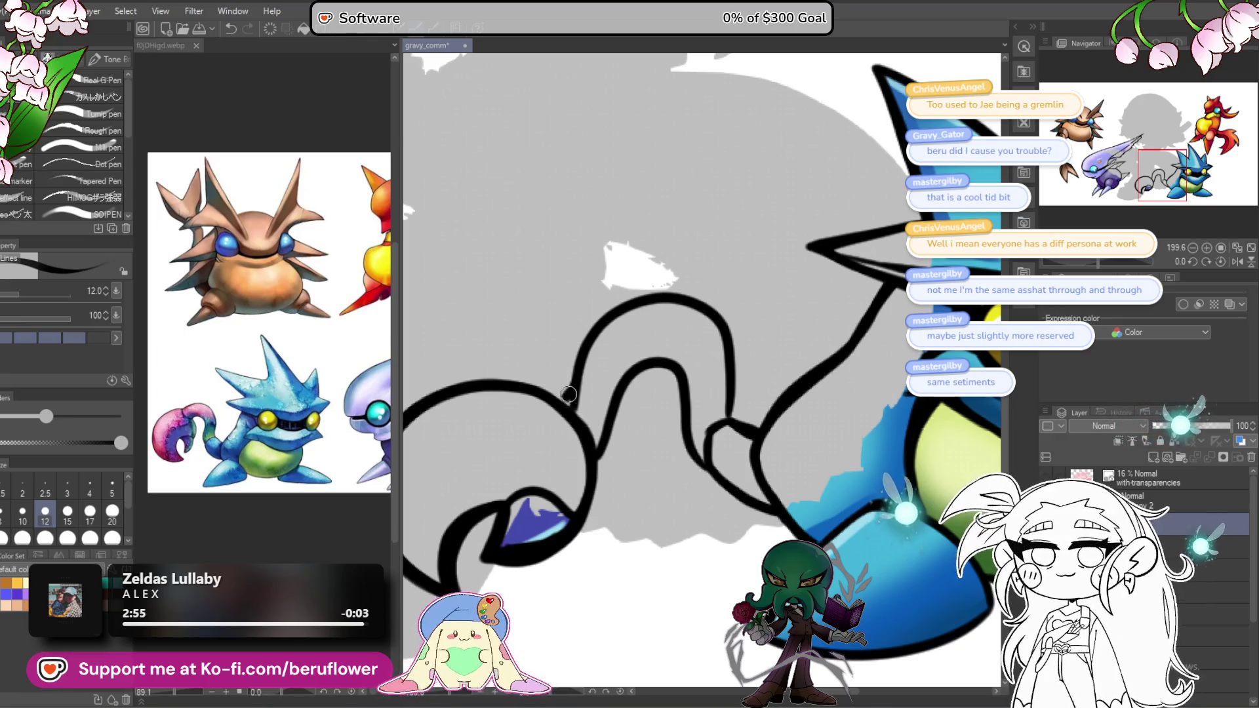
{"action": "mouse_move", "coordinate": [572, 363]}
{"action": "left_mouse_down"}
{"action": "mouse_move", "coordinate": [650, 292]}
{"action": "mouse_move", "coordinate": [689, 305]}
{"action": "left_mouse_up"}
{"action": "key", "text": "ctrl+z"}
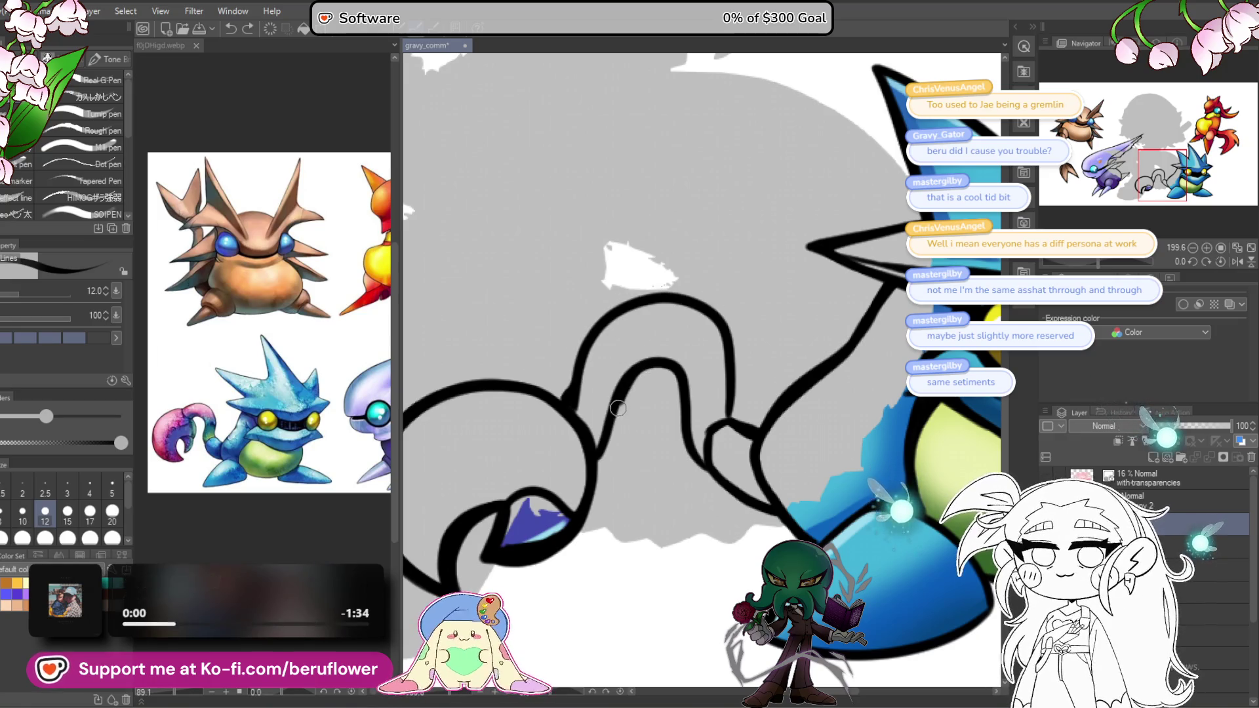
Step: Ink down the left and right legs of the tail arch, then zoom out
{"action": "mouse_move", "coordinate": [619, 432]}
{"action": "left_mouse_down"}
{"action": "mouse_move", "coordinate": [603, 469]}
{"action": "mouse_move", "coordinate": [599, 458]}
{"action": "left_mouse_up"}
{"action": "left_click_drag", "start_coordinate": [736, 339], "coordinate": [717, 345]}
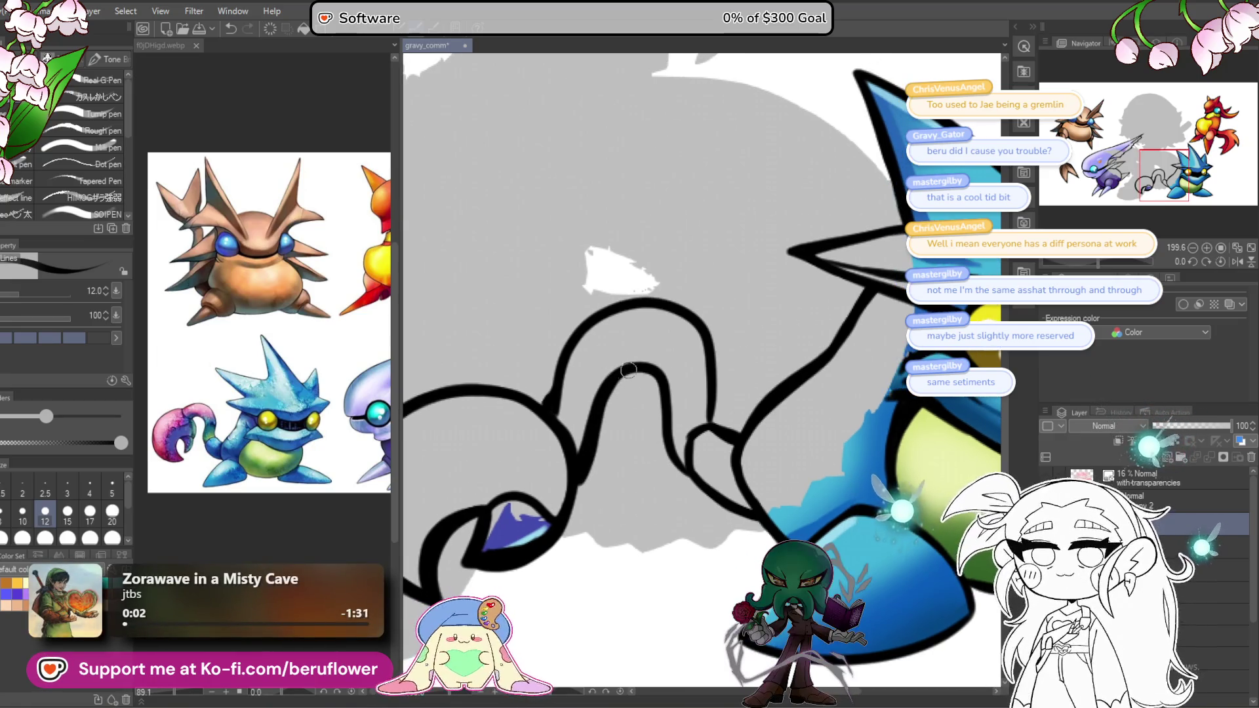
{"action": "left_click_drag", "start_coordinate": [663, 397], "coordinate": [676, 463]}
{"action": "mouse_move", "coordinate": [733, 420]}
{"action": "left_mouse_down"}
{"action": "mouse_move", "coordinate": [688, 435]}
{"action": "mouse_move", "coordinate": [706, 400]}
{"action": "mouse_move", "coordinate": [704, 357]}
{"action": "mouse_move", "coordinate": [679, 319]}
{"action": "mouse_move", "coordinate": [619, 316]}
{"action": "left_mouse_up"}
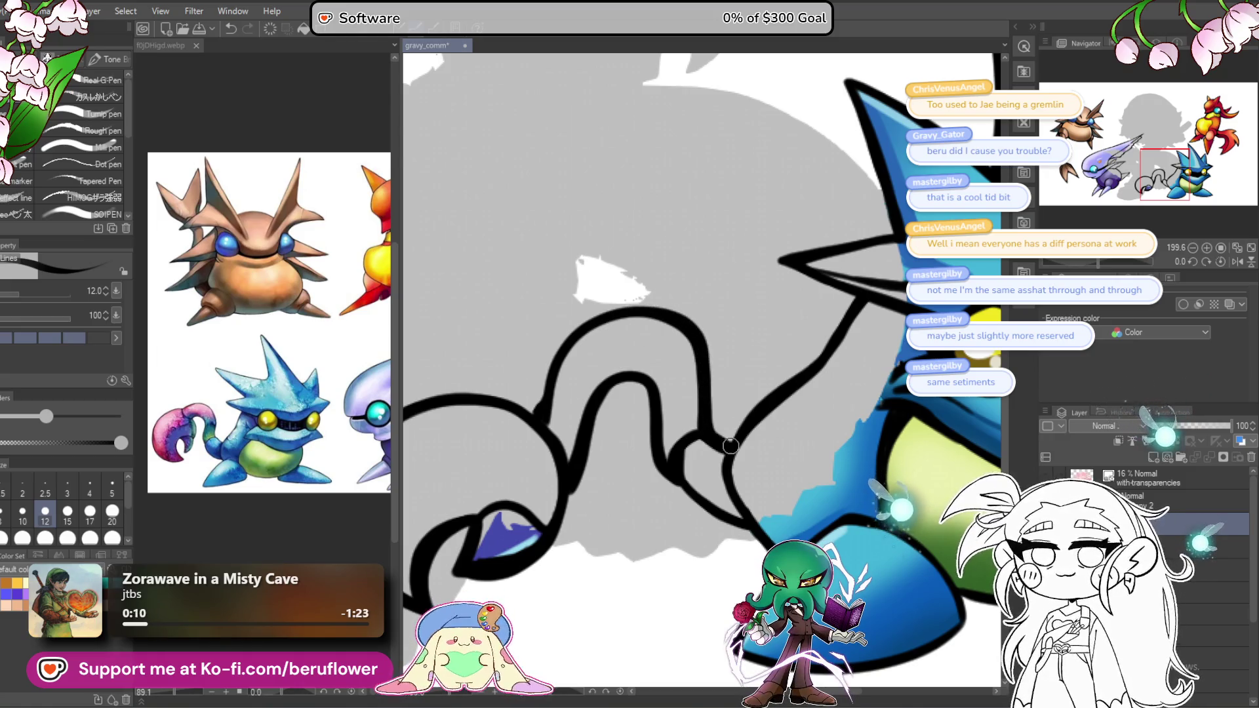
{"action": "left_click_drag", "start_coordinate": [731, 446], "coordinate": [704, 426]}
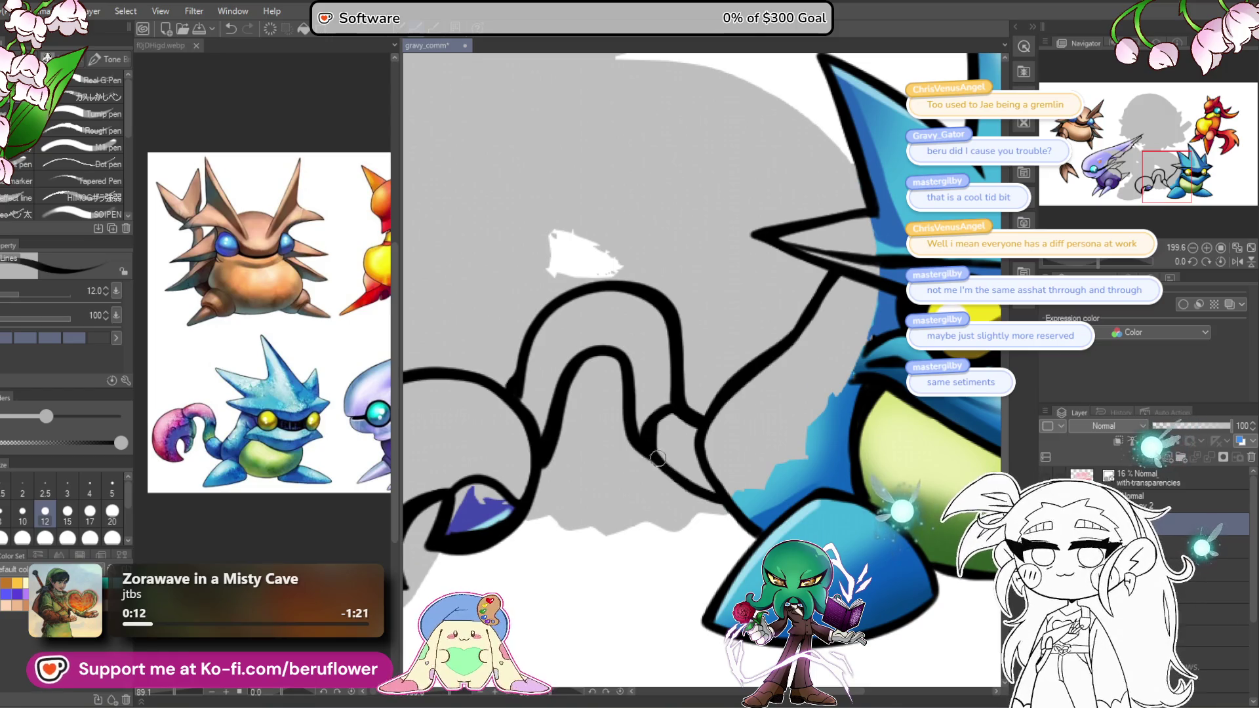
{"action": "scroll", "coordinate": [668, 455], "scroll_direction": "down", "scroll_amount": 5}
{"action": "scroll", "coordinate": [687, 463], "scroll_direction": "up", "scroll_amount": 2}
{"action": "left_click_drag", "start_coordinate": [687, 463], "coordinate": [628, 445]}
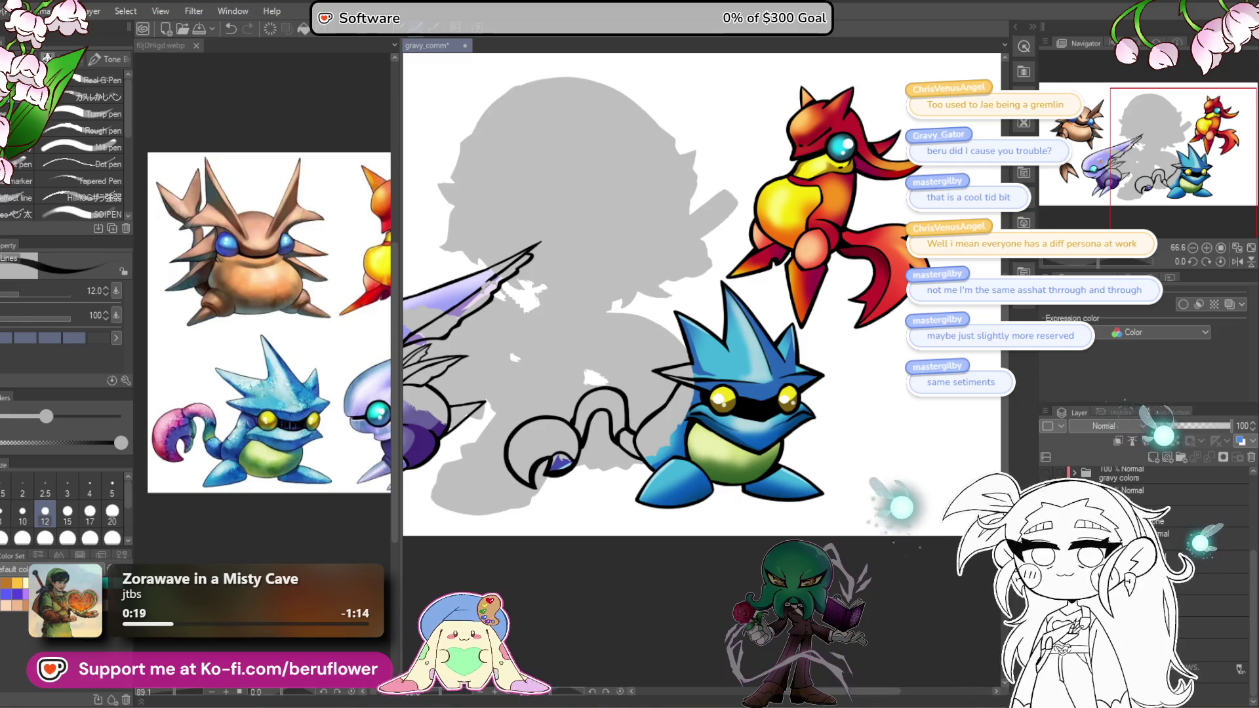
Step: On the colour layer with brush size 20, paint purple over the body's grey patch and spike
{"action": "left_click_drag", "start_coordinate": [628, 446], "coordinate": [642, 447]}
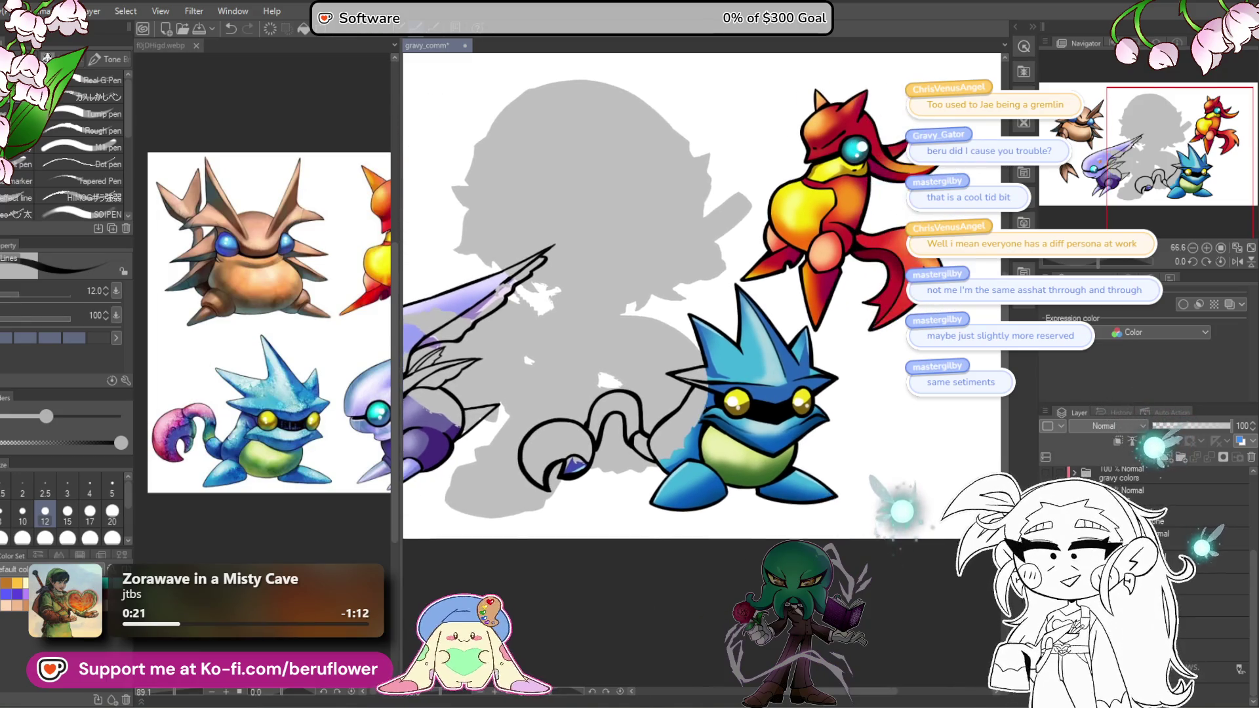
{"action": "left_click", "coordinate": [1214, 627]}
{"action": "left_click", "coordinate": [1213, 672]}
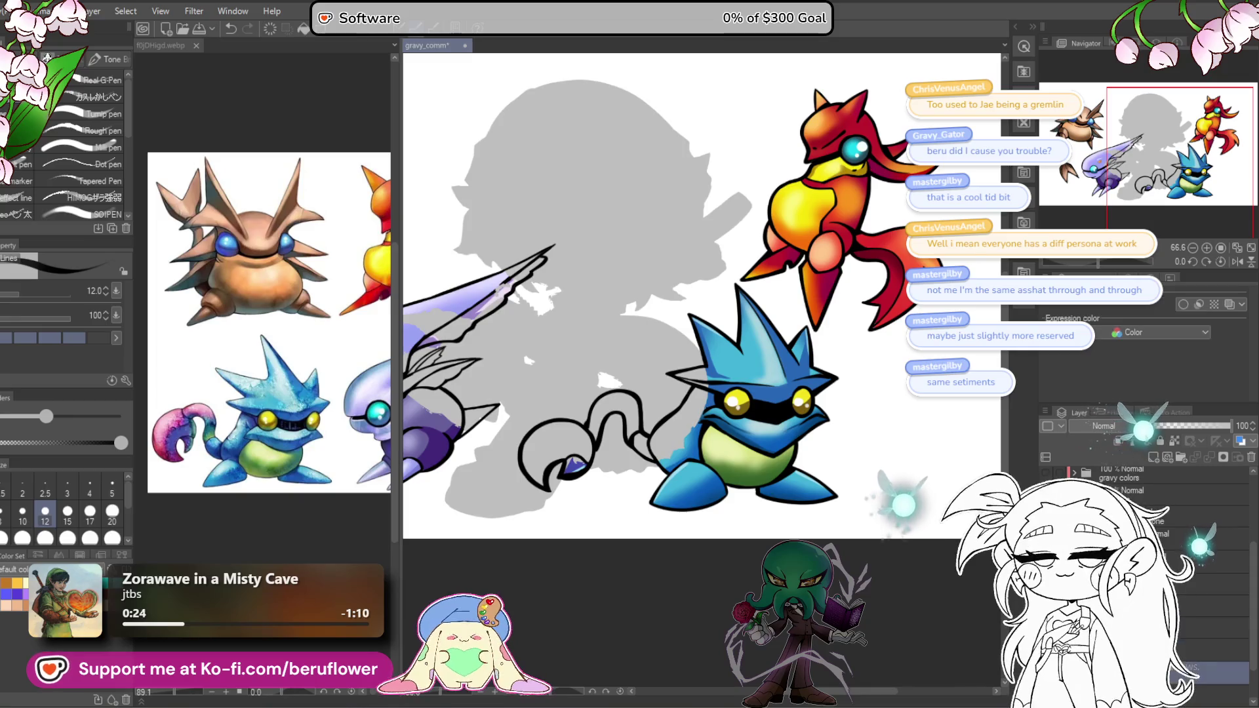
{"action": "left_click_drag", "start_coordinate": [629, 446], "coordinate": [683, 445]}
{"action": "scroll", "coordinate": [656, 446], "scroll_direction": "up", "scroll_amount": 5}
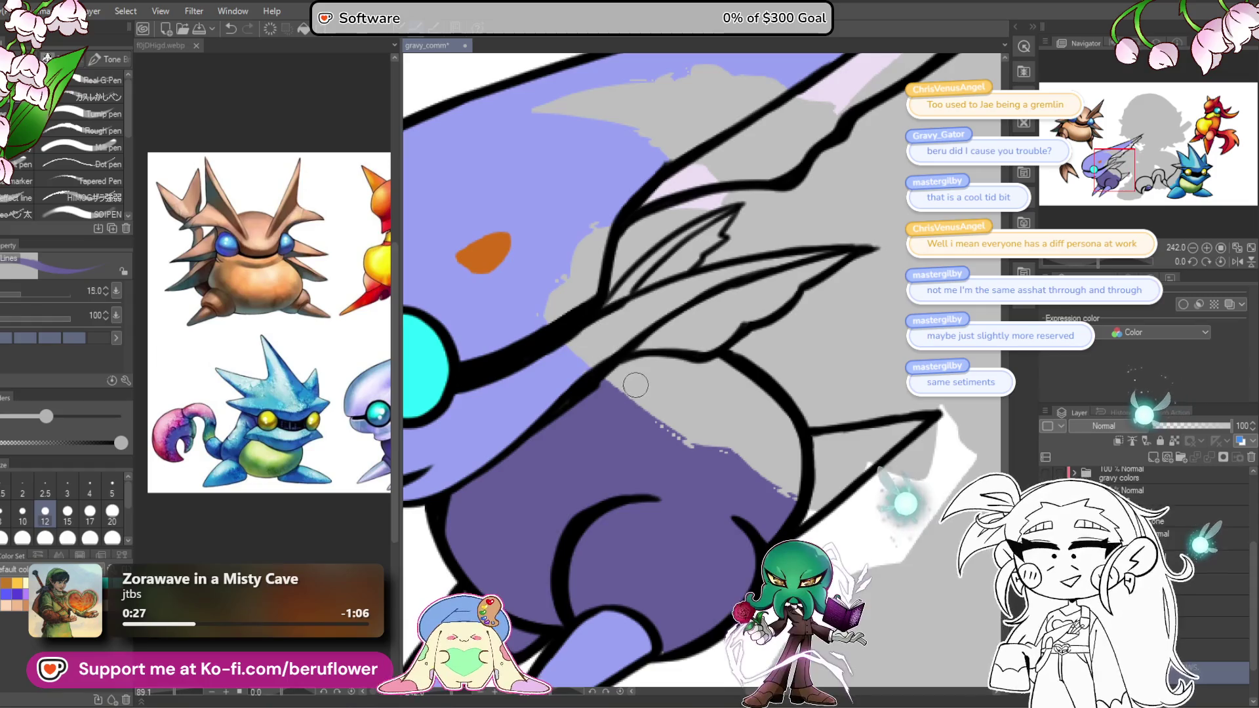
{"action": "key", "text": "bracketright"}
{"action": "key", "text": "bracketright"}
{"action": "key", "text": "bracketright"}
{"action": "mouse_move", "coordinate": [593, 390]}
{"action": "left_mouse_down"}
{"action": "mouse_move", "coordinate": [724, 375]}
{"action": "mouse_move", "coordinate": [787, 433]}
{"action": "mouse_move", "coordinate": [800, 499]}
{"action": "mouse_move", "coordinate": [767, 454]}
{"action": "mouse_move", "coordinate": [689, 409]}
{"action": "mouse_move", "coordinate": [653, 426]}
{"action": "mouse_move", "coordinate": [703, 400]}
{"action": "mouse_move", "coordinate": [642, 369]}
{"action": "left_mouse_up"}
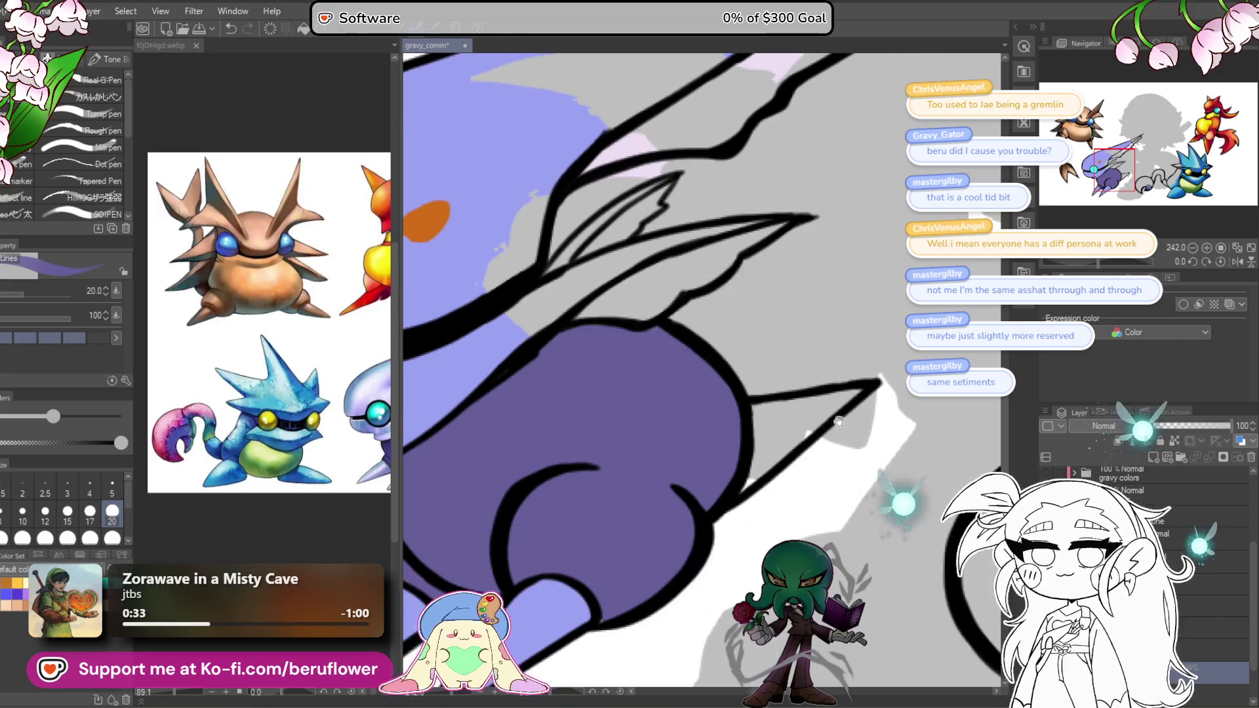
{"action": "mouse_move", "coordinate": [749, 421]}
{"action": "left_mouse_down"}
{"action": "mouse_move", "coordinate": [813, 400]}
{"action": "mouse_move", "coordinate": [826, 413]}
{"action": "mouse_move", "coordinate": [781, 446]}
{"action": "mouse_move", "coordinate": [794, 426]}
{"action": "mouse_move", "coordinate": [775, 454]}
{"action": "left_mouse_up"}
Step: Fill the remaining grey gaps in the purple creature's wing with purple
{"action": "scroll", "coordinate": [827, 412], "scroll_direction": "down", "scroll_amount": 5}
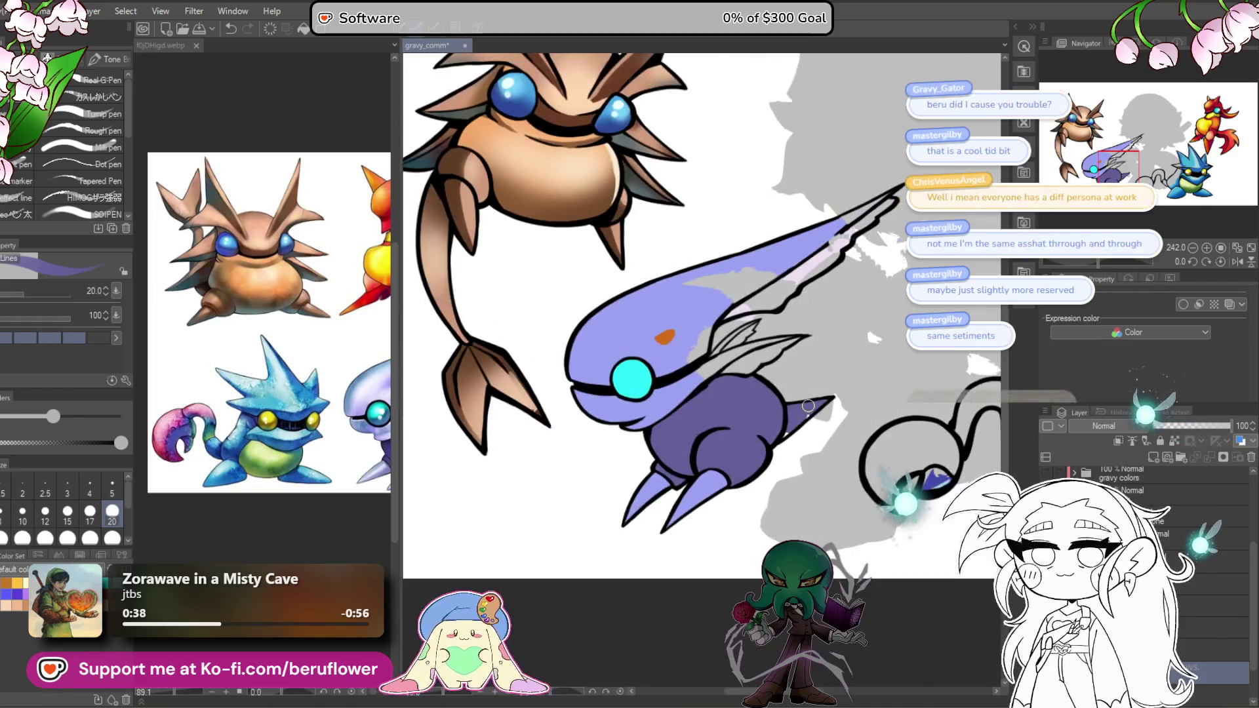
{"action": "left_click_drag", "start_coordinate": [720, 611], "coordinate": [701, 650]}
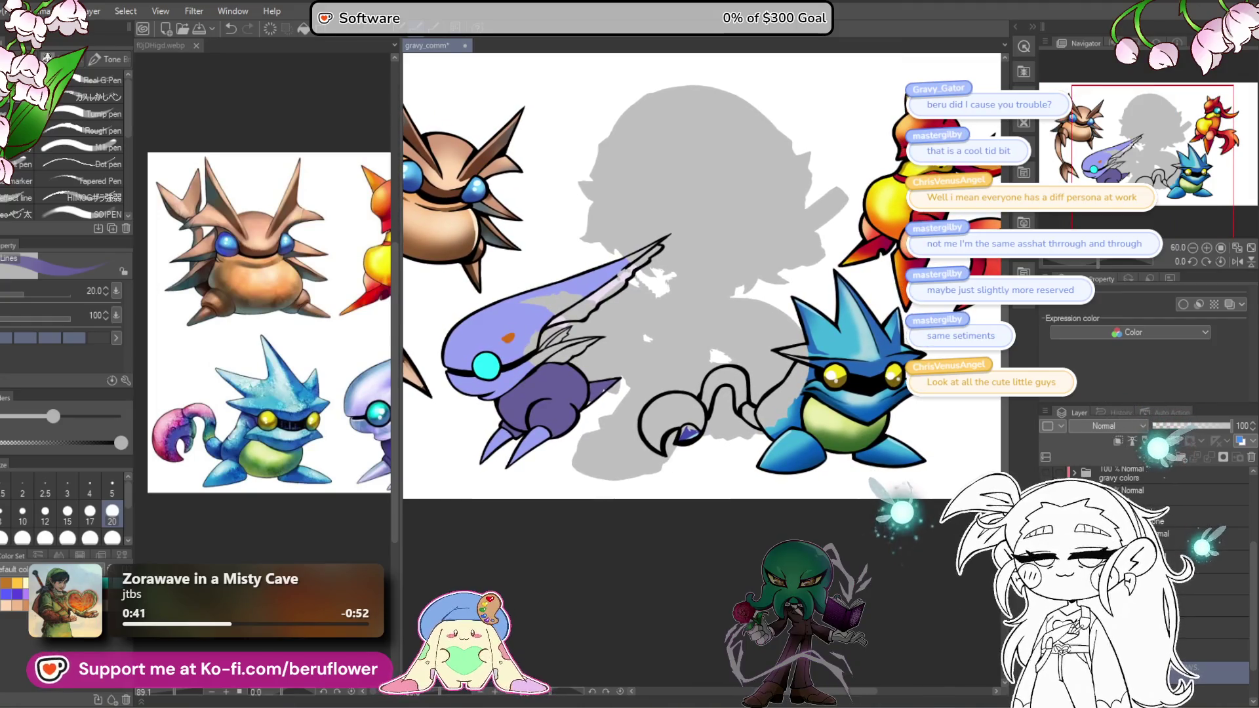
{"action": "scroll", "coordinate": [1240, 669], "scroll_direction": "down", "scroll_amount": 2}
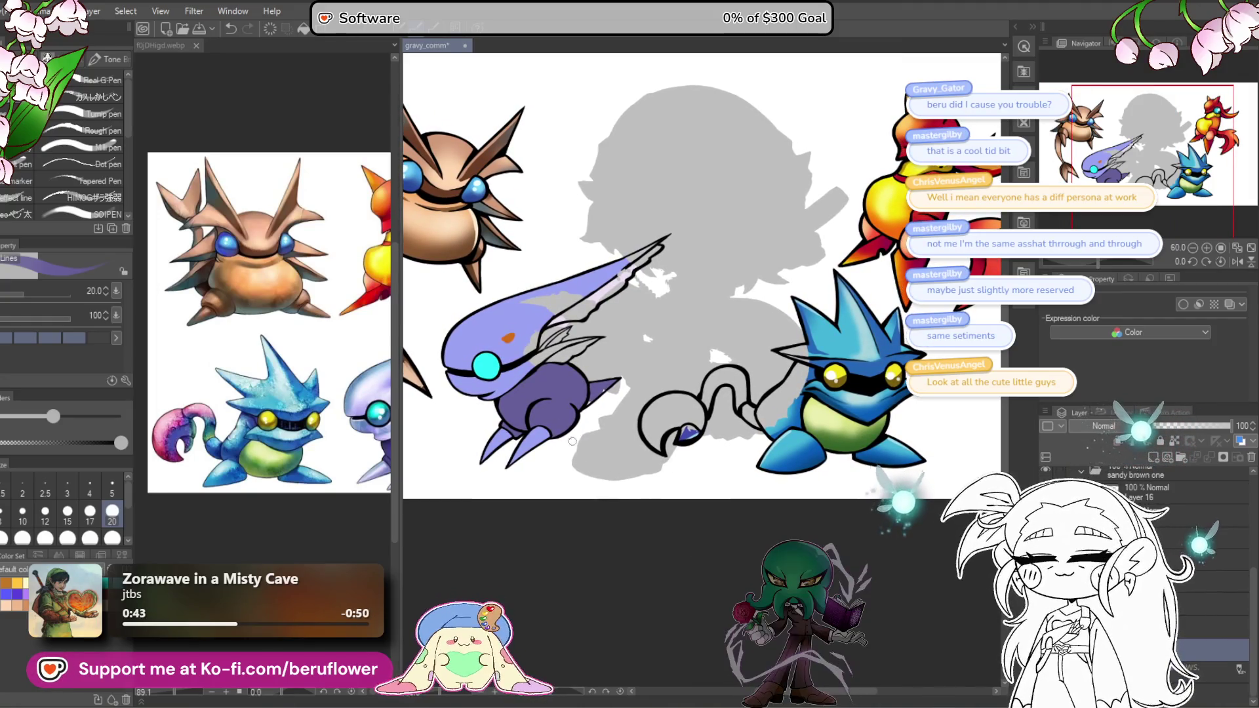
{"action": "scroll", "coordinate": [542, 420], "scroll_direction": "up", "scroll_amount": 5}
{"action": "left_click_drag", "start_coordinate": [852, 263], "coordinate": [819, 302]}
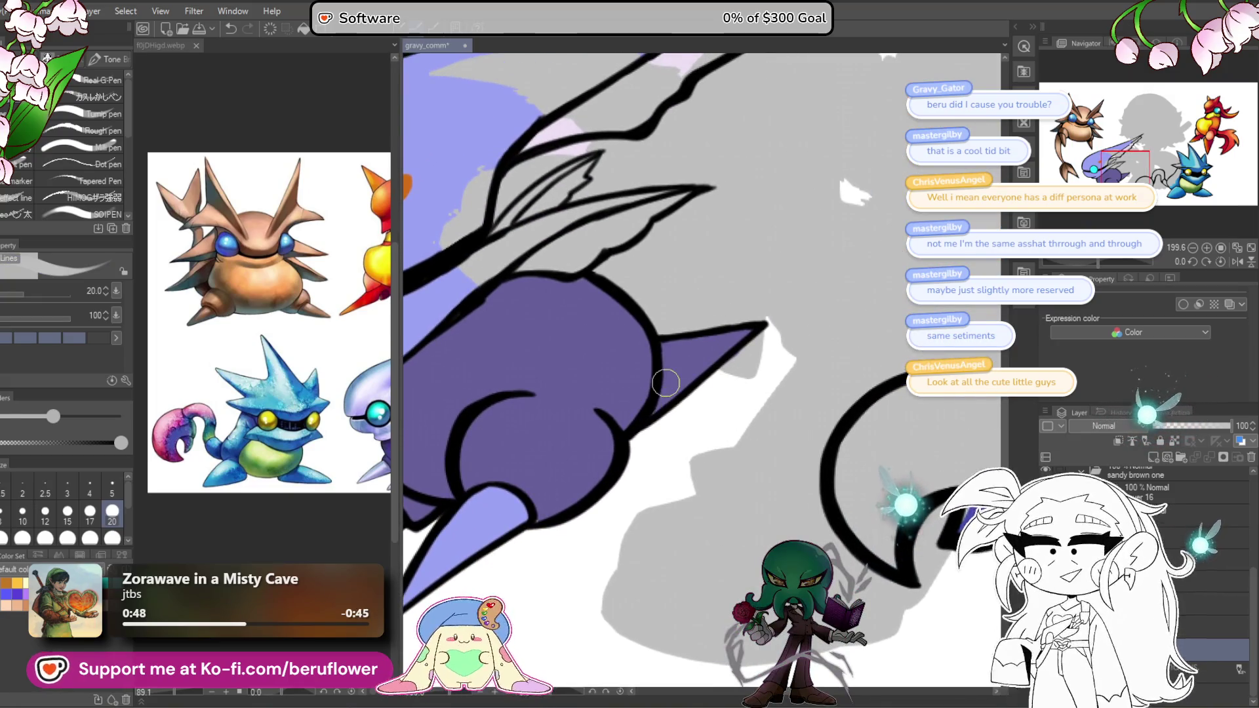
{"action": "scroll", "coordinate": [632, 419], "scroll_direction": "down", "scroll_amount": 5}
{"action": "scroll", "coordinate": [694, 495], "scroll_direction": "up", "scroll_amount": 5}
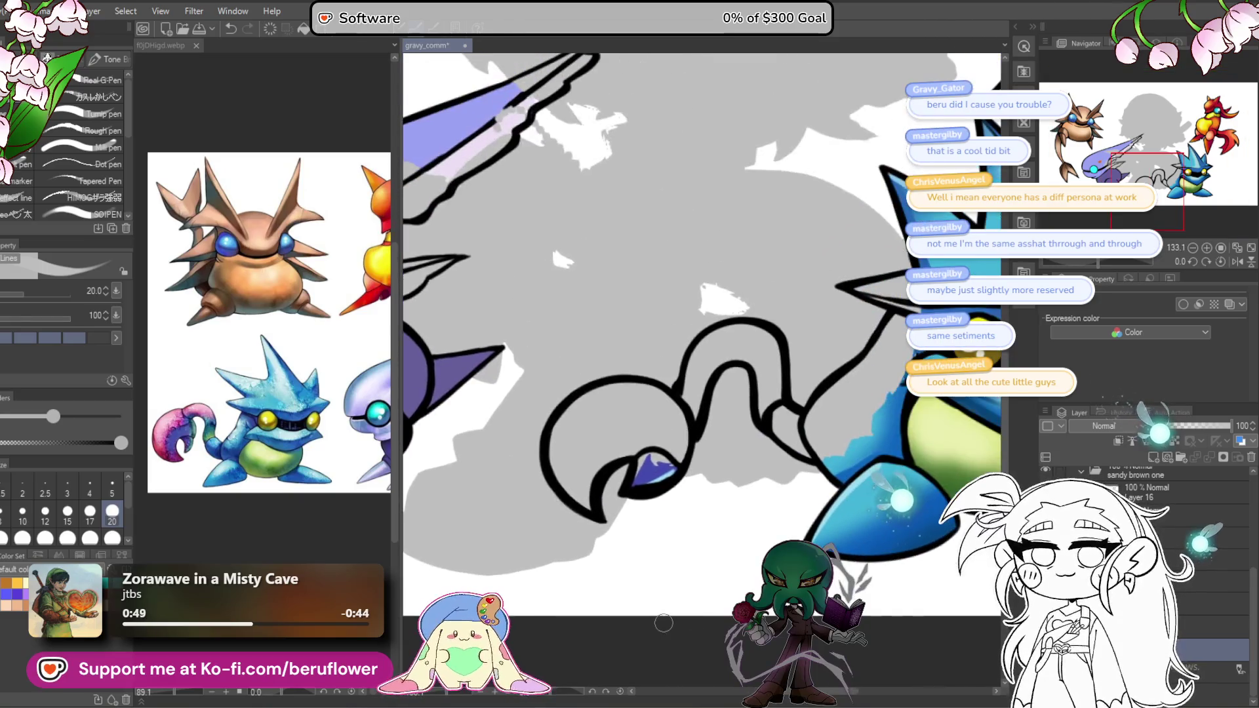
{"action": "scroll", "coordinate": [663, 623], "scroll_direction": "down", "scroll_amount": 3}
{"action": "left_click_drag", "start_coordinate": [663, 623], "coordinate": [672, 627]}
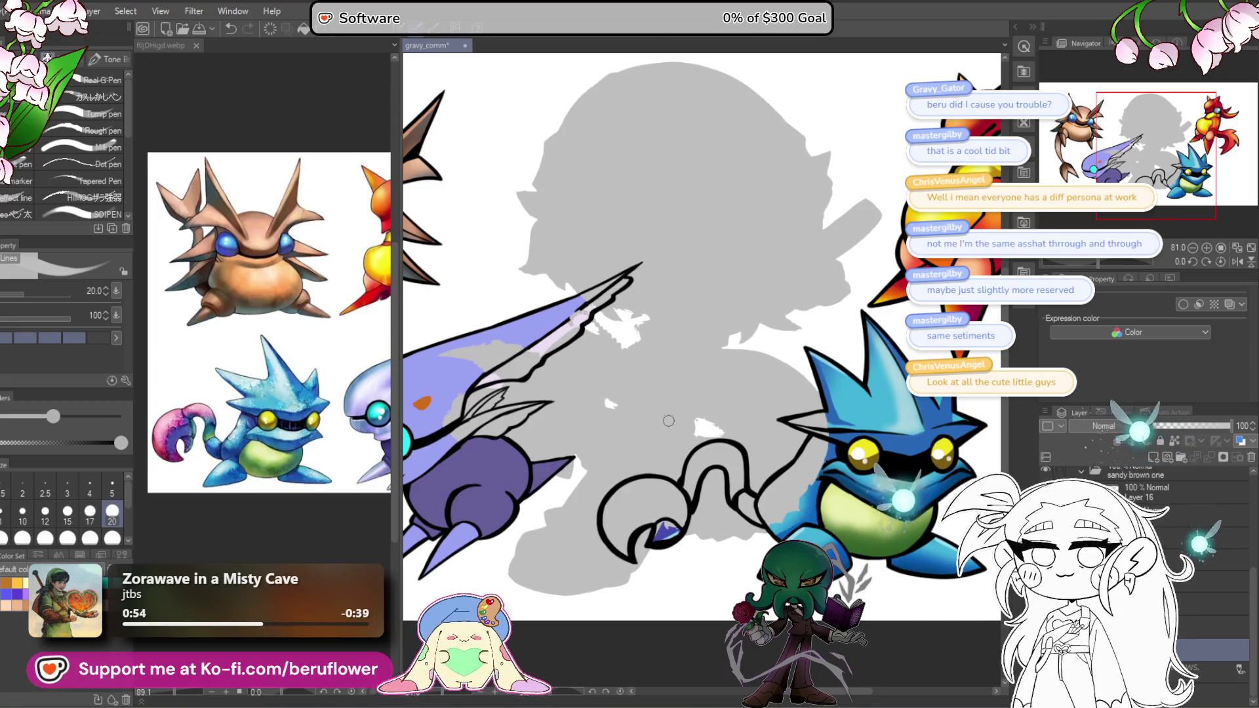
{"action": "scroll", "coordinate": [579, 349], "scroll_direction": "up", "scroll_amount": 5}
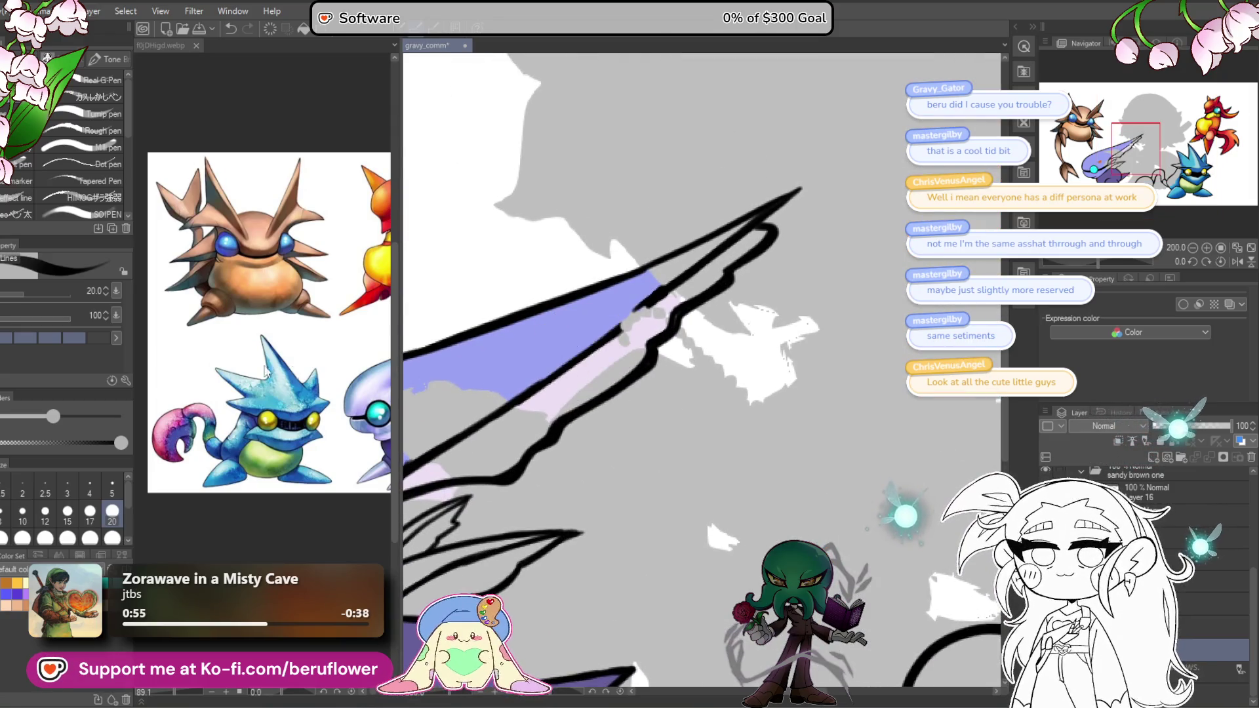
{"action": "scroll", "coordinate": [1148, 486], "scroll_direction": "down", "scroll_amount": 3}
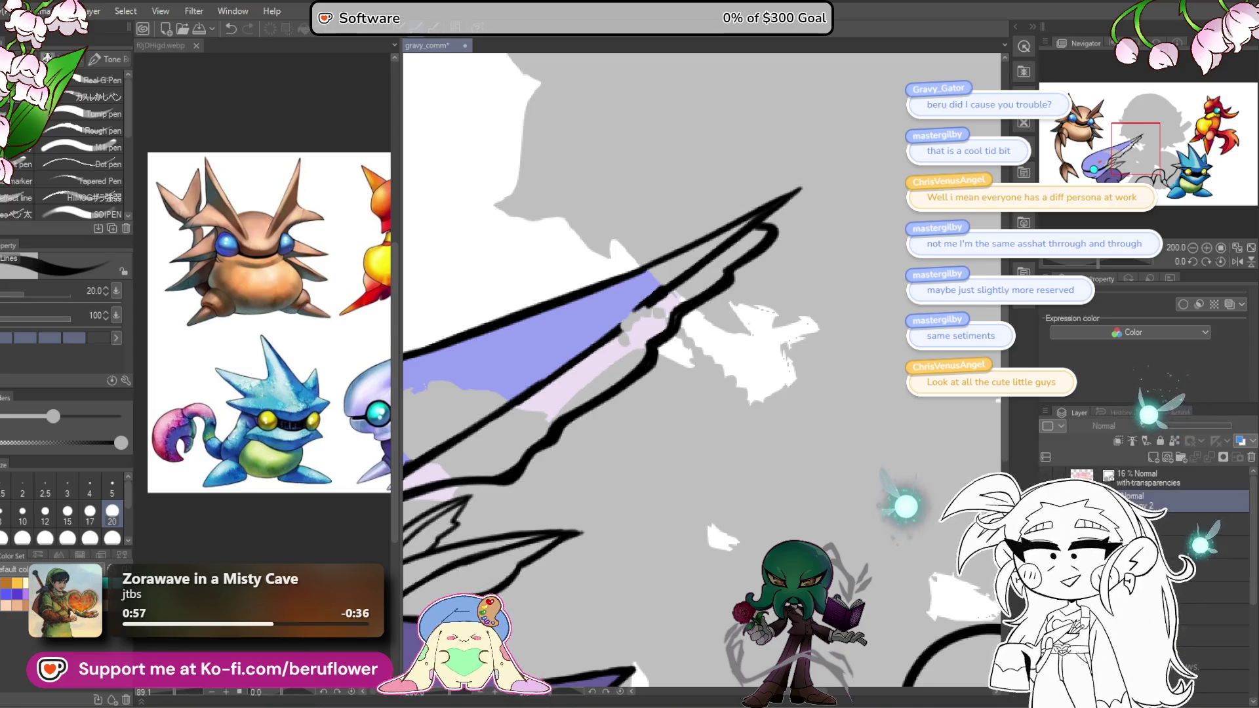
{"action": "mouse_move", "coordinate": [655, 295]}
{"action": "left_mouse_down"}
{"action": "mouse_move", "coordinate": [626, 325]}
{"action": "mouse_move", "coordinate": [654, 298]}
{"action": "left_mouse_up"}
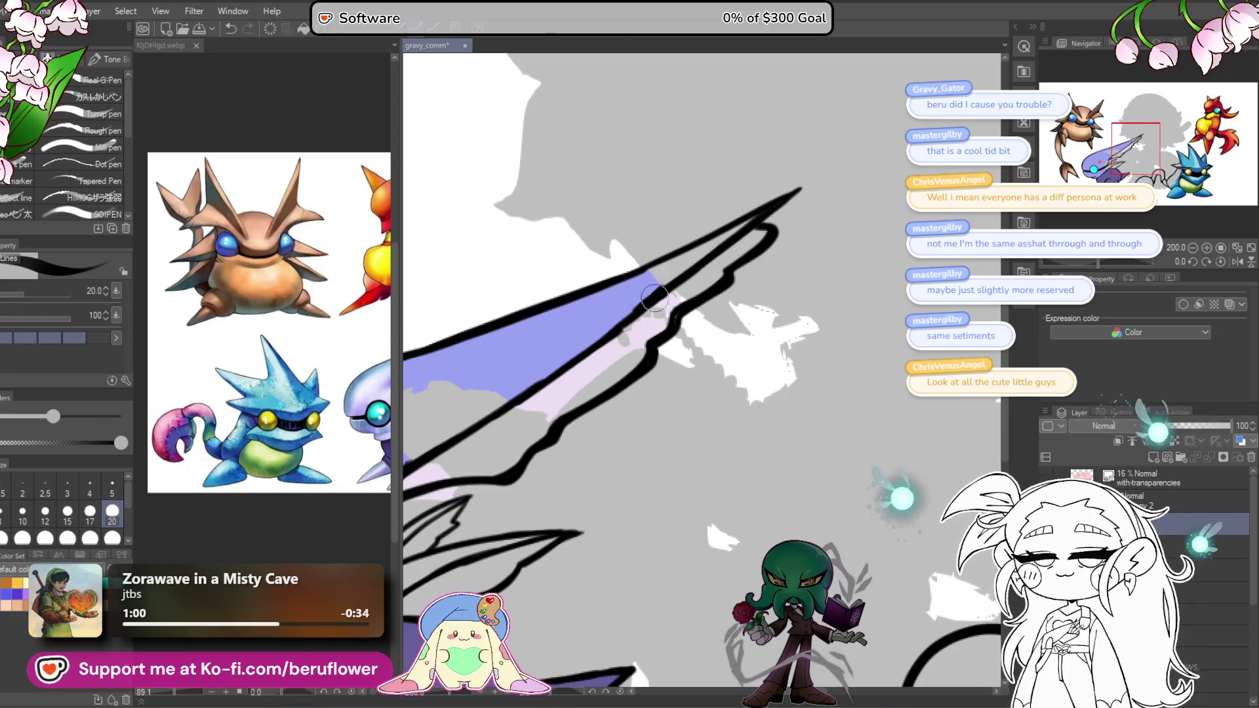
{"action": "scroll", "coordinate": [690, 206], "scroll_direction": "down", "scroll_amount": 5}
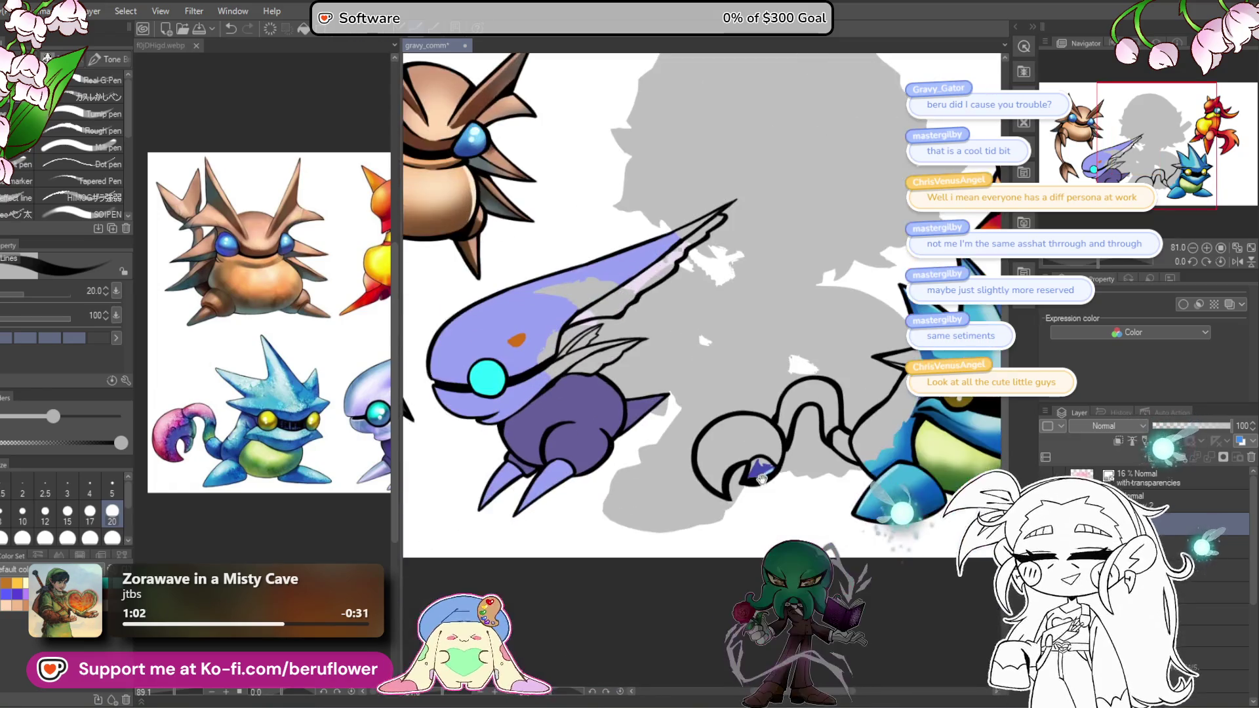
{"action": "scroll", "coordinate": [754, 211], "scroll_direction": "up", "scroll_amount": 5}
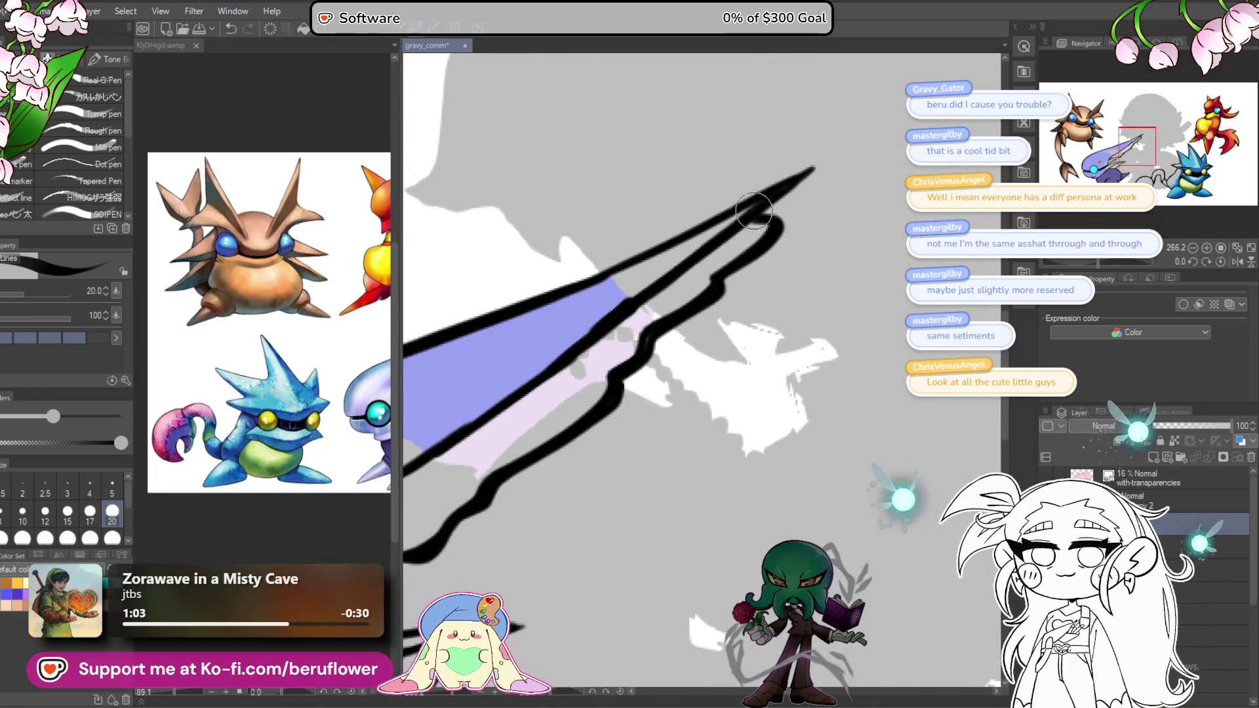
{"action": "scroll", "coordinate": [816, 167], "scroll_direction": "down", "scroll_amount": 4}
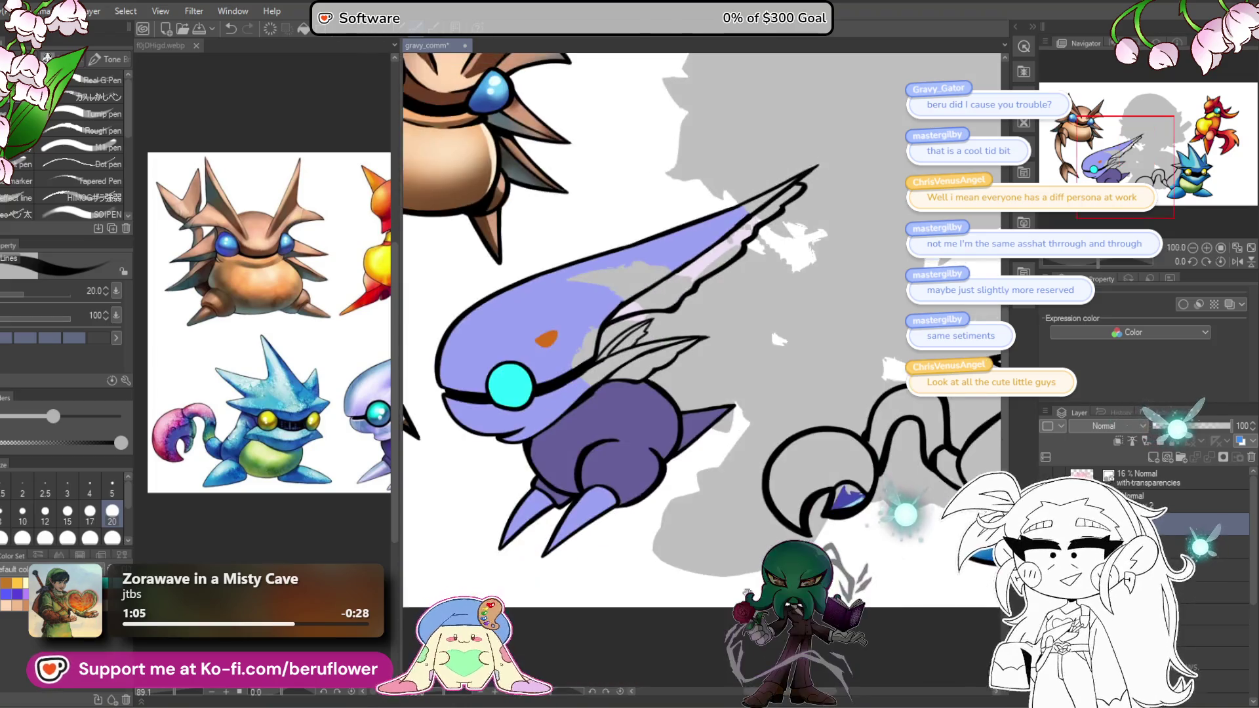
{"action": "left_click_drag", "start_coordinate": [817, 168], "coordinate": [771, 180]}
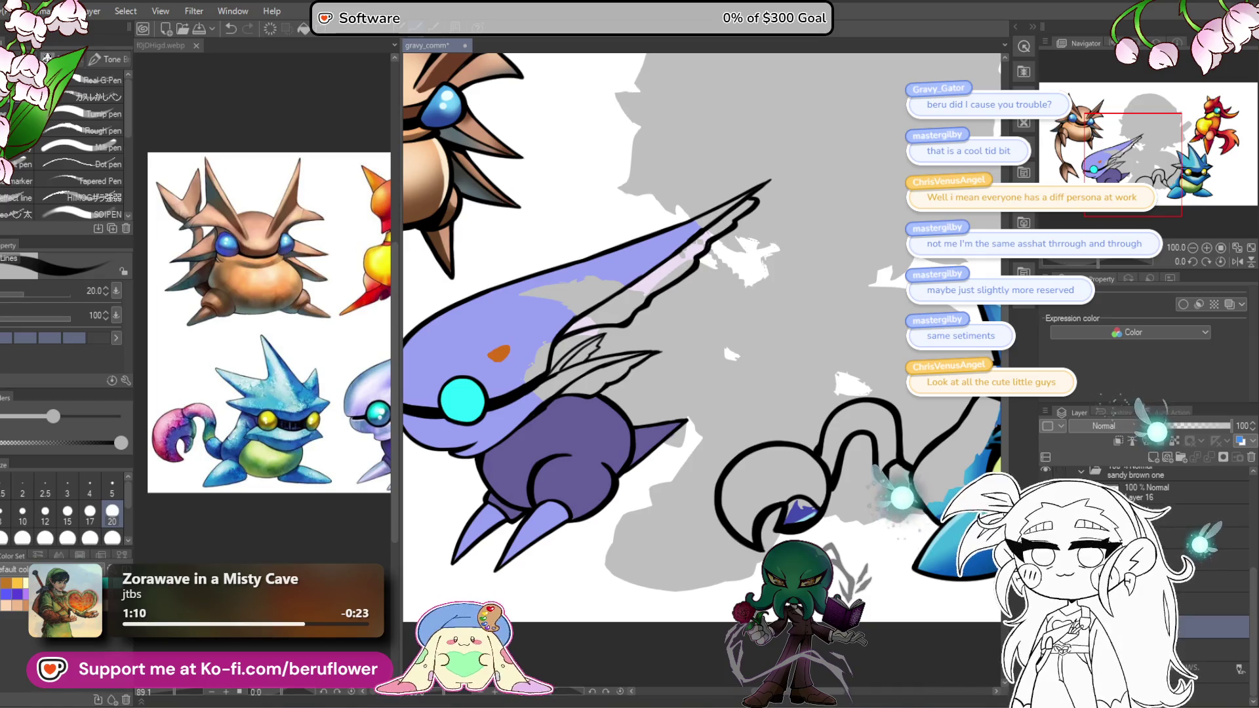
Step: Paint purple over the grey patches and strip inside the wing
{"action": "scroll", "coordinate": [551, 258], "scroll_direction": "up", "scroll_amount": 4}
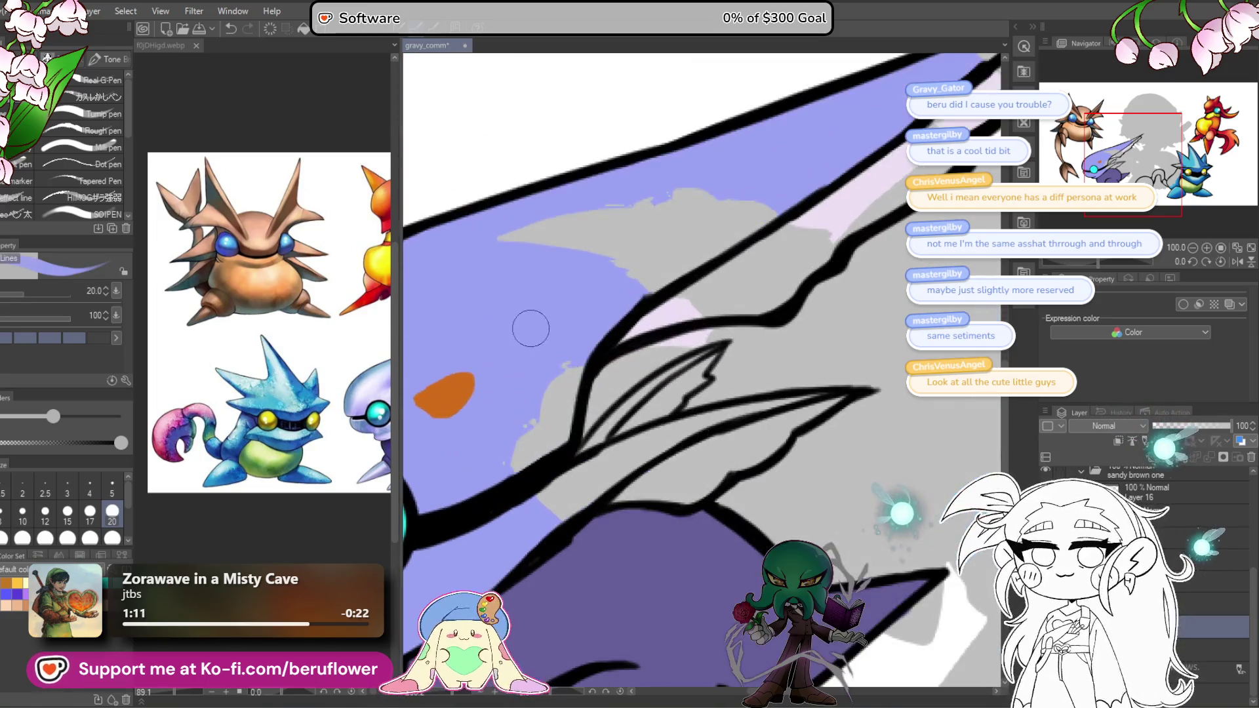
{"action": "mouse_move", "coordinate": [570, 389]}
{"action": "left_mouse_down"}
{"action": "mouse_move", "coordinate": [551, 385]}
{"action": "mouse_move", "coordinate": [514, 458]}
{"action": "mouse_move", "coordinate": [535, 451]}
{"action": "left_mouse_up"}
{"action": "mouse_move", "coordinate": [626, 448]}
{"action": "left_mouse_down"}
{"action": "mouse_move", "coordinate": [569, 484]}
{"action": "mouse_move", "coordinate": [750, 384]}
{"action": "mouse_move", "coordinate": [898, 358]}
{"action": "mouse_move", "coordinate": [763, 395]}
{"action": "mouse_move", "coordinate": [630, 459]}
{"action": "mouse_move", "coordinate": [726, 396]}
{"action": "left_mouse_up"}
{"action": "left_click_drag", "start_coordinate": [759, 328], "coordinate": [664, 400]}
{"action": "scroll", "coordinate": [715, 352], "scroll_direction": "down", "scroll_amount": 8}
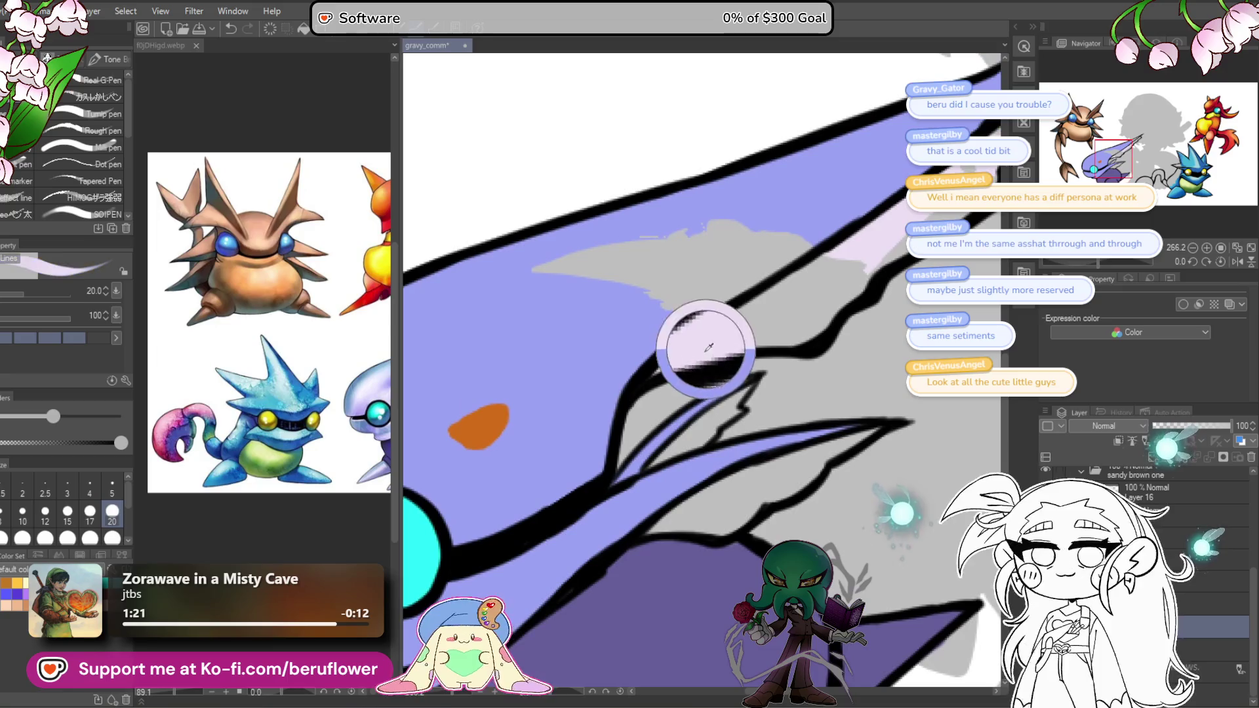
{"action": "scroll", "coordinate": [613, 411], "scroll_direction": "down", "scroll_amount": 3}
{"action": "scroll", "coordinate": [613, 412], "scroll_direction": "up", "scroll_amount": 5}
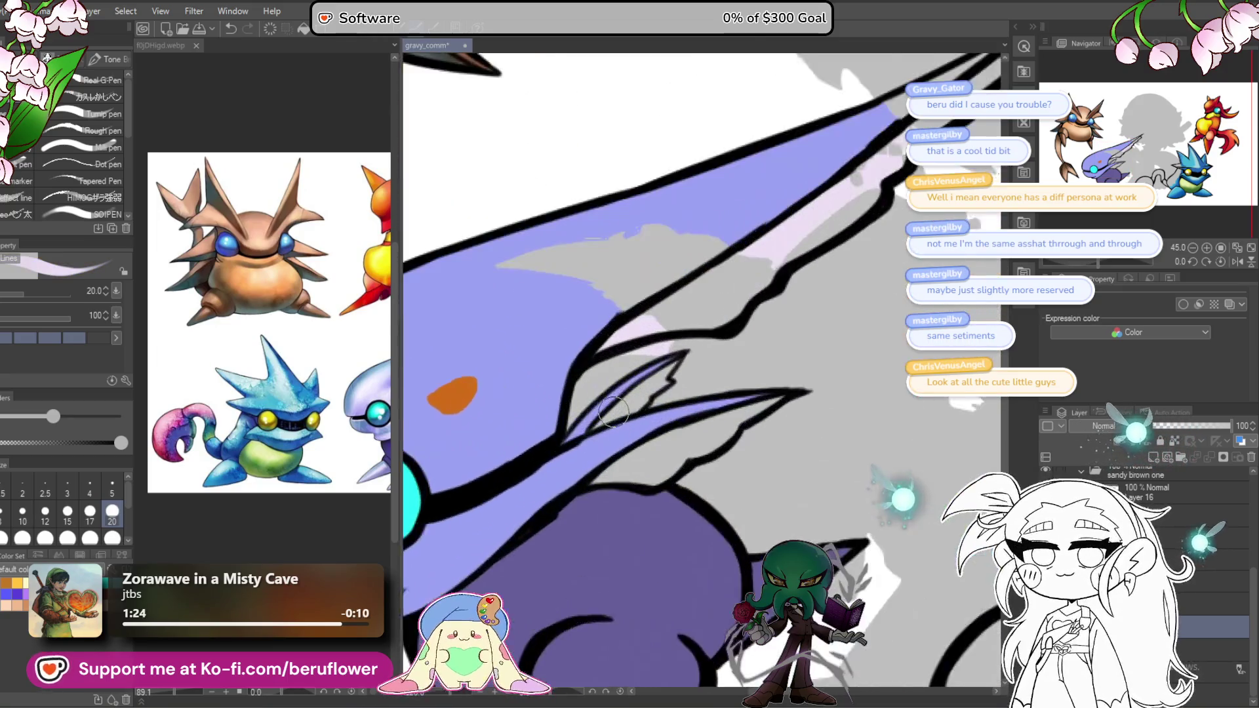
{"action": "scroll", "coordinate": [613, 412], "scroll_direction": "down", "scroll_amount": 1}
{"action": "scroll", "coordinate": [613, 412], "scroll_direction": "down", "scroll_amount": 3}
{"action": "scroll", "coordinate": [613, 411], "scroll_direction": "up", "scroll_amount": 4}
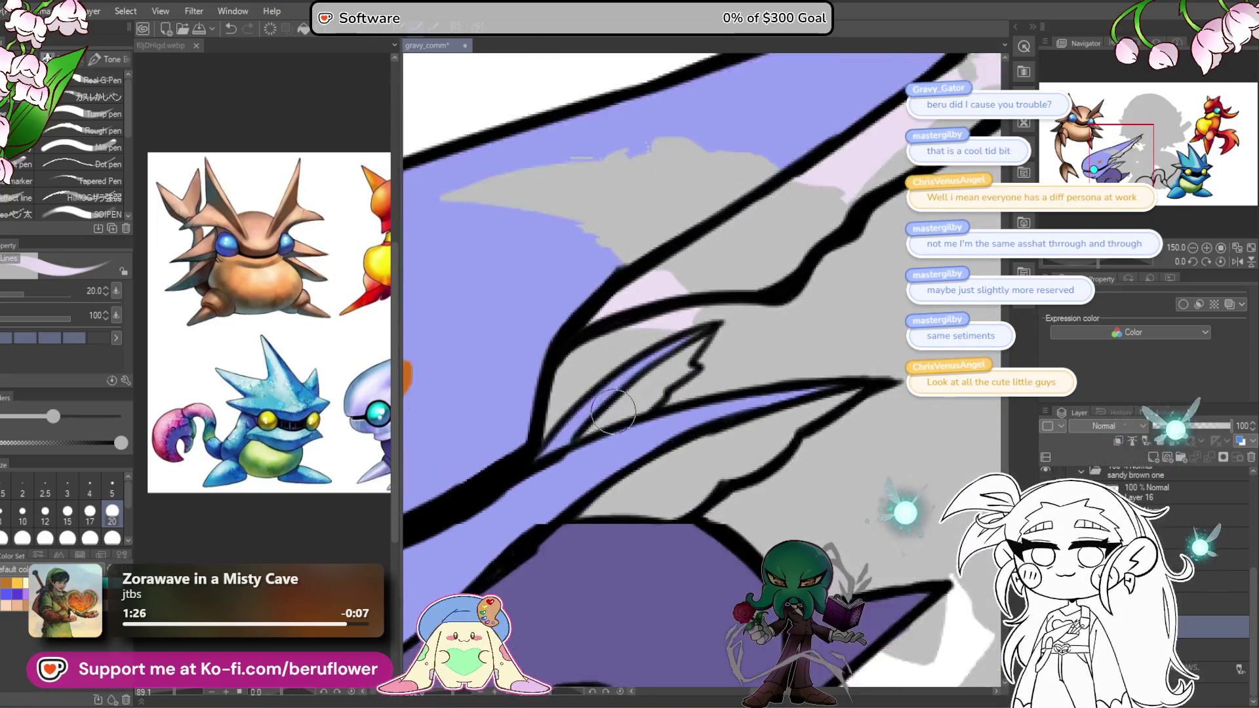
{"action": "scroll", "coordinate": [613, 411], "scroll_direction": "down", "scroll_amount": 1}
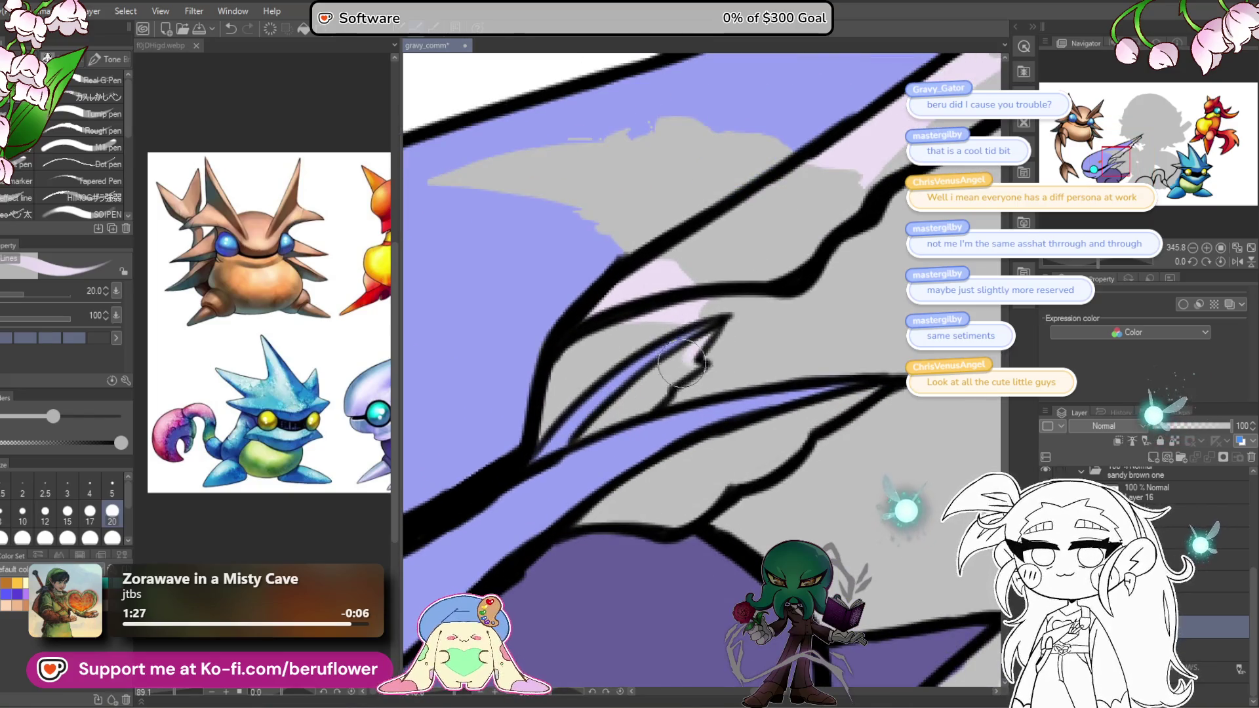
Step: Add a pale pink-lavender highlight along the feather's inner edge and tip
{"action": "mouse_move", "coordinate": [682, 362]}
{"action": "left_mouse_down"}
{"action": "mouse_move", "coordinate": [646, 394]}
{"action": "mouse_move", "coordinate": [664, 388]}
{"action": "left_mouse_up"}
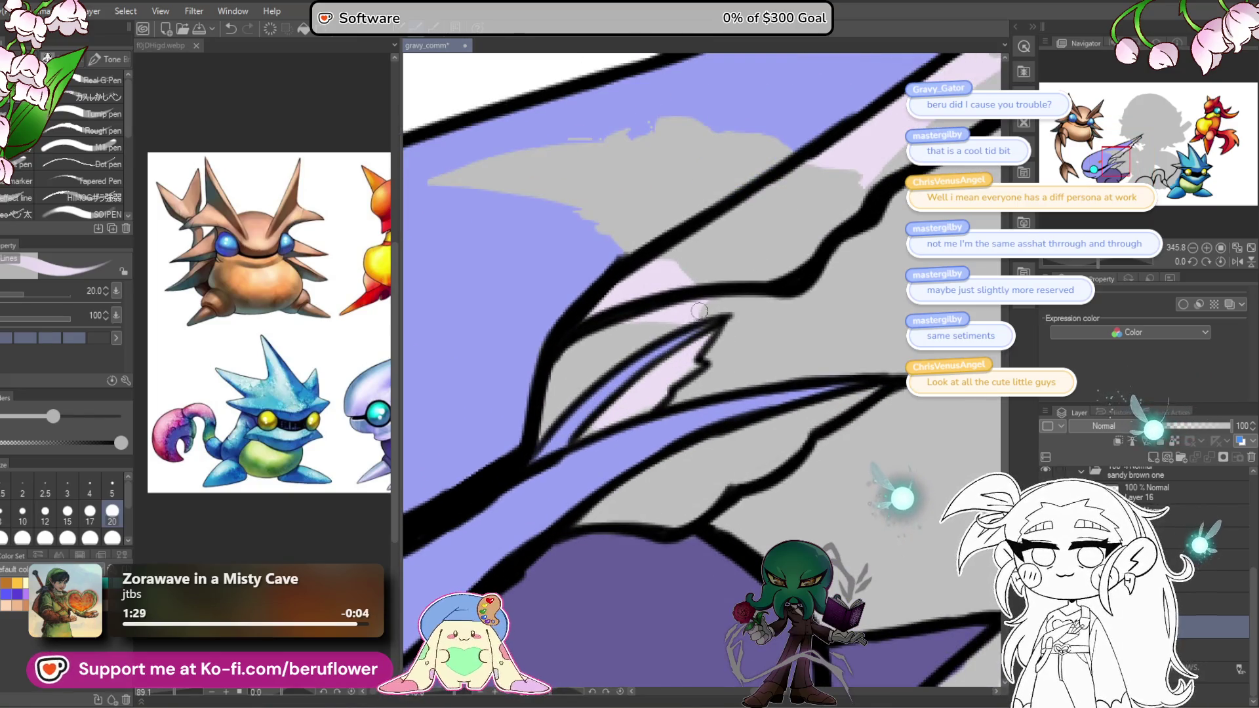
{"action": "scroll", "coordinate": [661, 328], "scroll_direction": "down", "scroll_amount": 5}
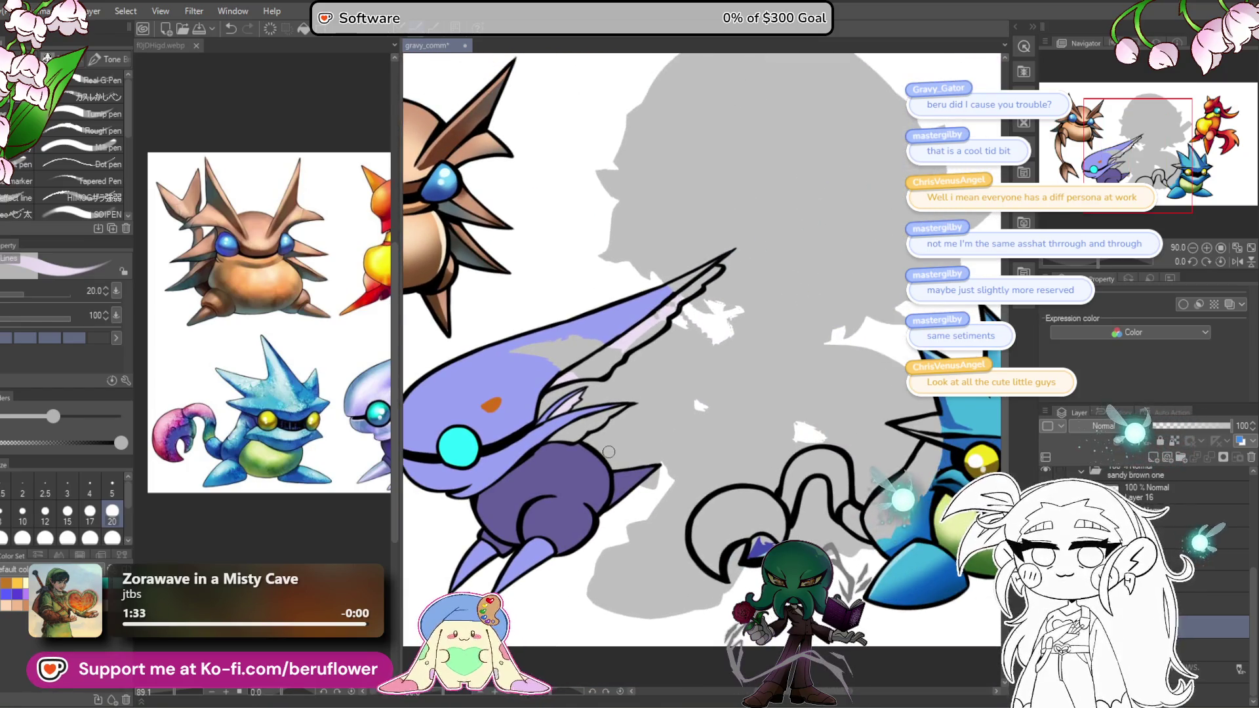
{"action": "scroll", "coordinate": [609, 452], "scroll_direction": "up", "scroll_amount": 3}
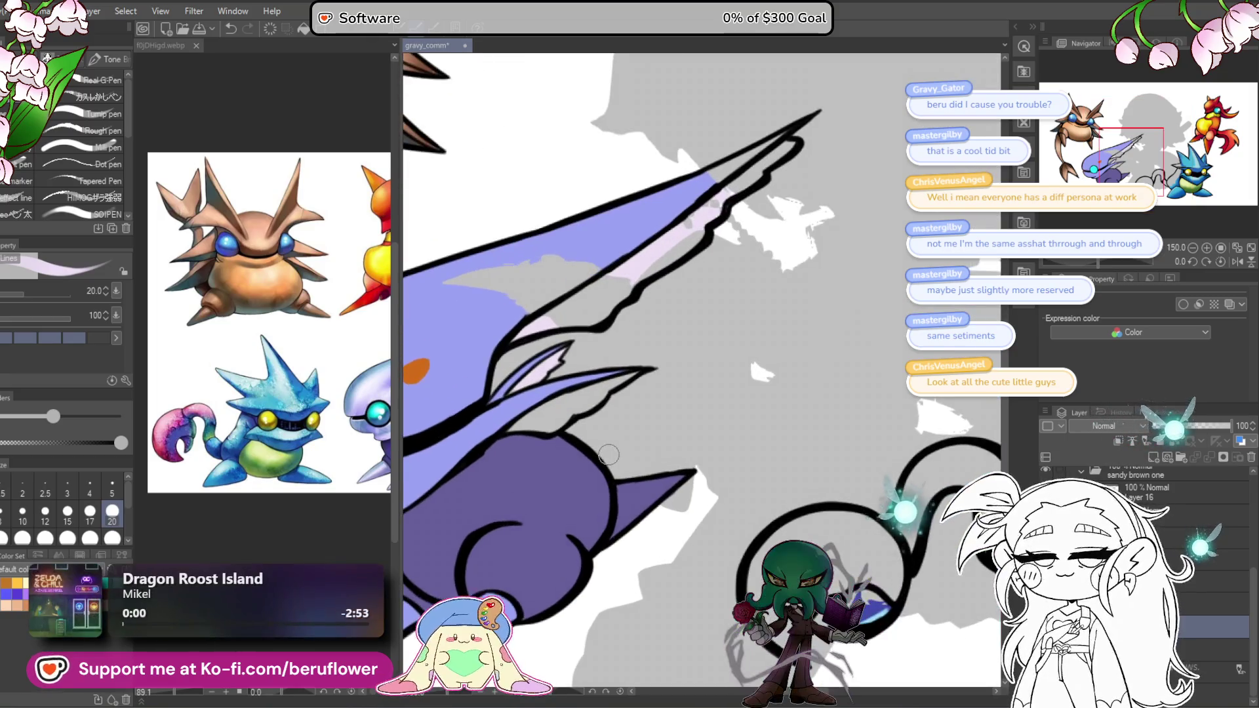
{"action": "scroll", "coordinate": [566, 341], "scroll_direction": "up", "scroll_amount": 2}
{"action": "mouse_move", "coordinate": [716, 296]}
{"action": "left_mouse_down"}
{"action": "mouse_move", "coordinate": [622, 406]}
{"action": "mouse_move", "coordinate": [503, 508]}
{"action": "left_mouse_up"}
{"action": "left_click_drag", "start_coordinate": [695, 321], "coordinate": [805, 241]}
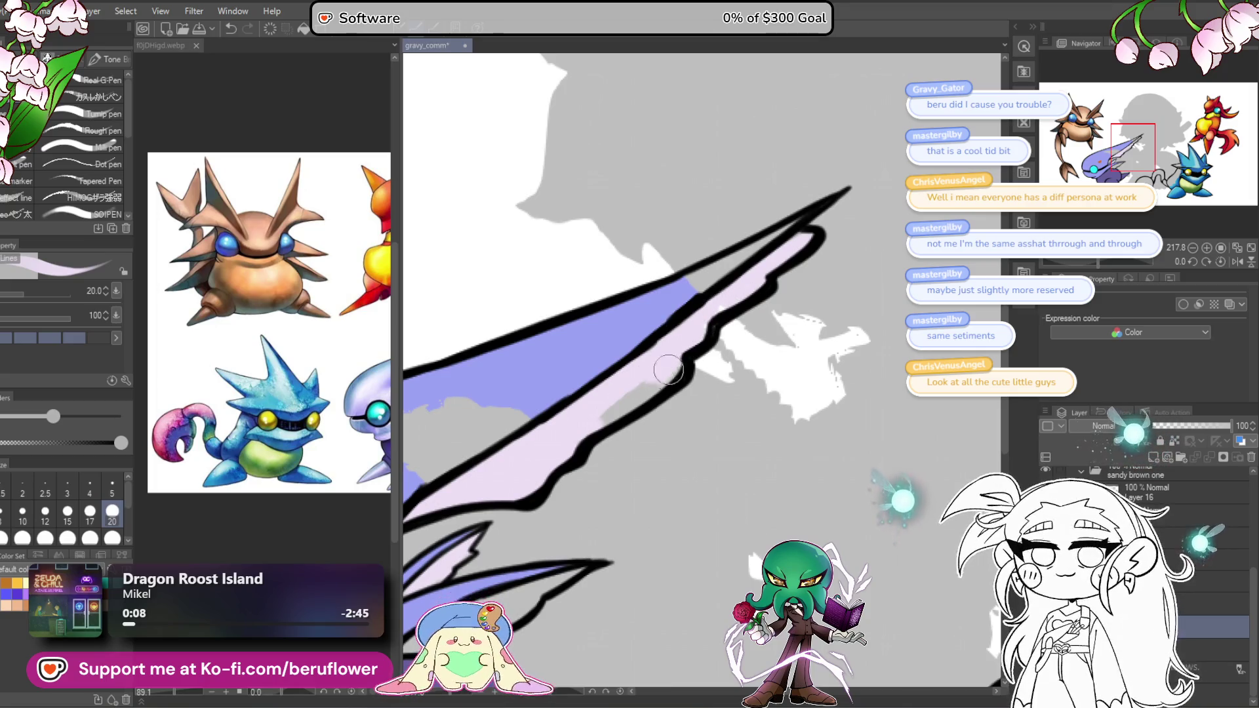
Step: Fill the grey gap at the crest feather's base with blue, removing one stray stroke
{"action": "left_click_drag", "start_coordinate": [644, 389], "coordinate": [594, 373]}
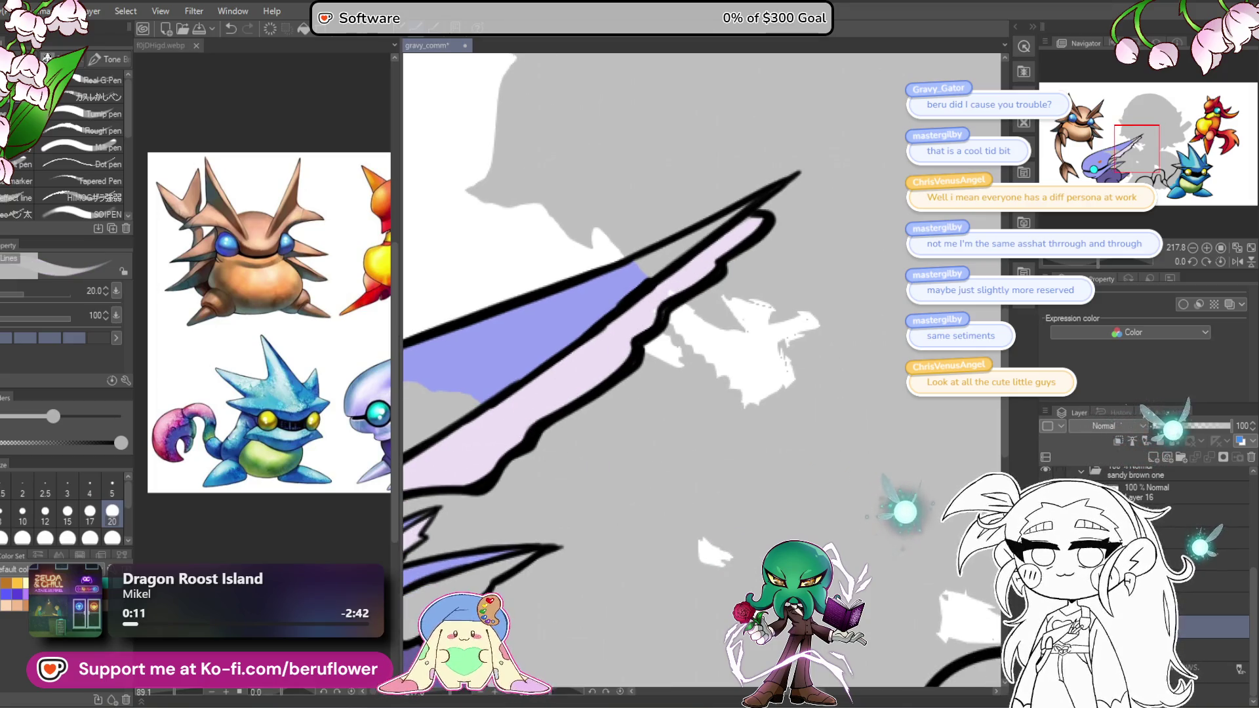
{"action": "left_click_drag", "start_coordinate": [675, 292], "coordinate": [731, 288]}
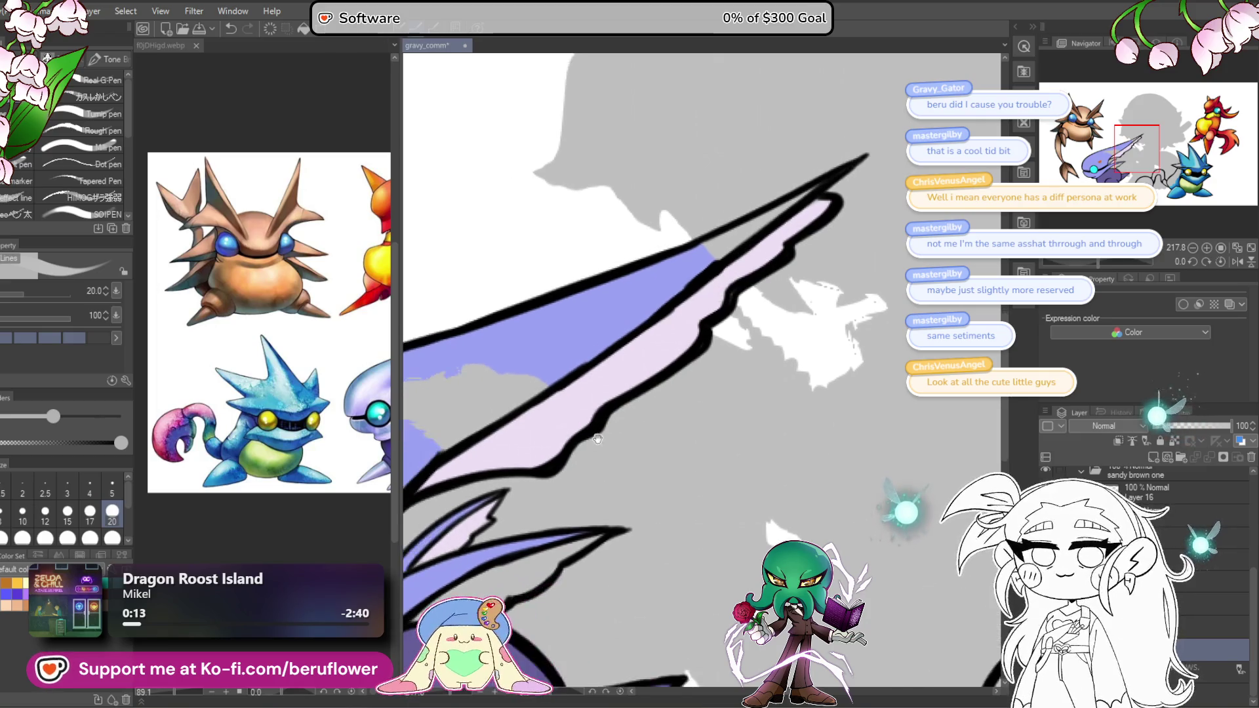
{"action": "left_click_drag", "start_coordinate": [576, 402], "coordinate": [620, 362]}
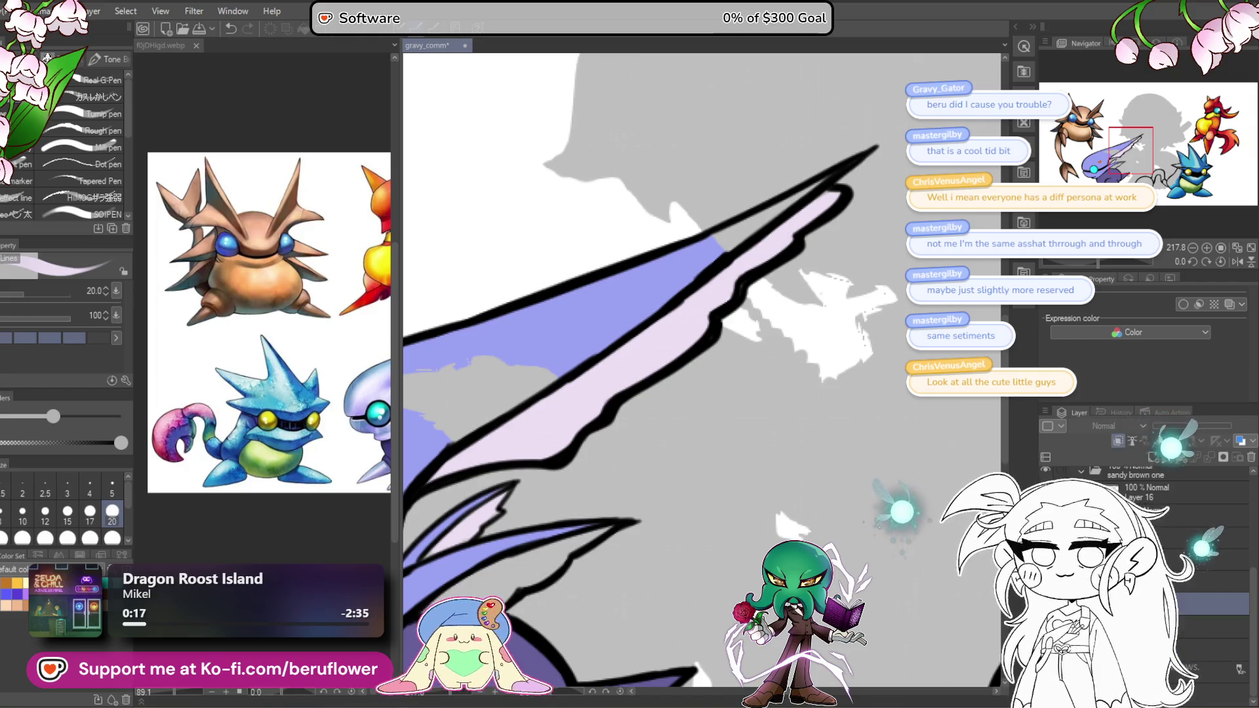
{"action": "left_click_drag", "start_coordinate": [801, 242], "coordinate": [819, 270]}
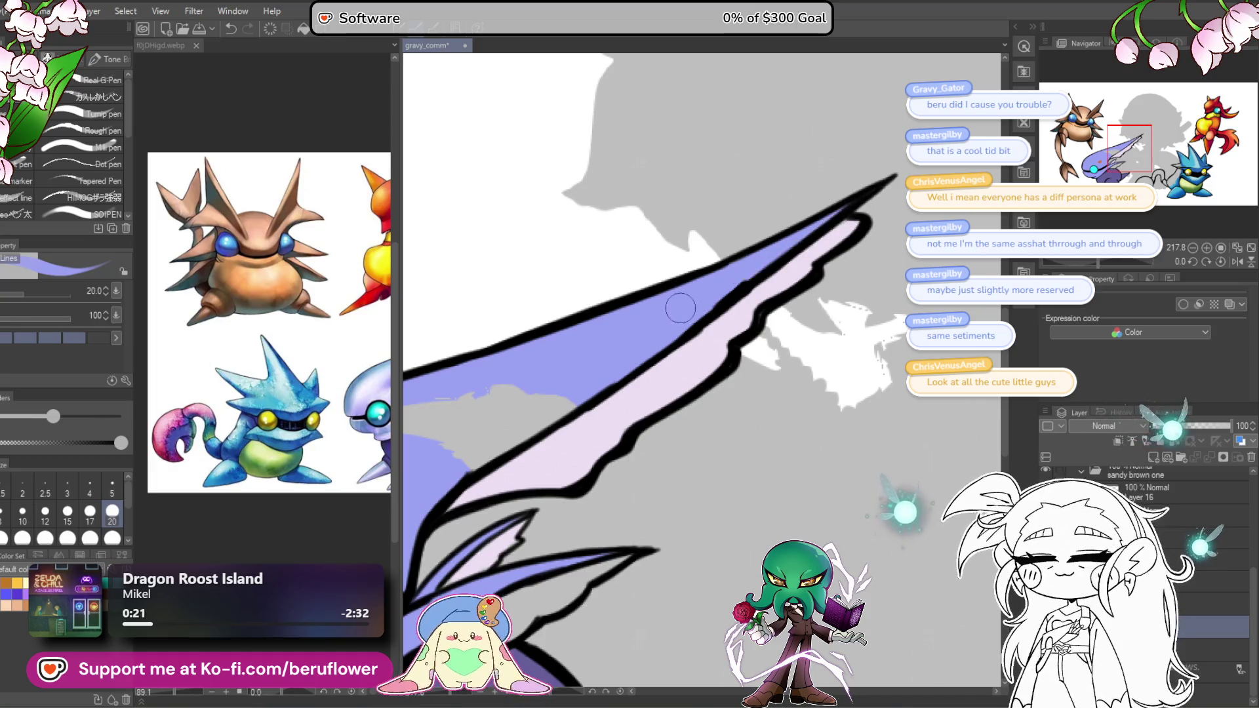
{"action": "left_click_drag", "start_coordinate": [680, 307], "coordinate": [778, 212]}
{"action": "mouse_move", "coordinate": [629, 328]}
{"action": "left_mouse_down"}
{"action": "mouse_move", "coordinate": [571, 371]}
{"action": "mouse_move", "coordinate": [677, 281]}
{"action": "mouse_move", "coordinate": [491, 353]}
{"action": "mouse_move", "coordinate": [473, 321]}
{"action": "mouse_move", "coordinate": [452, 318]}
{"action": "left_mouse_up"}
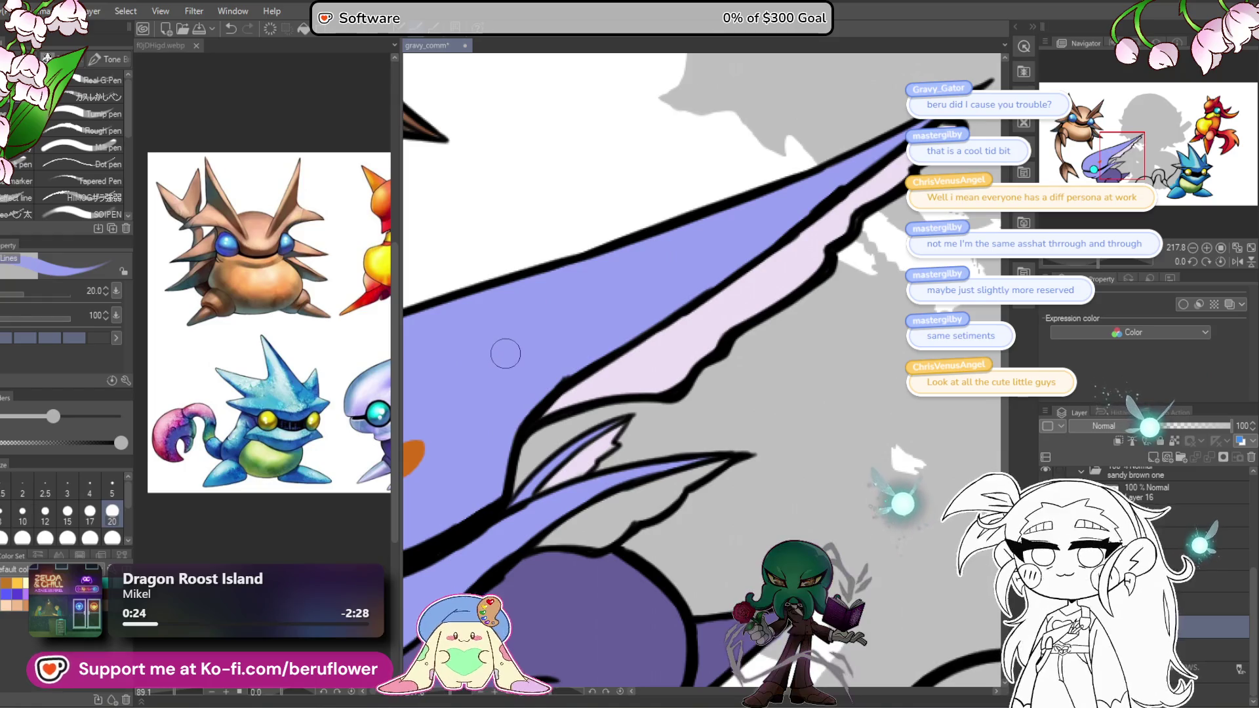
{"action": "scroll", "coordinate": [505, 355], "scroll_direction": "down", "scroll_amount": 8}
{"action": "scroll", "coordinate": [705, 271], "scroll_direction": "up", "scroll_amount": 9}
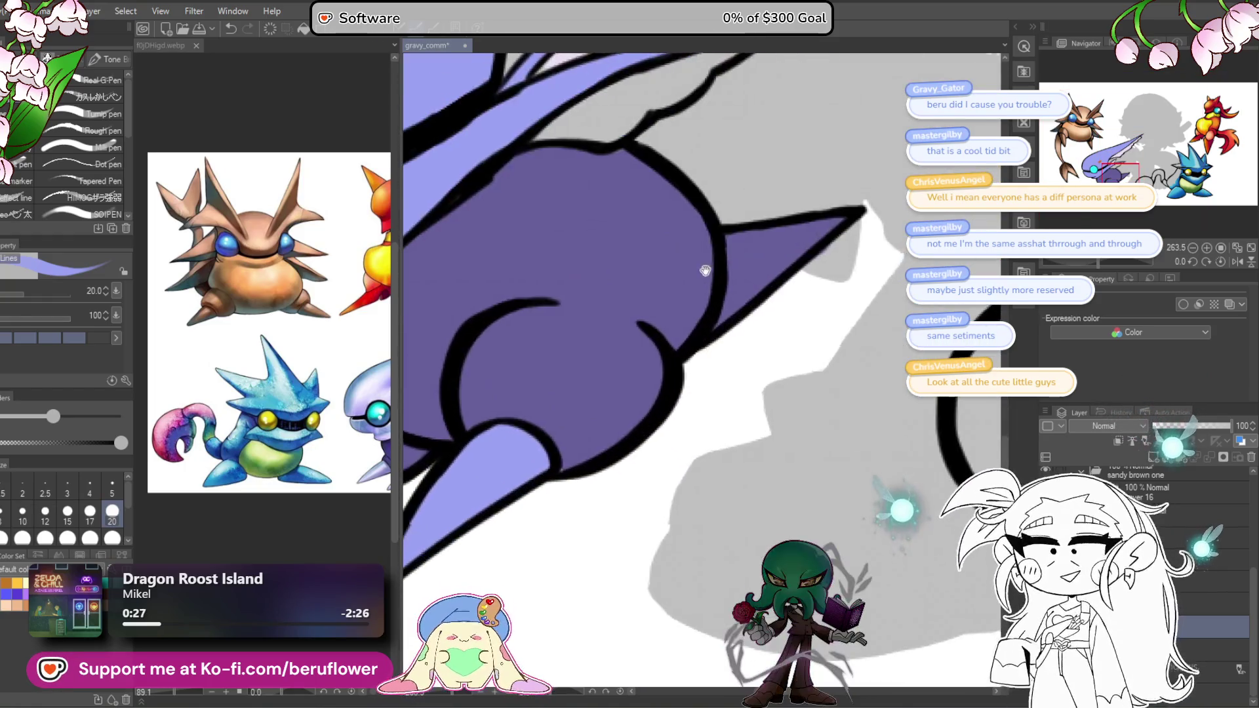
{"action": "left_click_drag", "start_coordinate": [704, 271], "coordinate": [784, 348]}
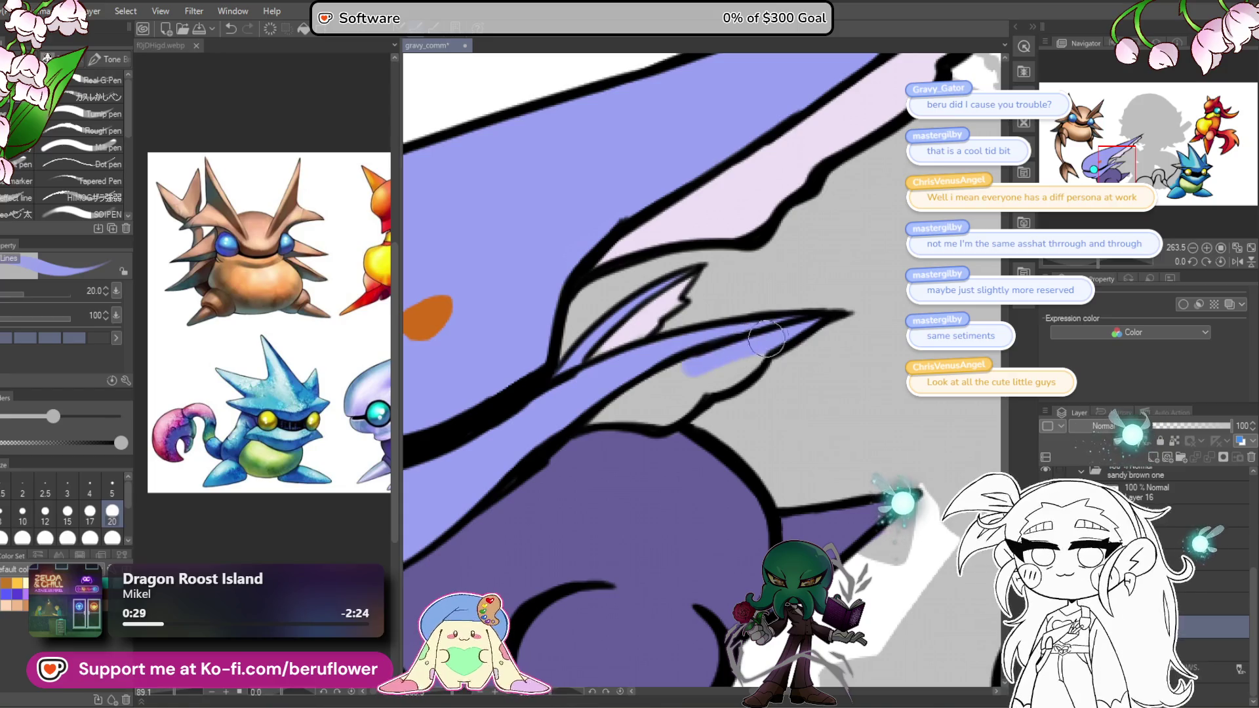
{"action": "key", "text": "ctrl+z"}
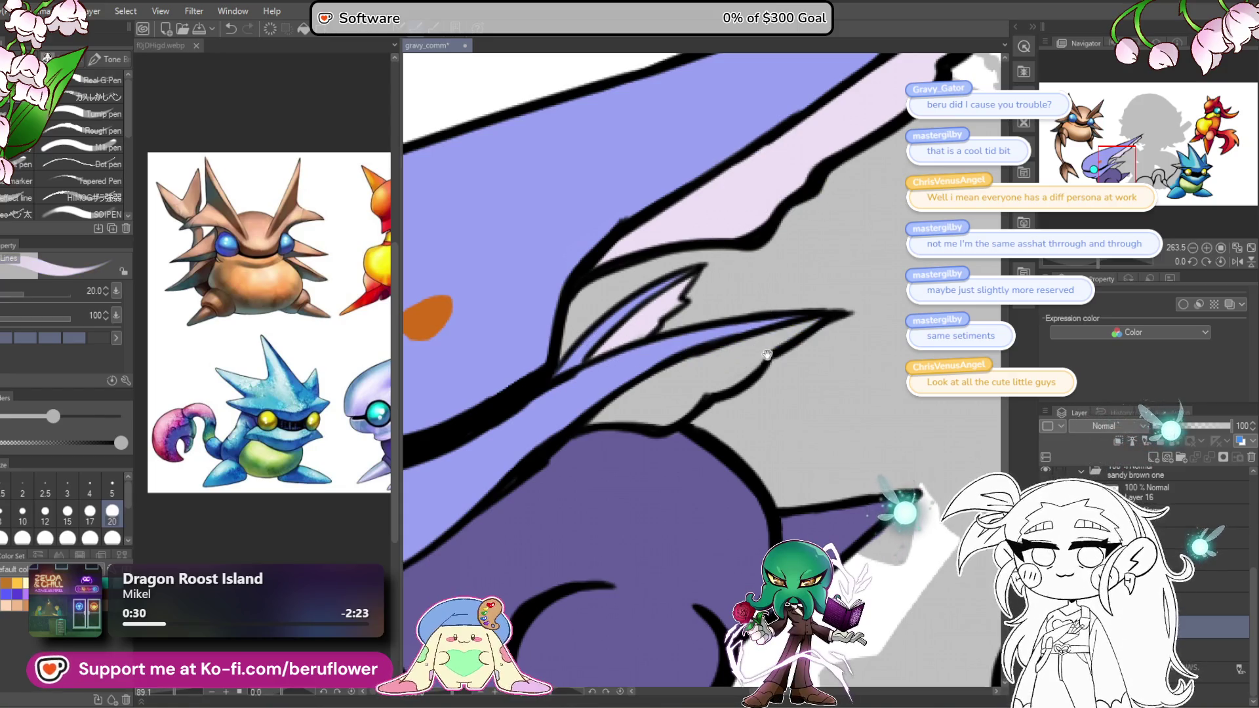
Step: Fill the small feather above the body with pale lavender
{"action": "left_click_drag", "start_coordinate": [774, 338], "coordinate": [732, 372]}
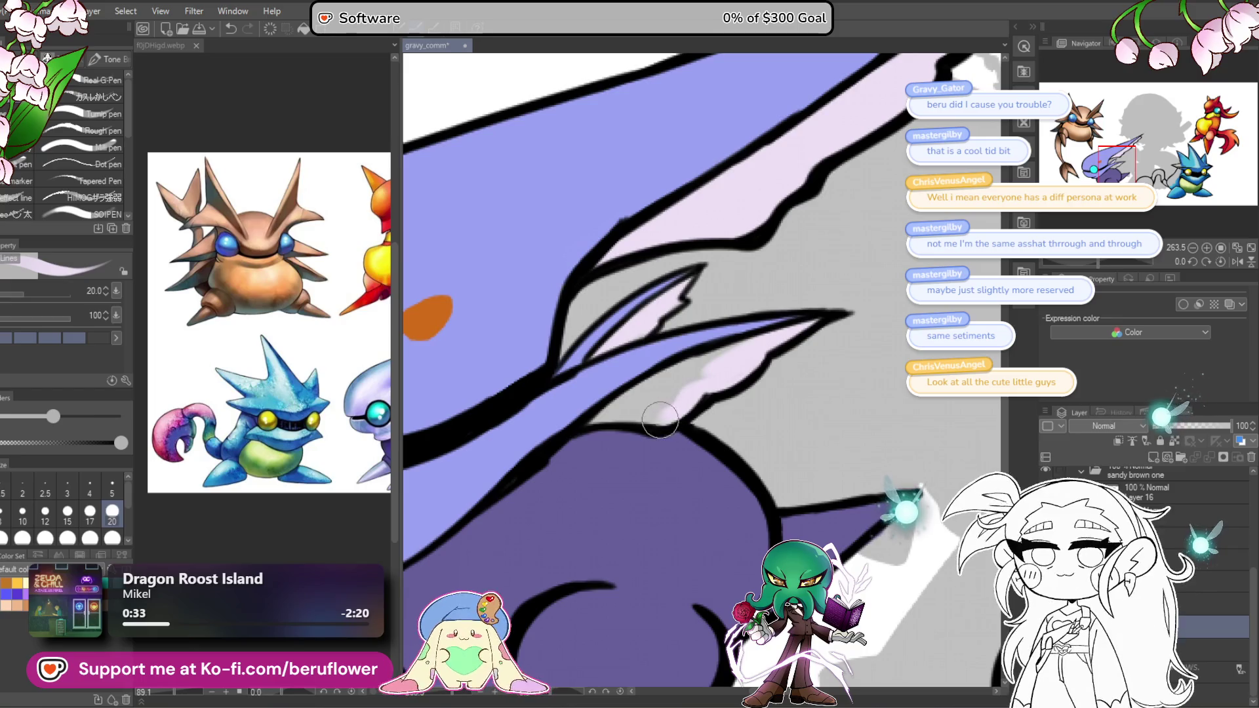
{"action": "mouse_move", "coordinate": [660, 420]}
{"action": "left_mouse_down"}
{"action": "mouse_move", "coordinate": [590, 423]}
{"action": "mouse_move", "coordinate": [754, 344]}
{"action": "mouse_move", "coordinate": [656, 393]}
{"action": "mouse_move", "coordinate": [762, 354]}
{"action": "left_mouse_up"}
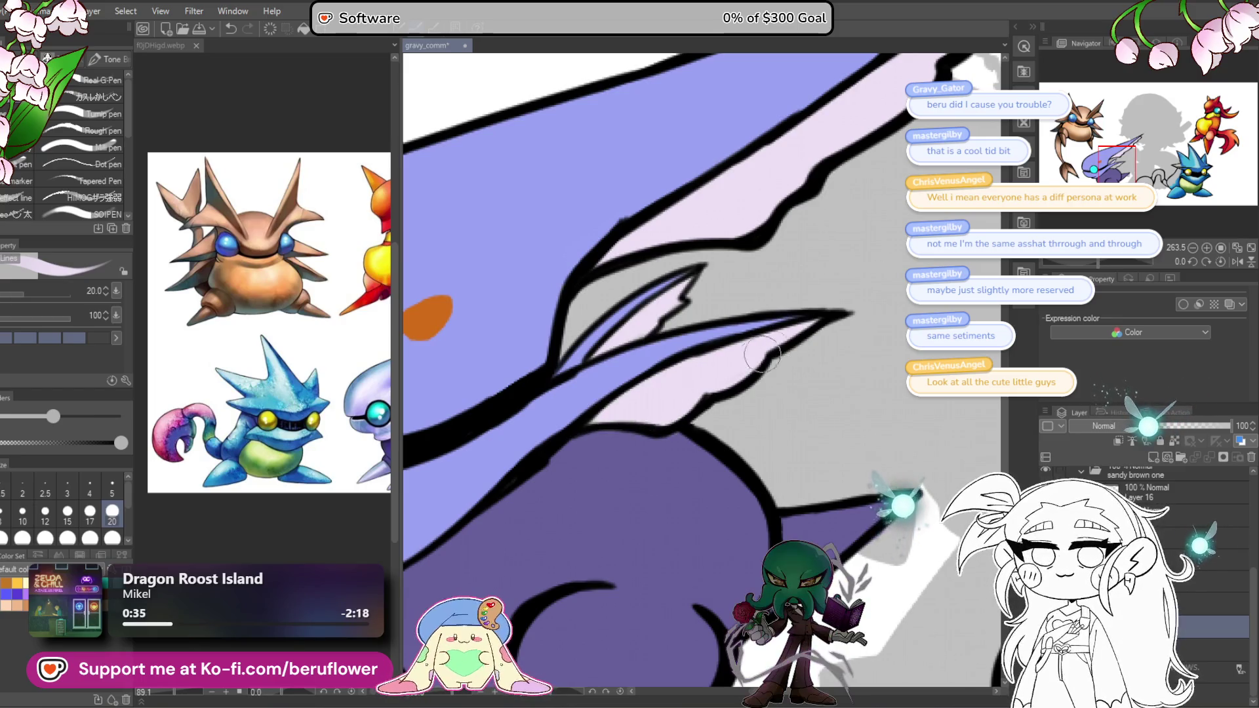
{"action": "scroll", "coordinate": [813, 320], "scroll_direction": "down", "scroll_amount": 6}
{"action": "scroll", "coordinate": [635, 495], "scroll_direction": "up", "scroll_amount": 2}
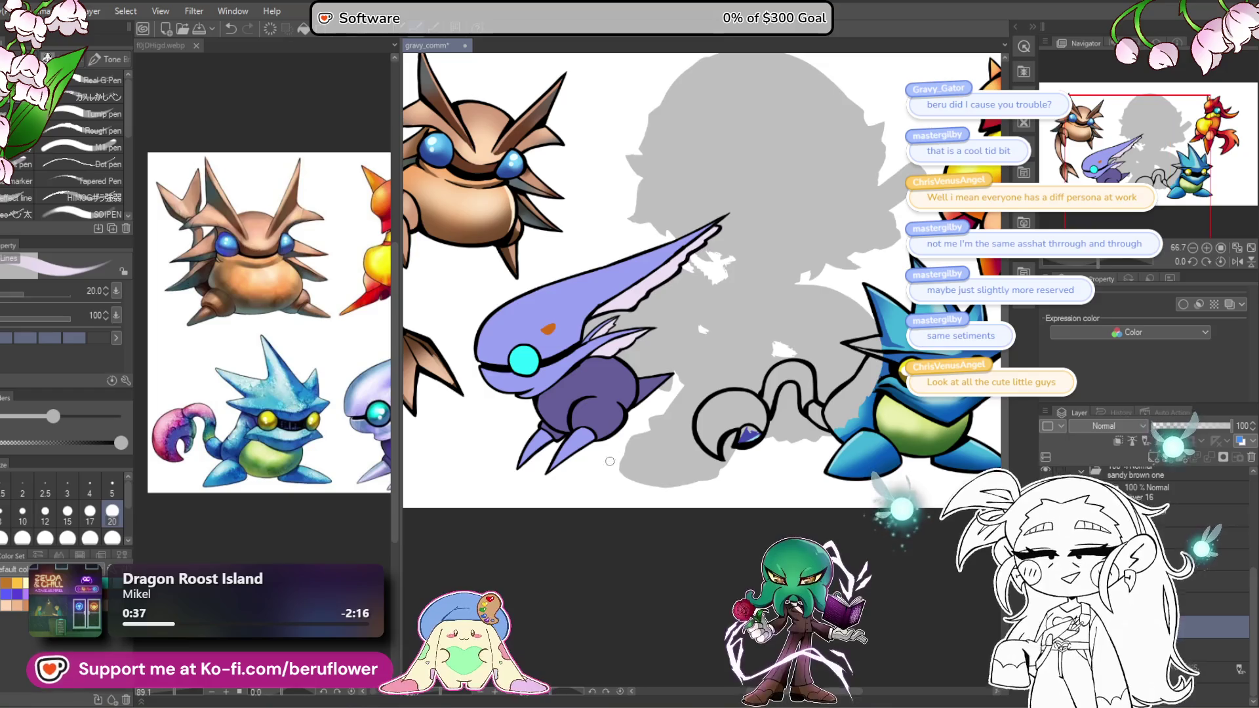
Step: Hide the blue creature's shading layer and fill the grey along its left edge with blue
{"action": "left_click_drag", "start_coordinate": [634, 495], "coordinate": [458, 521]}
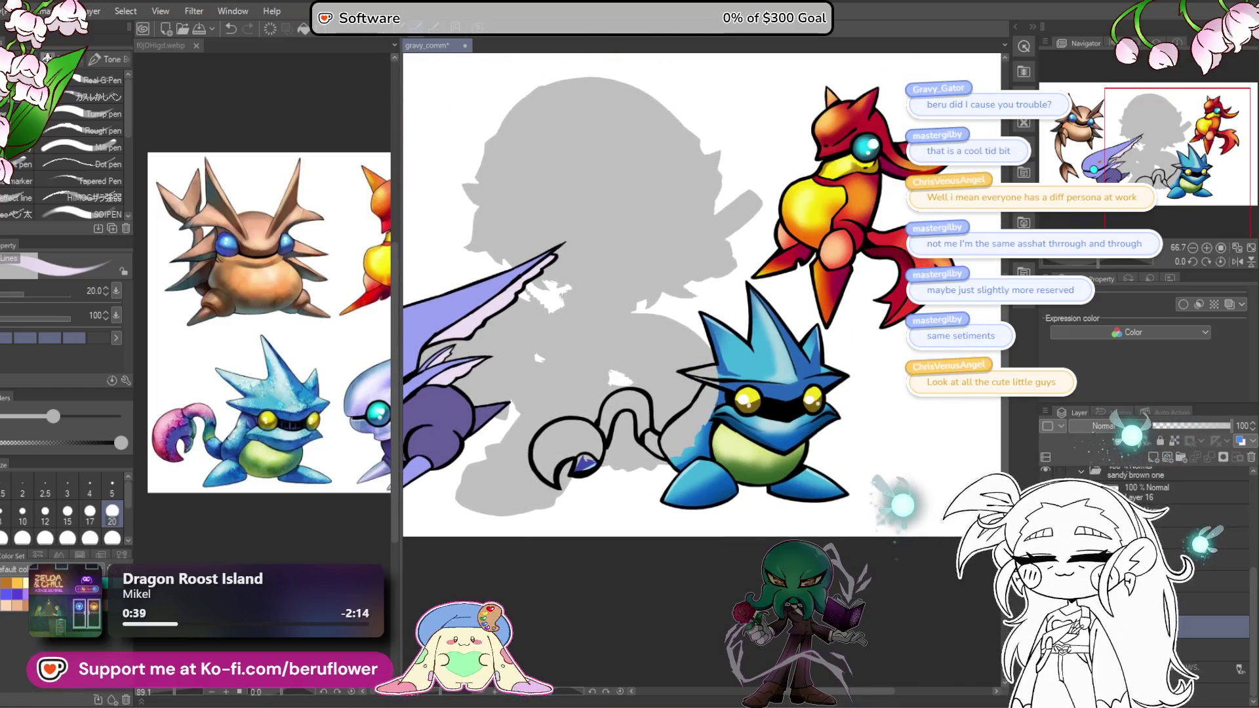
{"action": "left_click", "coordinate": [1214, 538]}
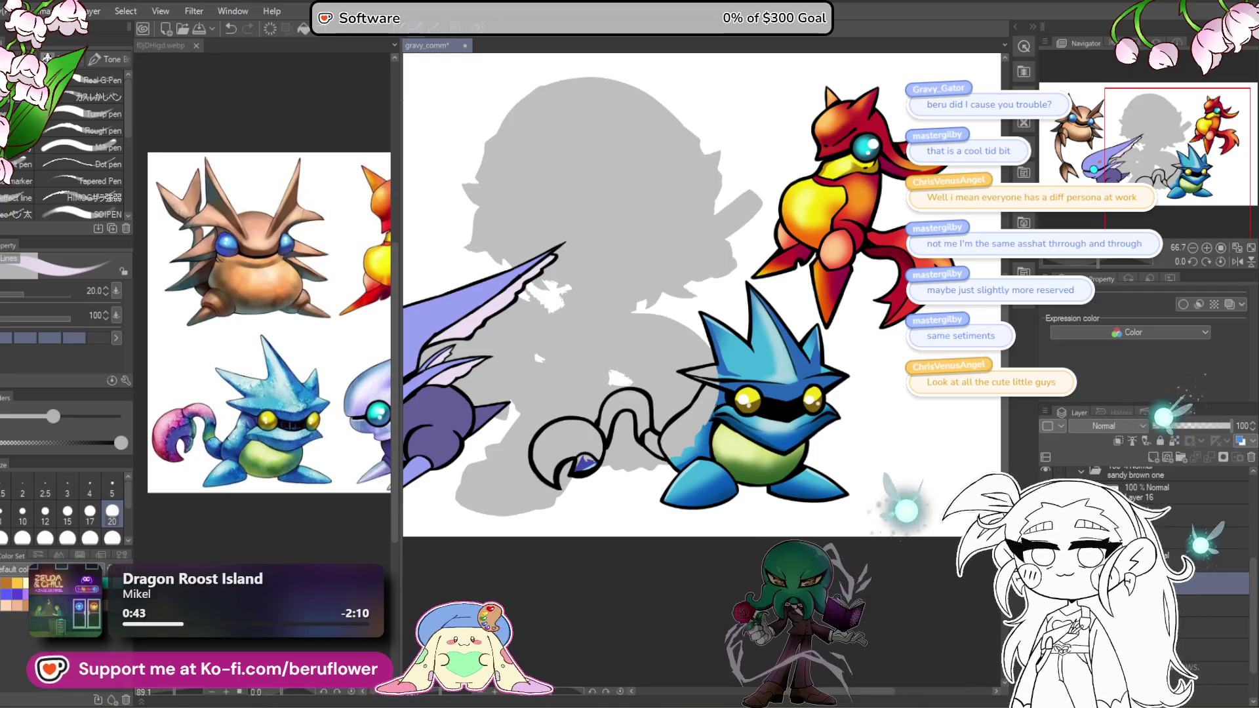
{"action": "left_click", "coordinate": [1213, 584]}
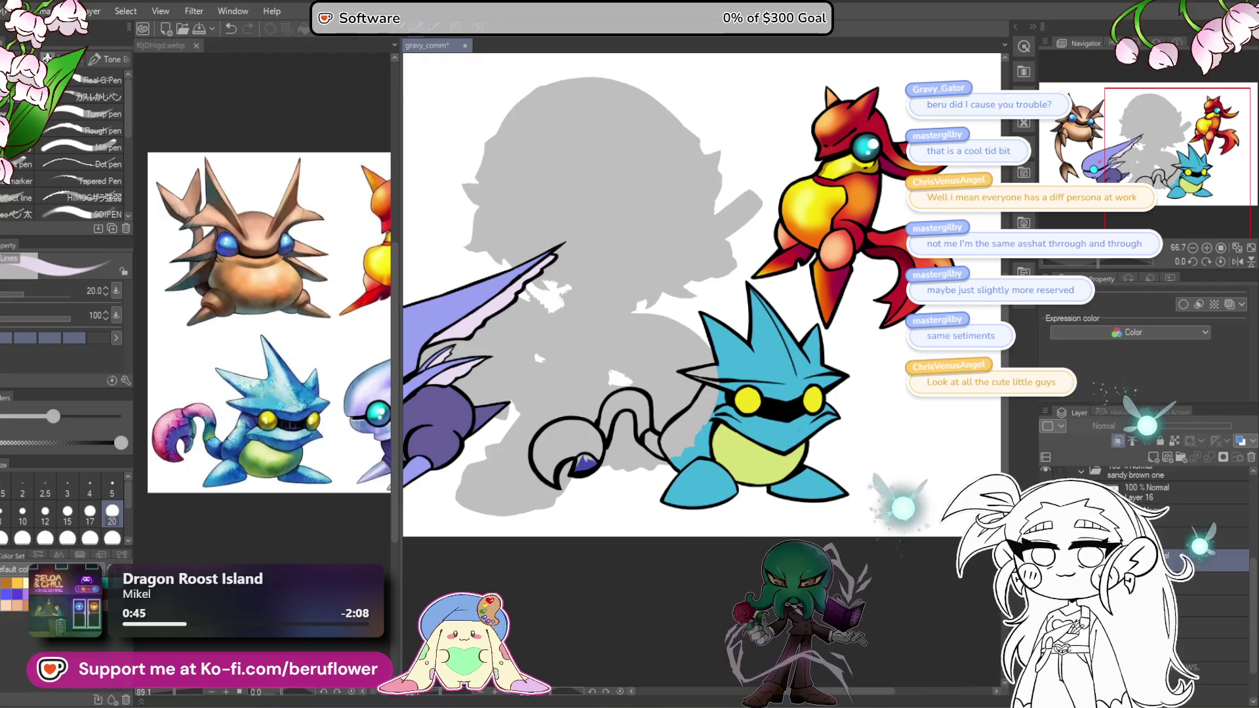
{"action": "scroll", "coordinate": [740, 429], "scroll_direction": "up", "scroll_amount": 5}
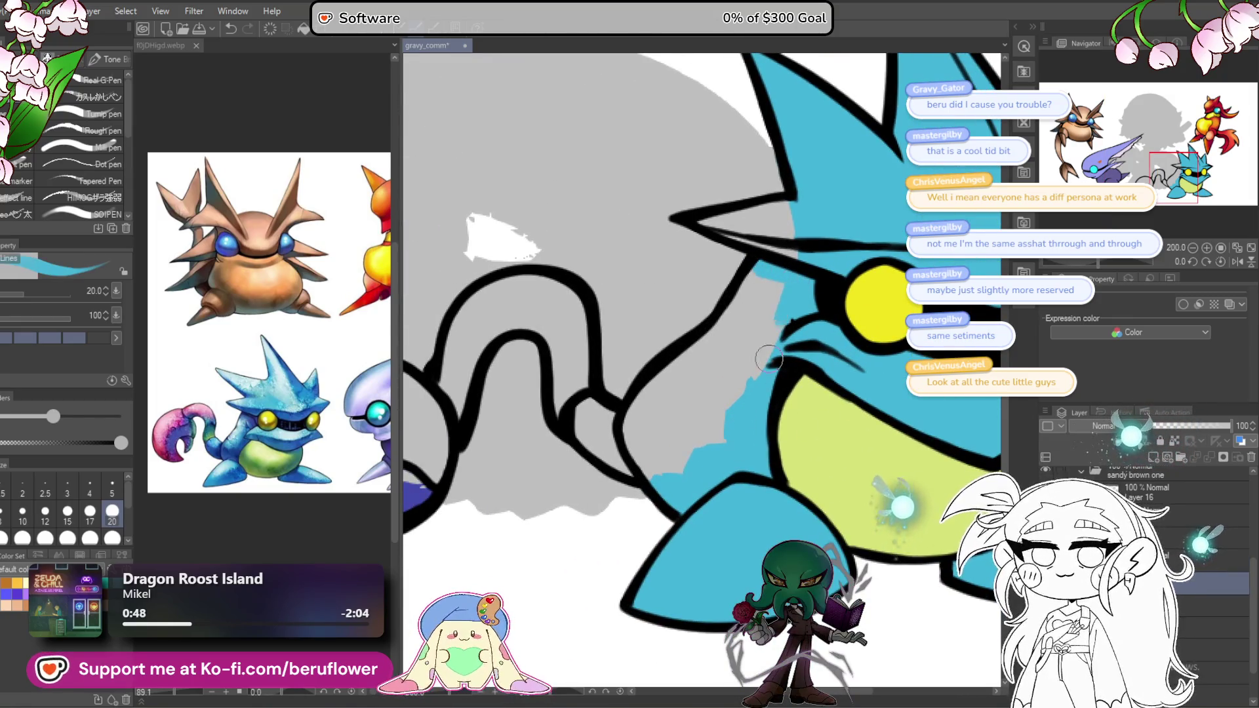
{"action": "mouse_move", "coordinate": [766, 321]}
{"action": "left_mouse_down"}
{"action": "mouse_move", "coordinate": [752, 375]}
{"action": "mouse_move", "coordinate": [779, 377]}
{"action": "mouse_move", "coordinate": [764, 386]}
{"action": "left_mouse_up"}
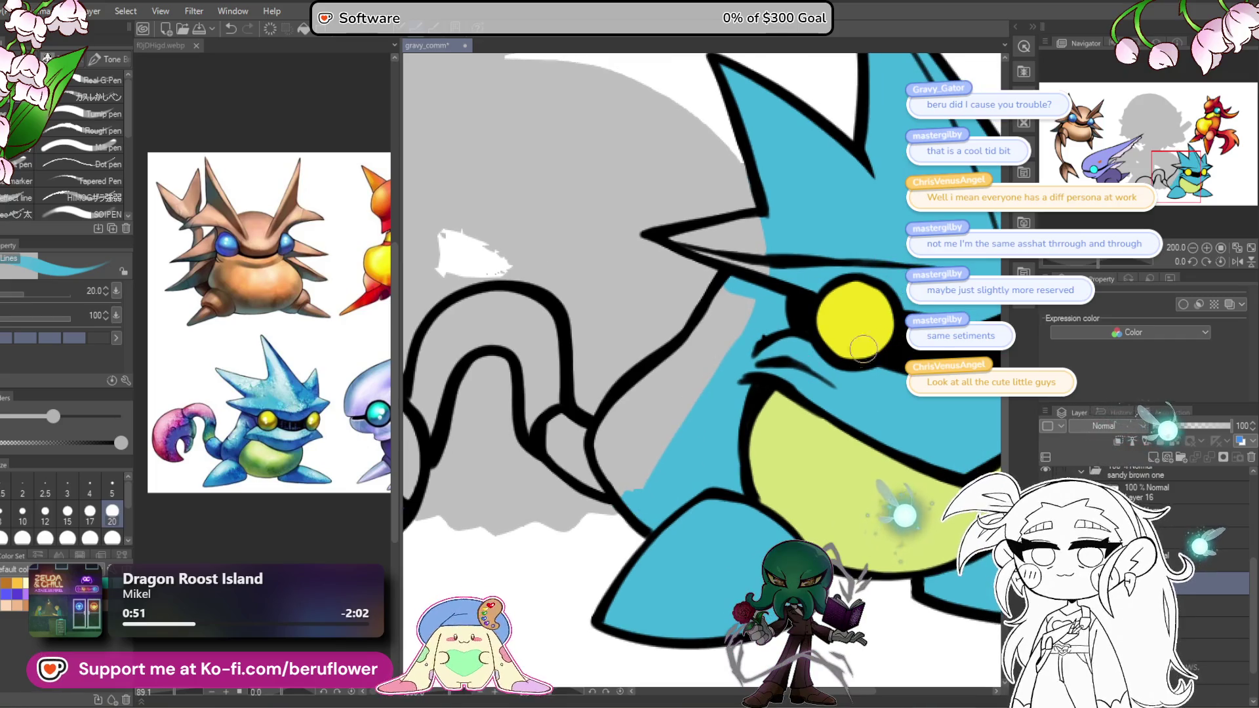
Step: Patch the black outline near the blue creature's mouth
{"action": "left_click", "coordinate": [764, 386], "text": "alt"}
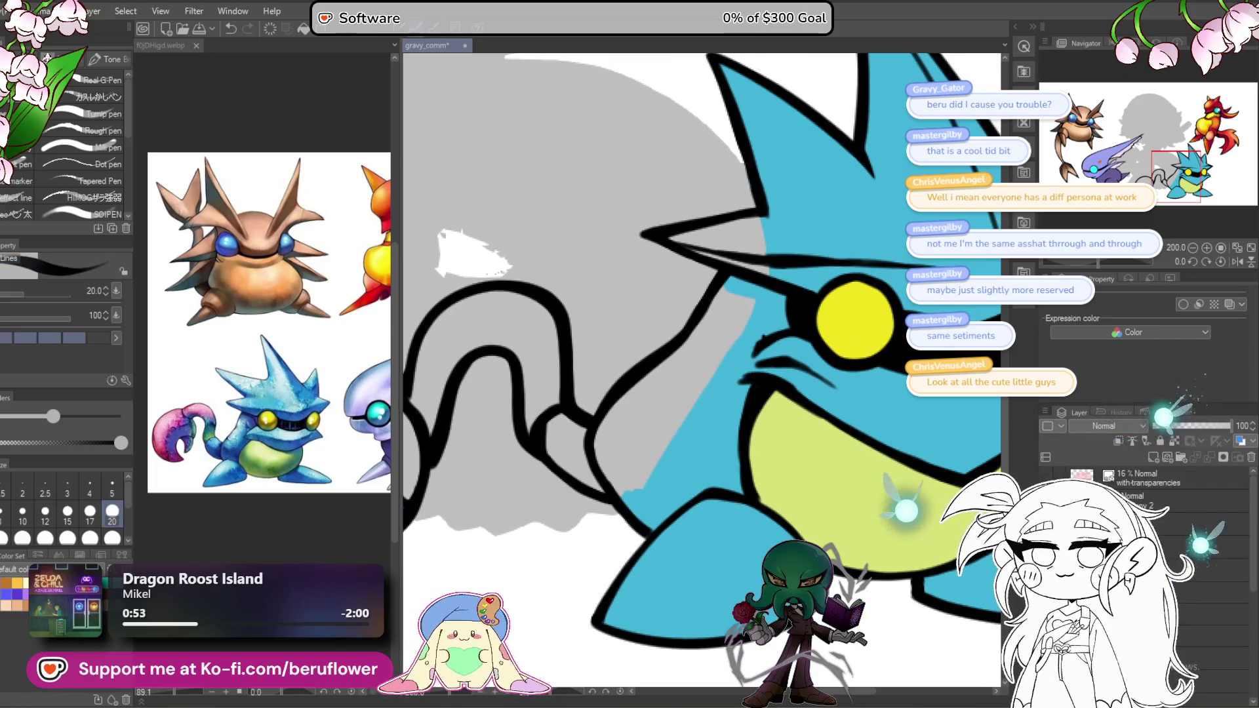
{"action": "left_click_drag", "start_coordinate": [755, 364], "coordinate": [733, 387]}
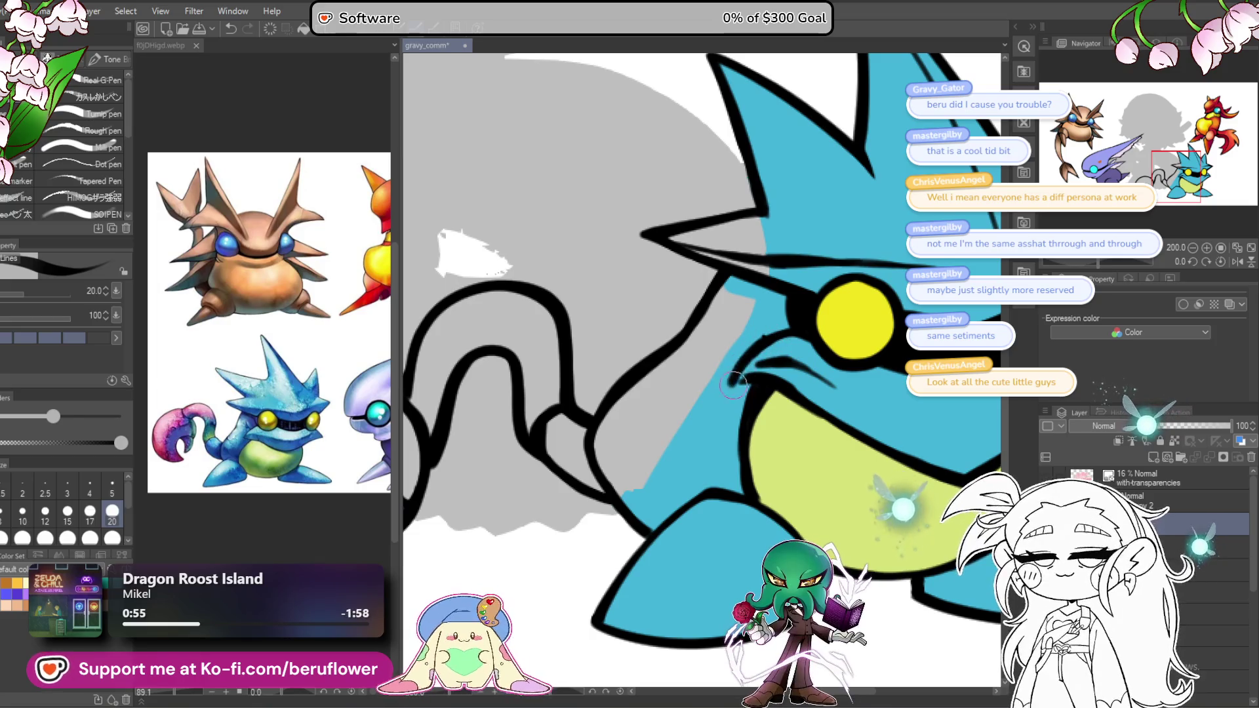
{"action": "scroll", "coordinate": [795, 525], "scroll_direction": "down", "scroll_amount": 5}
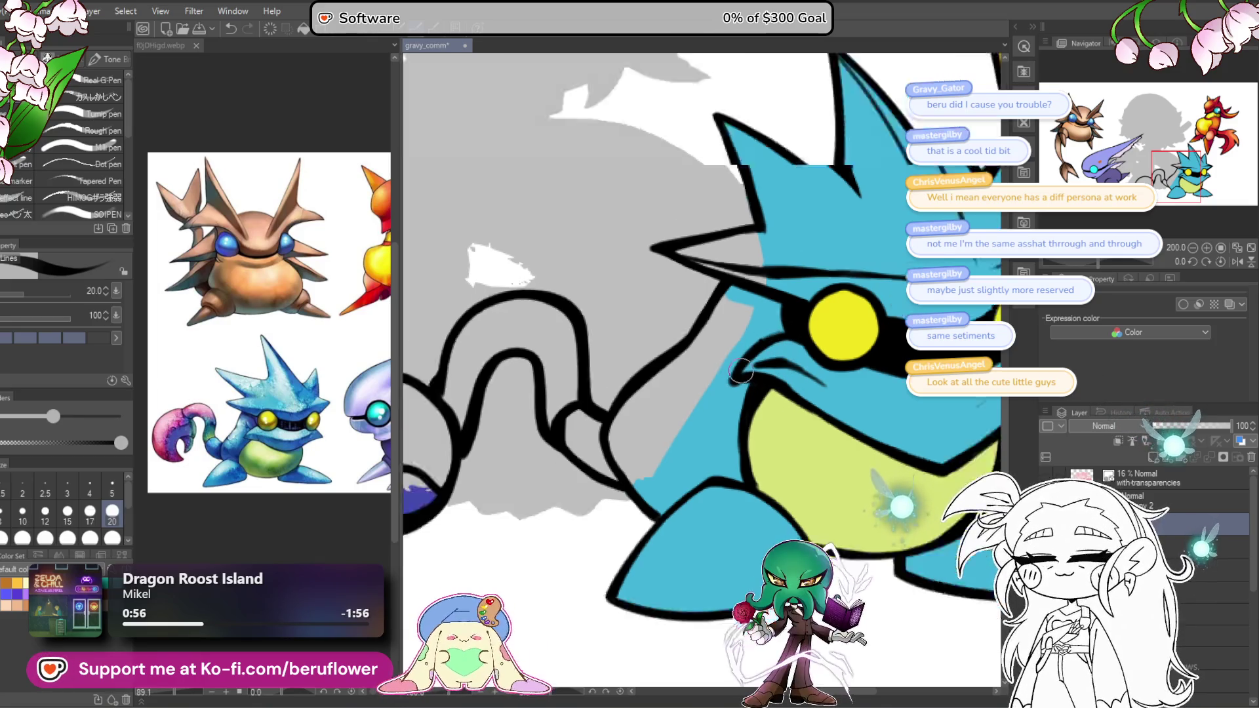
{"action": "left_click_drag", "start_coordinate": [796, 525], "coordinate": [785, 527]}
Step: Fill the grey under the beak tip with the creature's blue
{"action": "left_click", "coordinate": [720, 446], "text": "alt"}
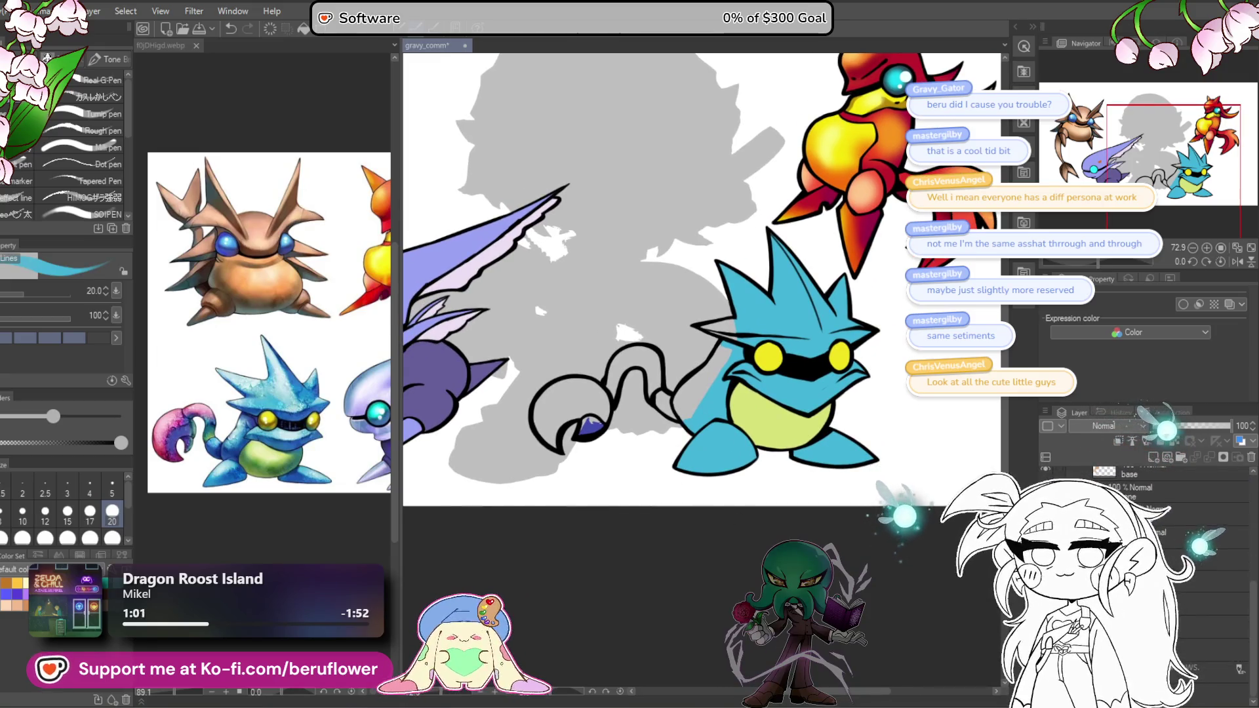
{"action": "scroll", "coordinate": [791, 447], "scroll_direction": "up", "scroll_amount": 5}
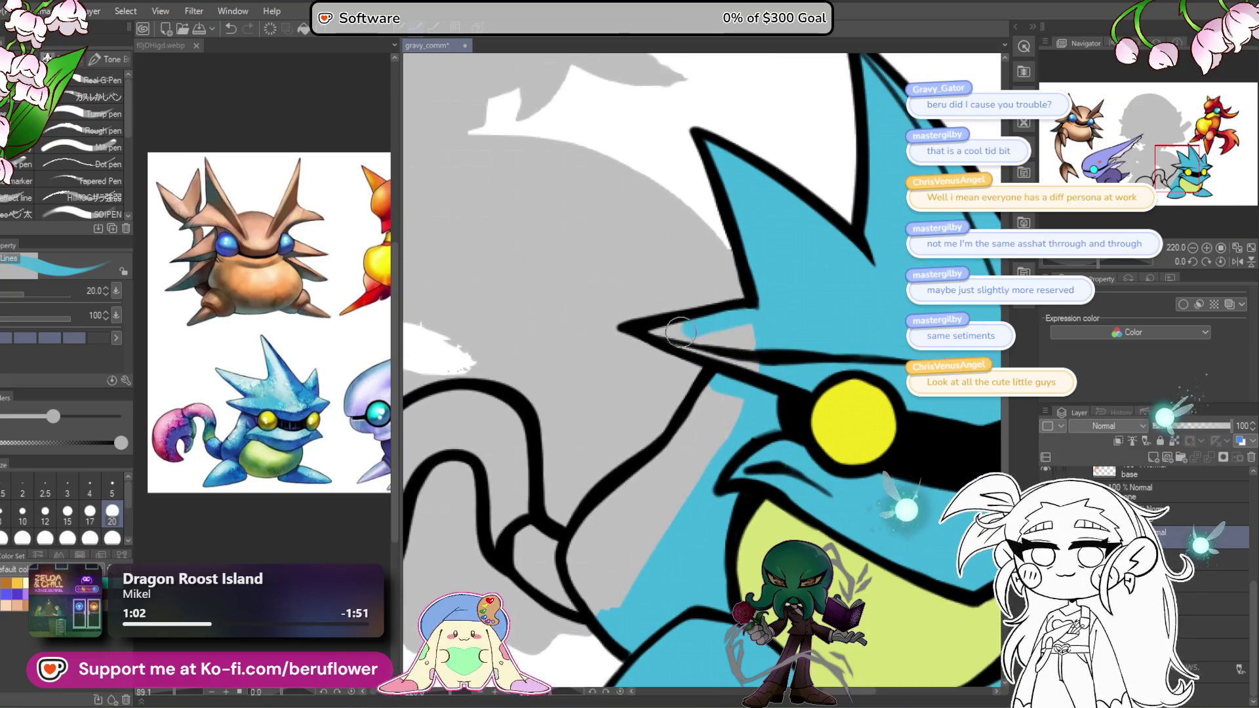
{"action": "left_click_drag", "start_coordinate": [653, 334], "coordinate": [734, 354]}
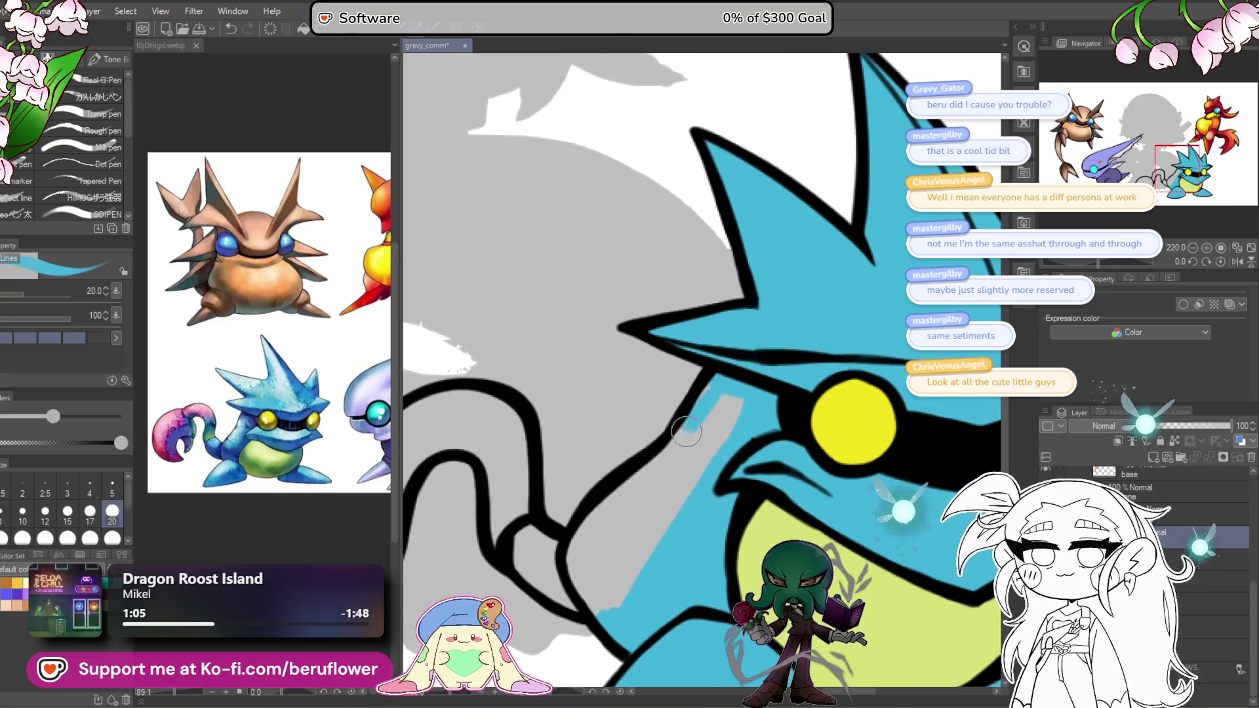
{"action": "mouse_move", "coordinate": [734, 400]}
{"action": "left_mouse_down"}
{"action": "mouse_move", "coordinate": [610, 590]}
{"action": "mouse_move", "coordinate": [577, 609]}
{"action": "mouse_move", "coordinate": [622, 488]}
{"action": "mouse_move", "coordinate": [663, 499]}
{"action": "mouse_move", "coordinate": [620, 564]}
{"action": "mouse_move", "coordinate": [609, 513]}
{"action": "left_mouse_up"}
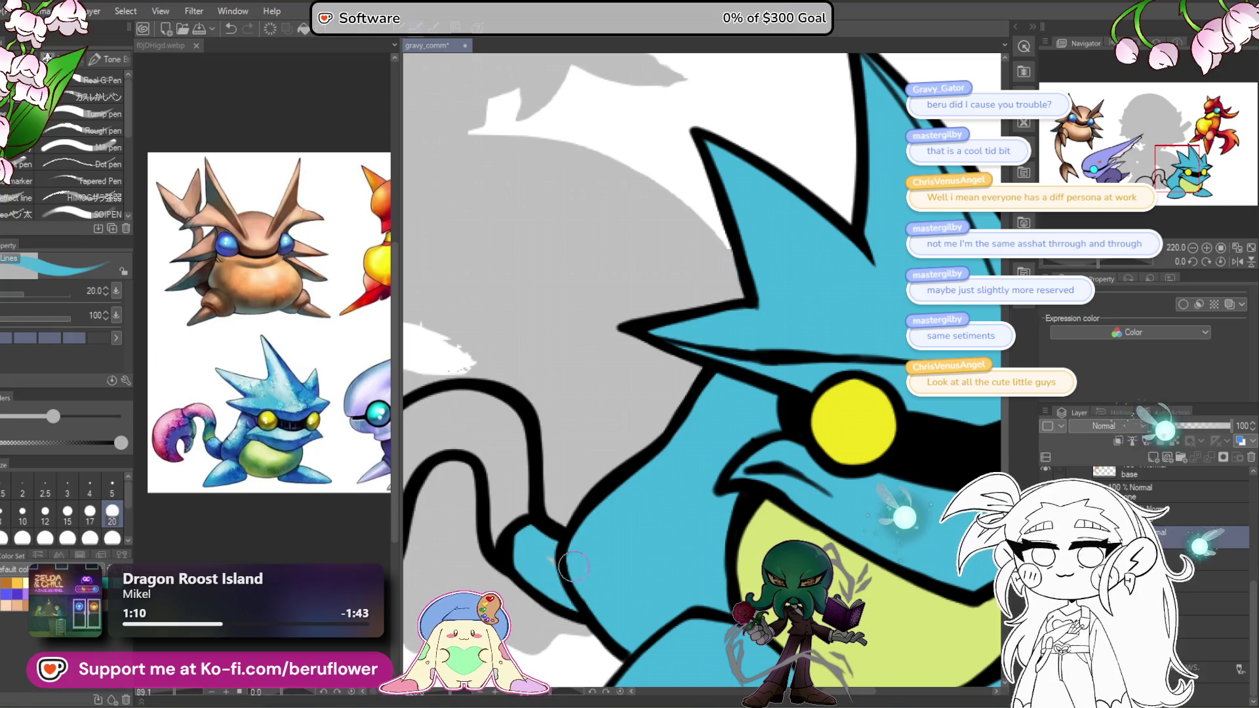
{"action": "left_click_drag", "start_coordinate": [570, 564], "coordinate": [646, 535]}
{"action": "left_click", "coordinate": [232, 497]}
{"action": "scroll", "coordinate": [232, 497], "scroll_direction": "up", "scroll_amount": 3}
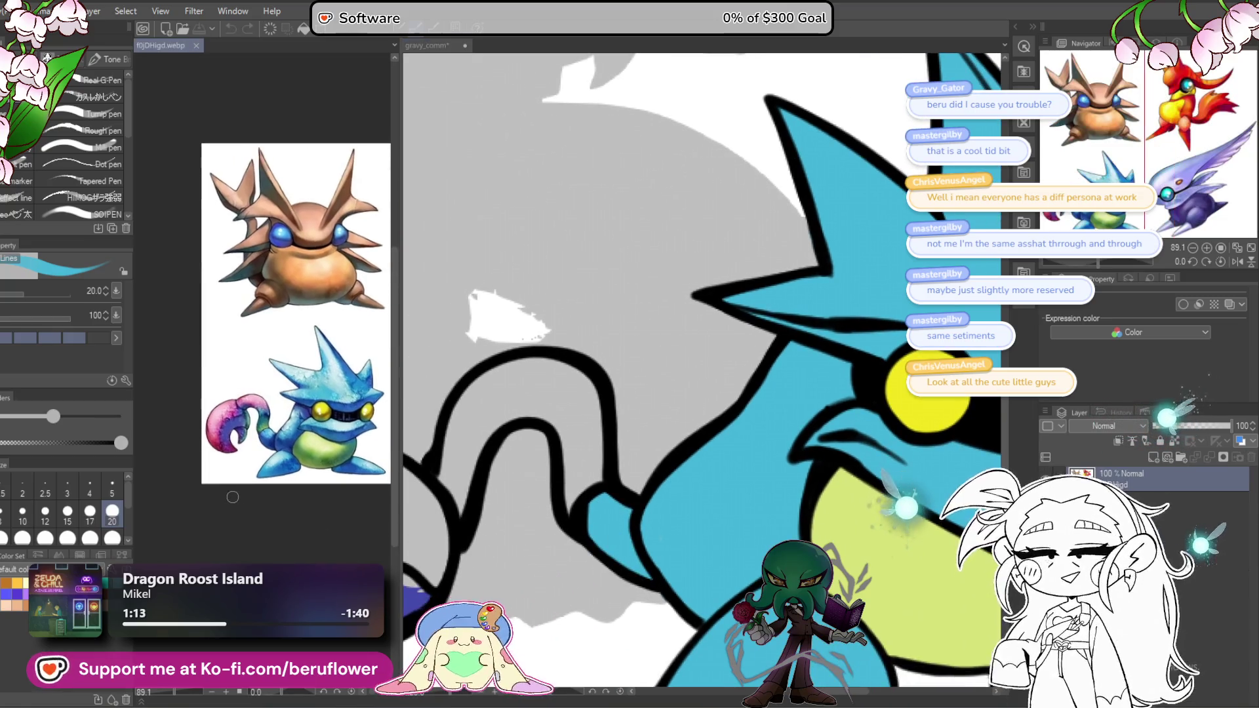
Step: Undo a stray blue stroke beside the tail claw and fill the claw circle with purple
{"action": "left_click_drag", "start_coordinate": [240, 388], "coordinate": [227, 432]}
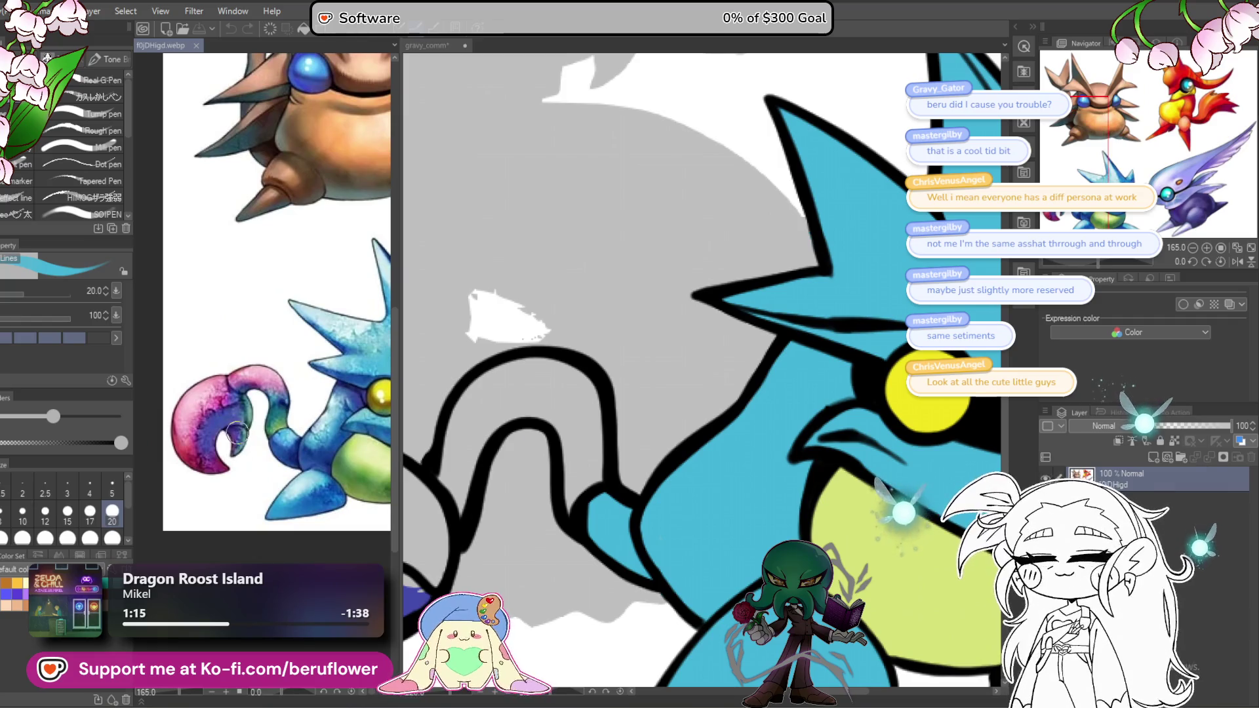
{"action": "left_click", "coordinate": [563, 462]}
{"action": "left_click_drag", "start_coordinate": [397, 590], "coordinate": [637, 402]}
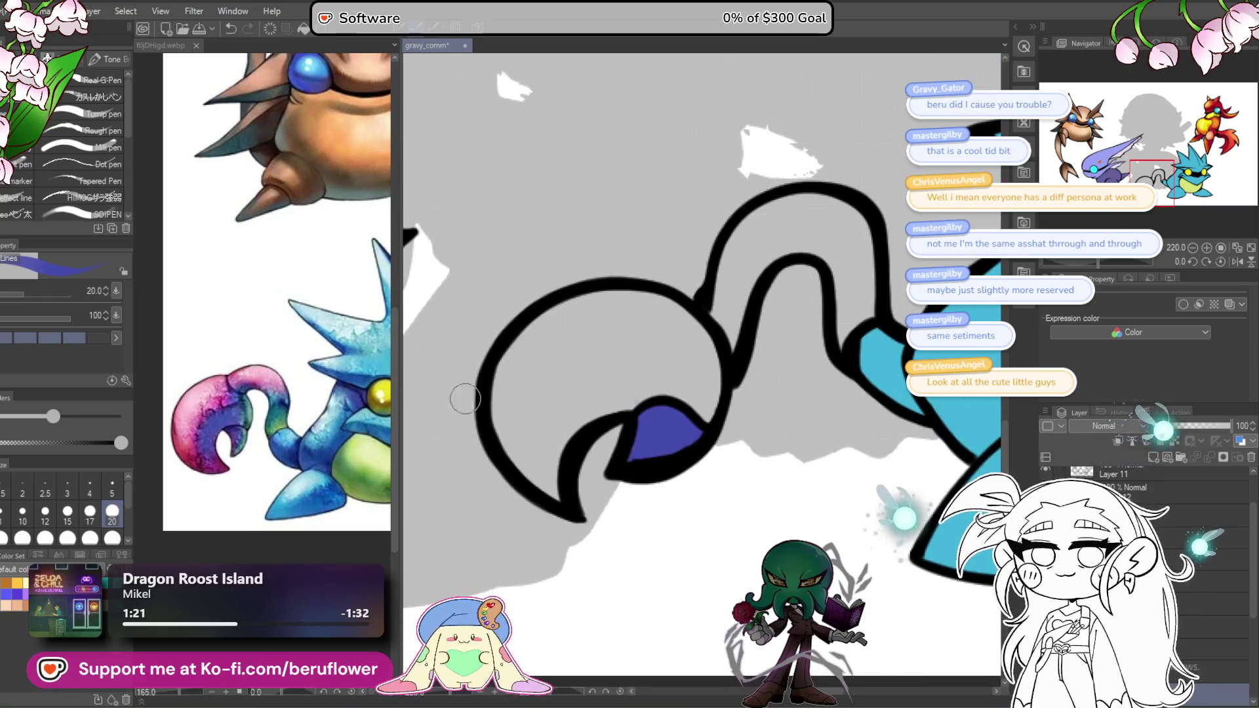
{"action": "mouse_move", "coordinate": [564, 426]}
{"action": "left_mouse_down"}
{"action": "mouse_move", "coordinate": [551, 463]}
{"action": "mouse_move", "coordinate": [590, 410]}
{"action": "mouse_move", "coordinate": [623, 400]}
{"action": "left_mouse_up"}
{"action": "key", "text": "ctrl+z"}
{"action": "key", "text": "g"}
{"action": "left_click", "coordinate": [610, 406]}
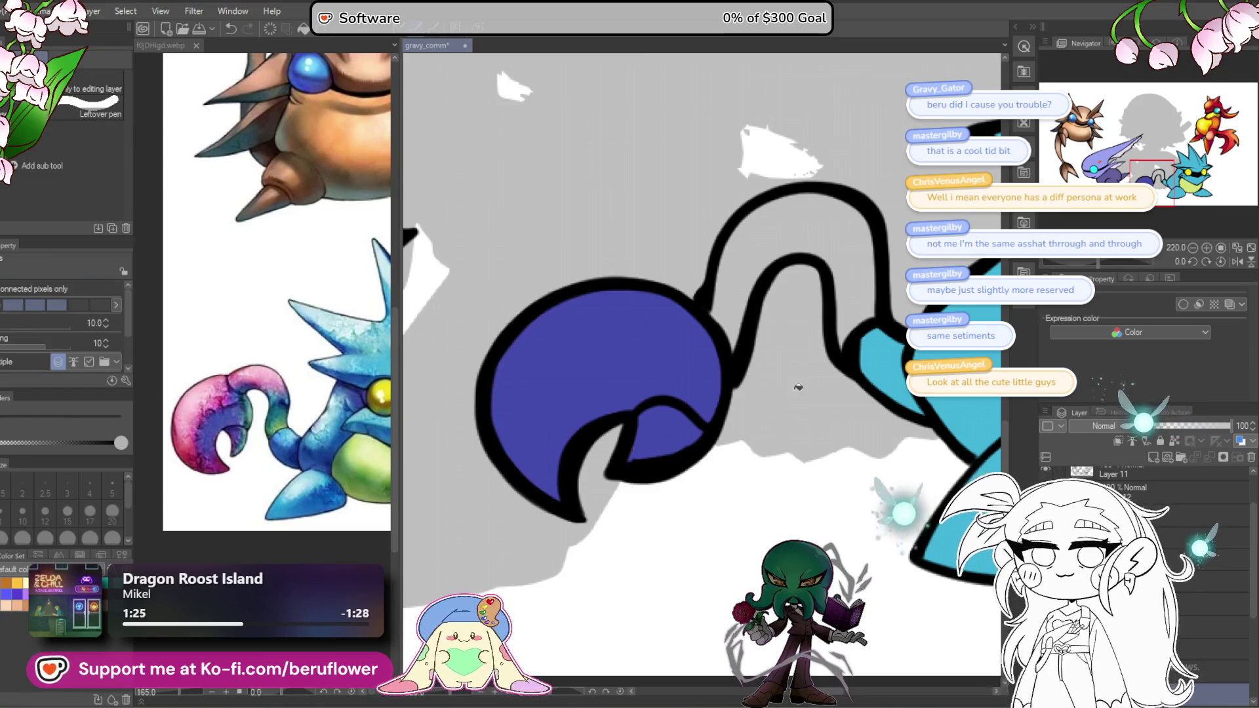
{"action": "left_click_drag", "start_coordinate": [743, 450], "coordinate": [599, 464]}
Step: Compare colours in the reference image and frame the whole blue creature in view
{"action": "left_click", "coordinate": [371, 502]}
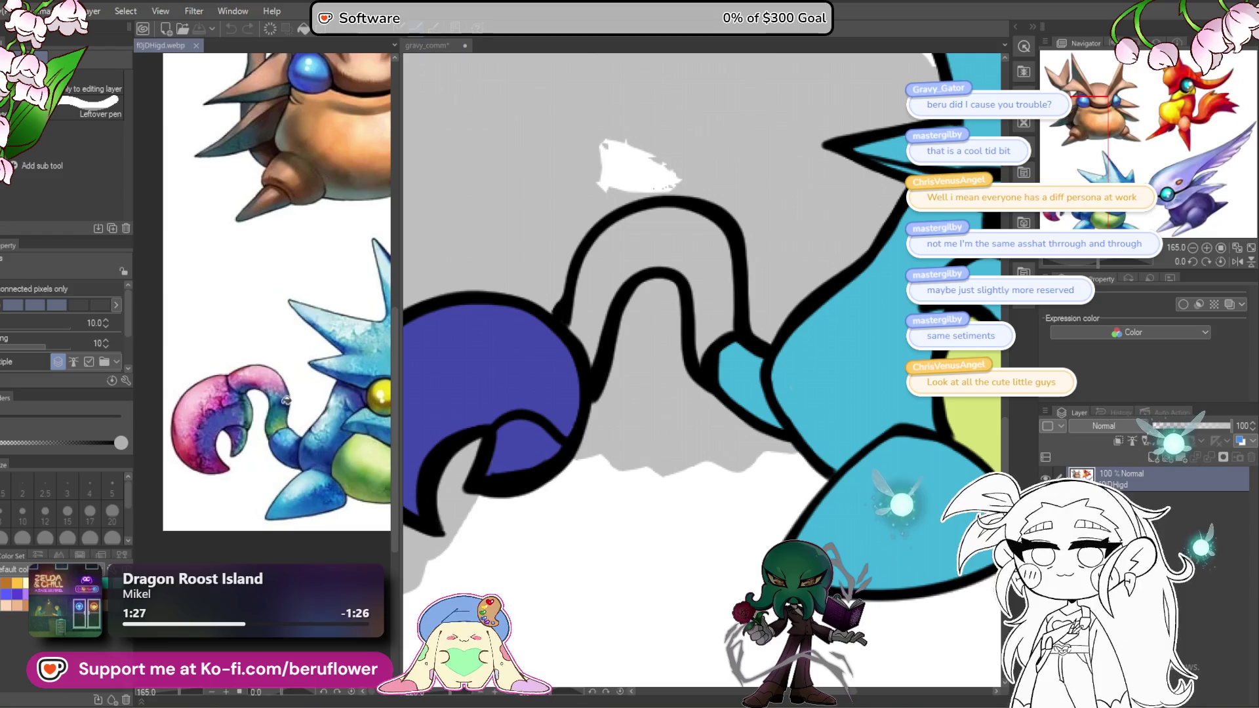
{"action": "left_click", "coordinate": [722, 283]}
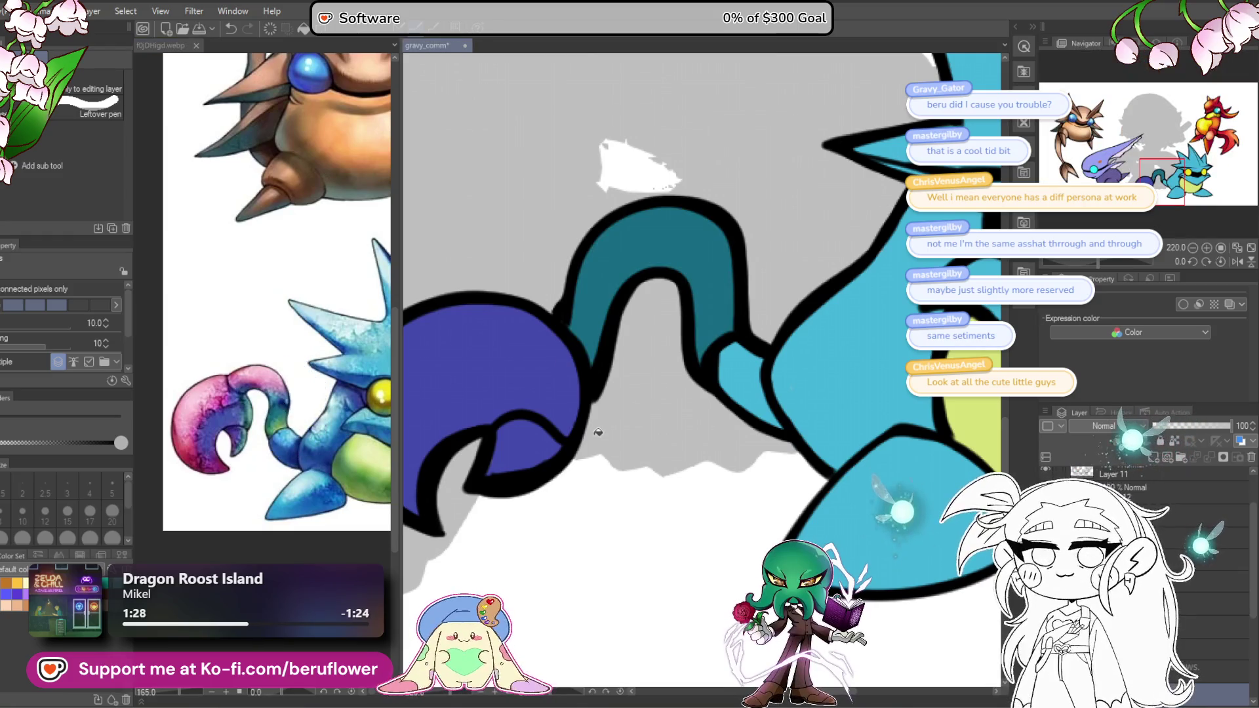
{"action": "scroll", "coordinate": [597, 433], "scroll_direction": "down", "scroll_amount": 5}
{"action": "scroll", "coordinate": [598, 432], "scroll_direction": "up", "scroll_amount": 3}
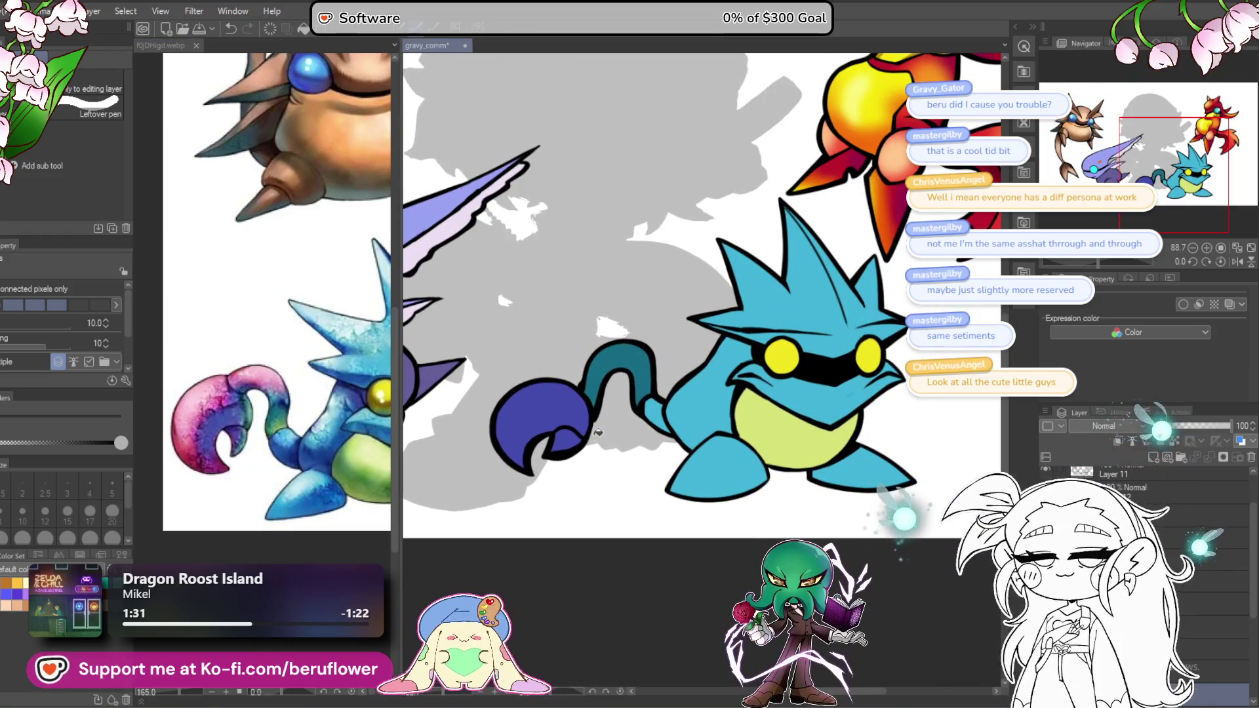
{"action": "left_click_drag", "start_coordinate": [623, 584], "coordinate": [678, 642]}
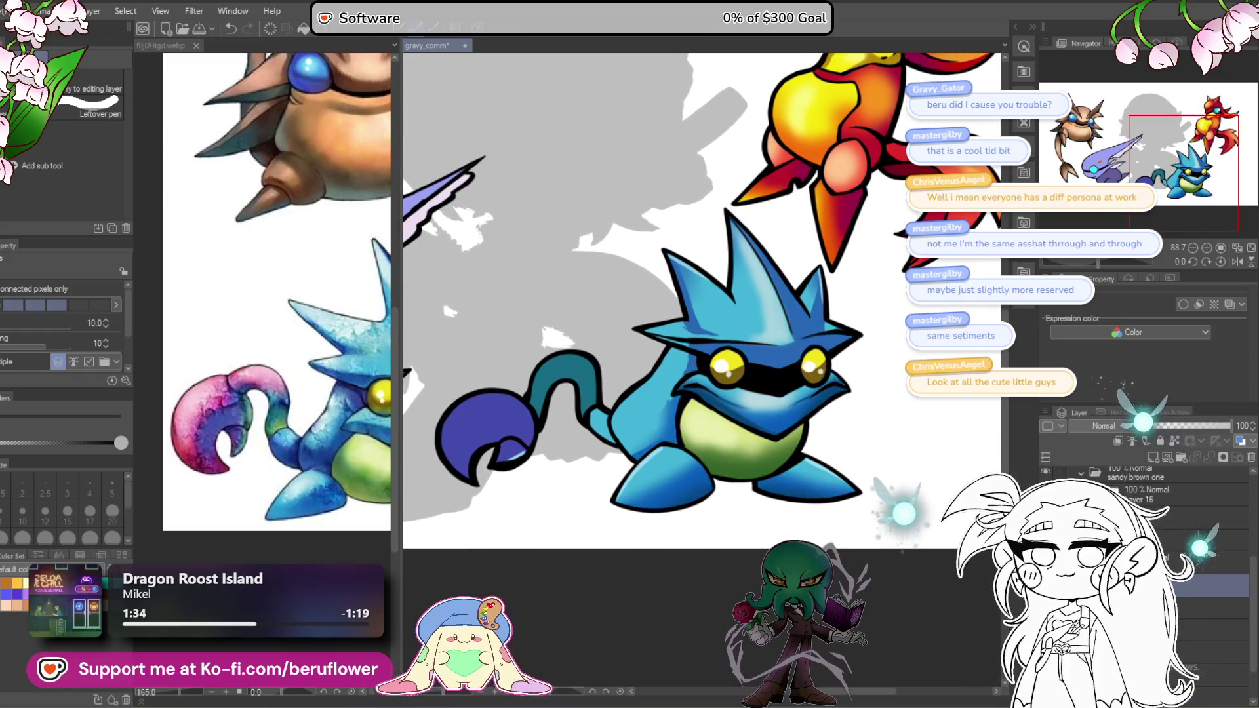
{"action": "left_click_drag", "start_coordinate": [630, 603], "coordinate": [638, 619]}
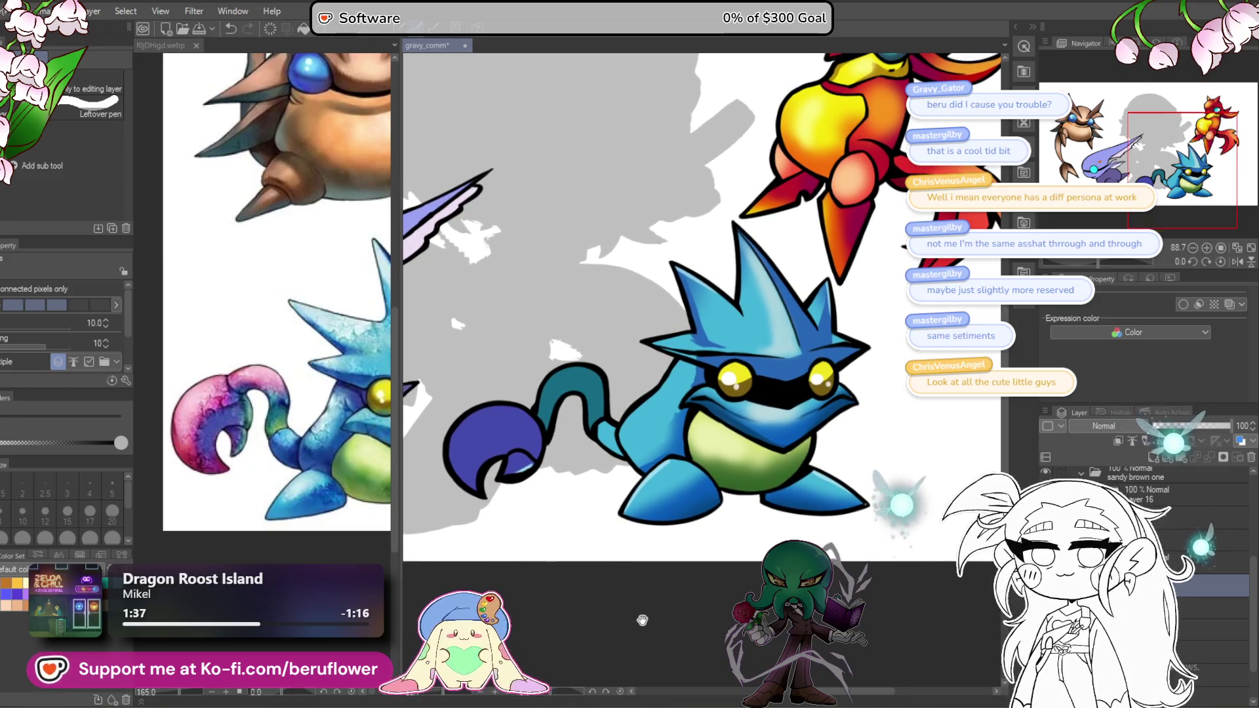
{"action": "left_click", "coordinate": [326, 661]}
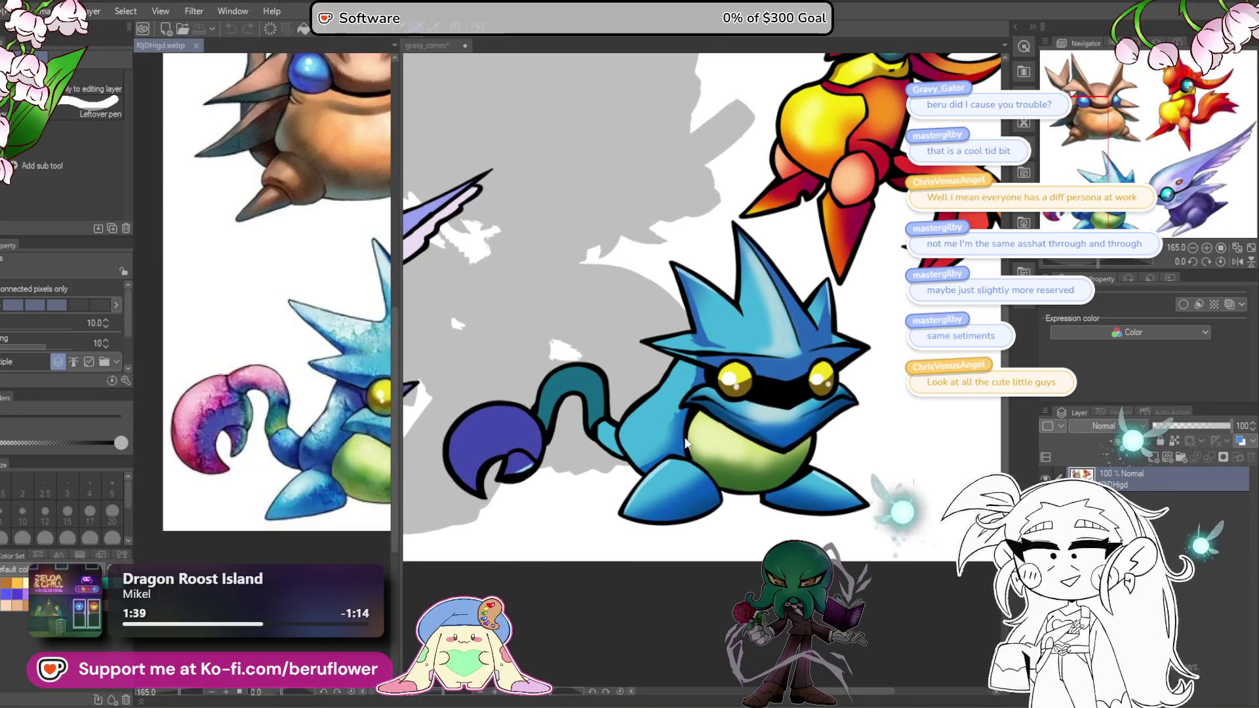
{"action": "left_click", "coordinate": [682, 425]}
Step: Undo the last two edits on the blue creature and zoom in on its body and tail
{"action": "key", "text": "ctrl+z"}
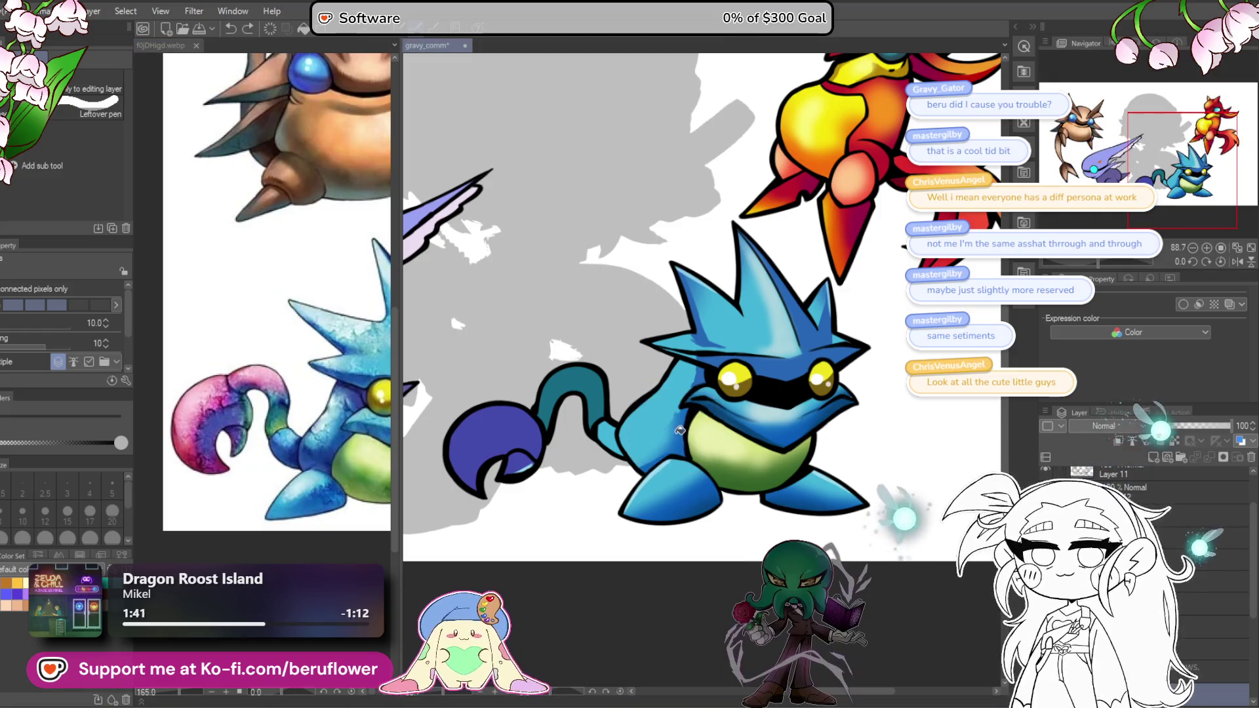
{"action": "key", "text": "p"}
{"action": "scroll", "coordinate": [606, 575], "scroll_direction": "up", "scroll_amount": 5}
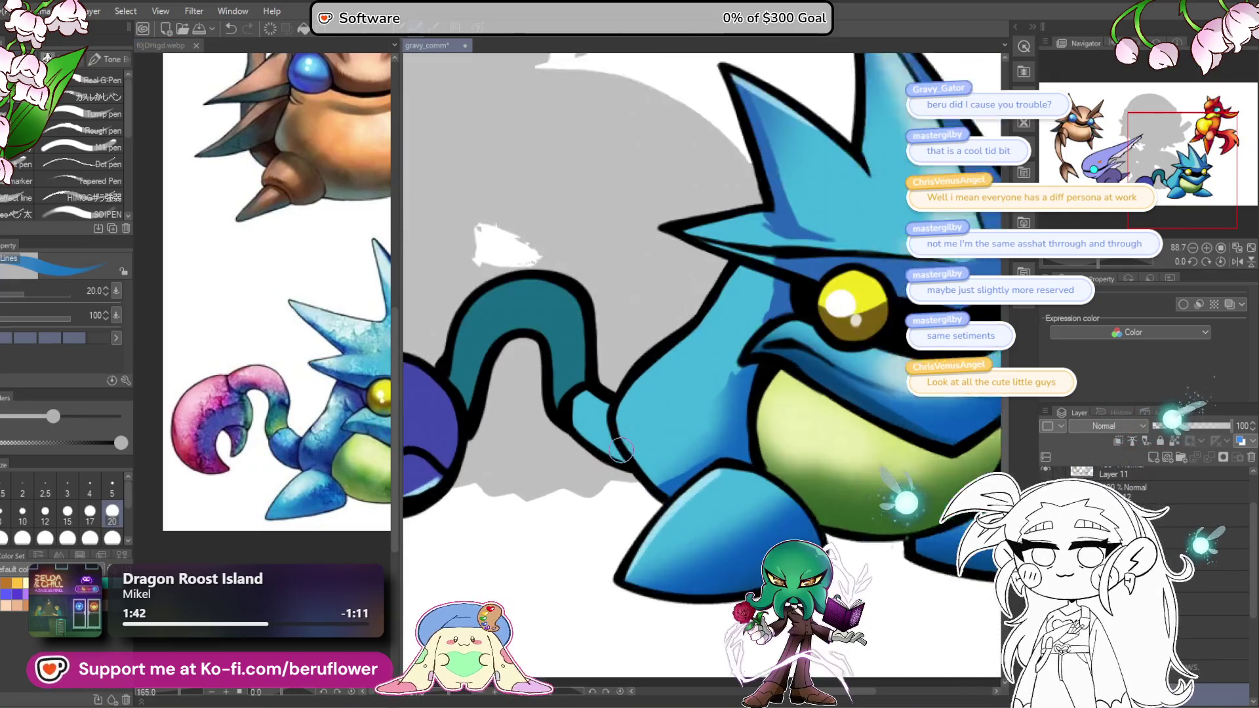
{"action": "left_click_drag", "start_coordinate": [647, 516], "coordinate": [630, 488]}
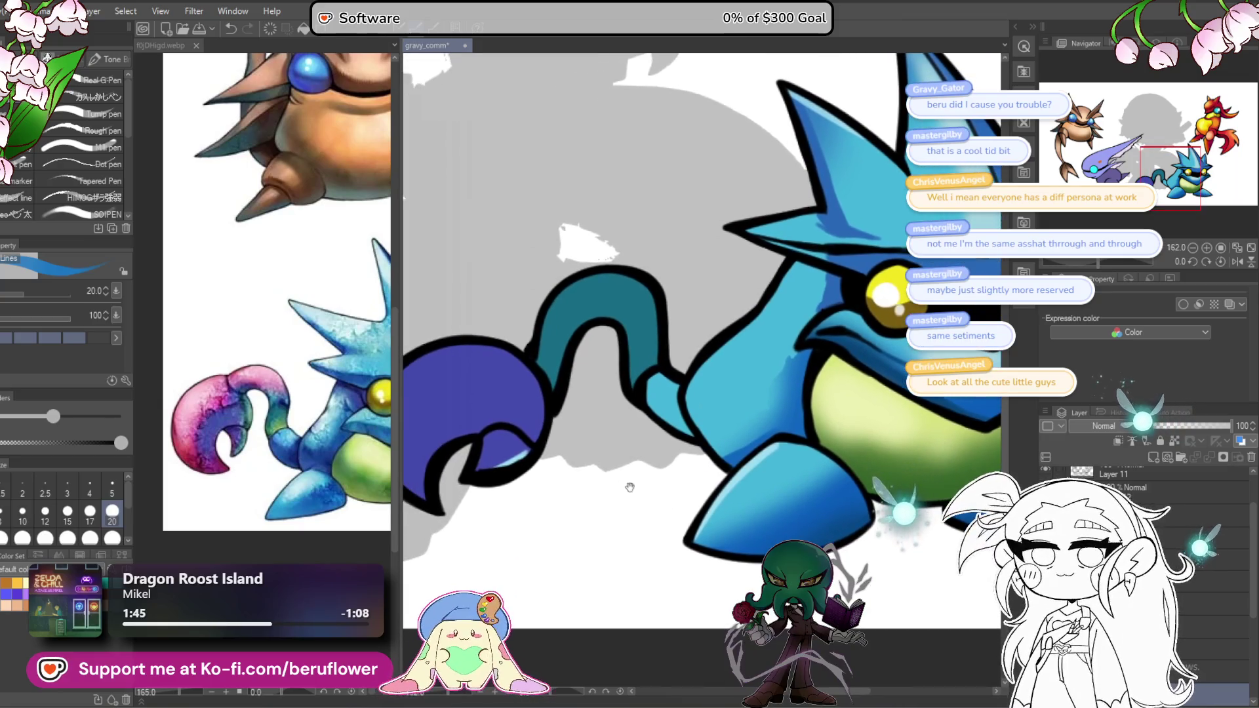
{"action": "mouse_move", "coordinate": [544, 559]}
{"action": "left_mouse_down"}
{"action": "mouse_move", "coordinate": [598, 552]}
{"action": "mouse_move", "coordinate": [583, 557]}
{"action": "left_mouse_up"}
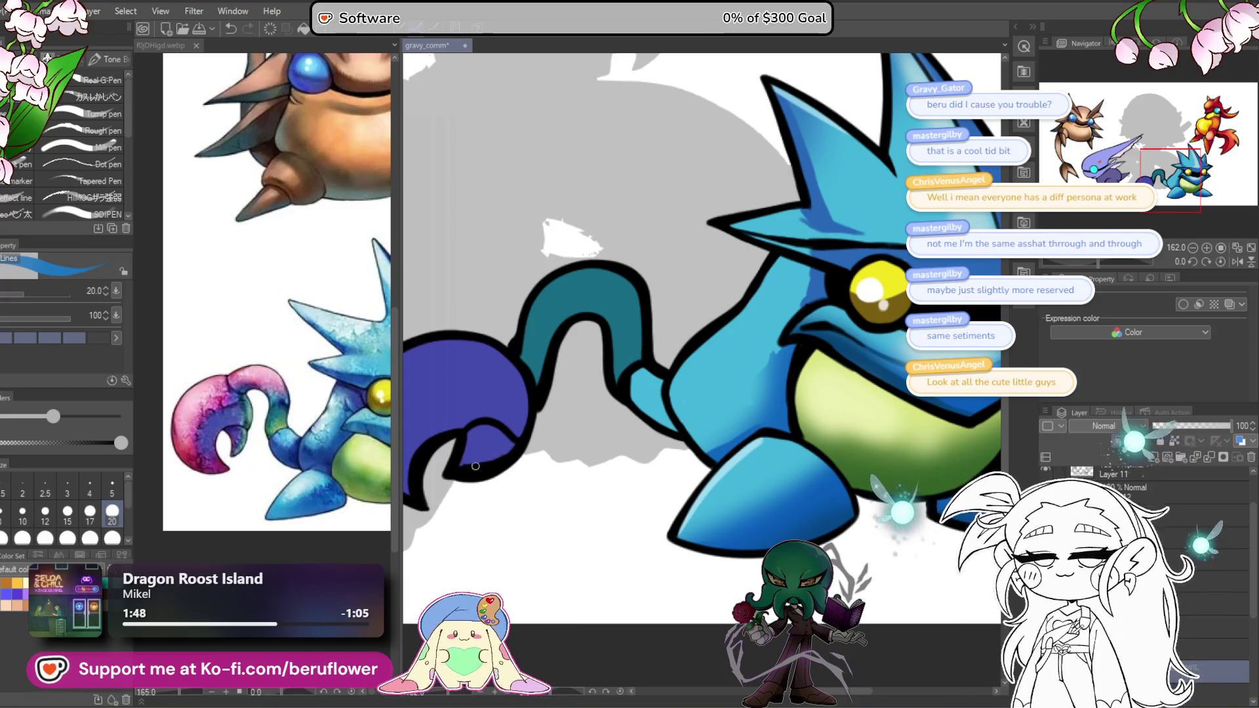
{"action": "scroll", "coordinate": [634, 472], "scroll_direction": "down", "scroll_amount": 3}
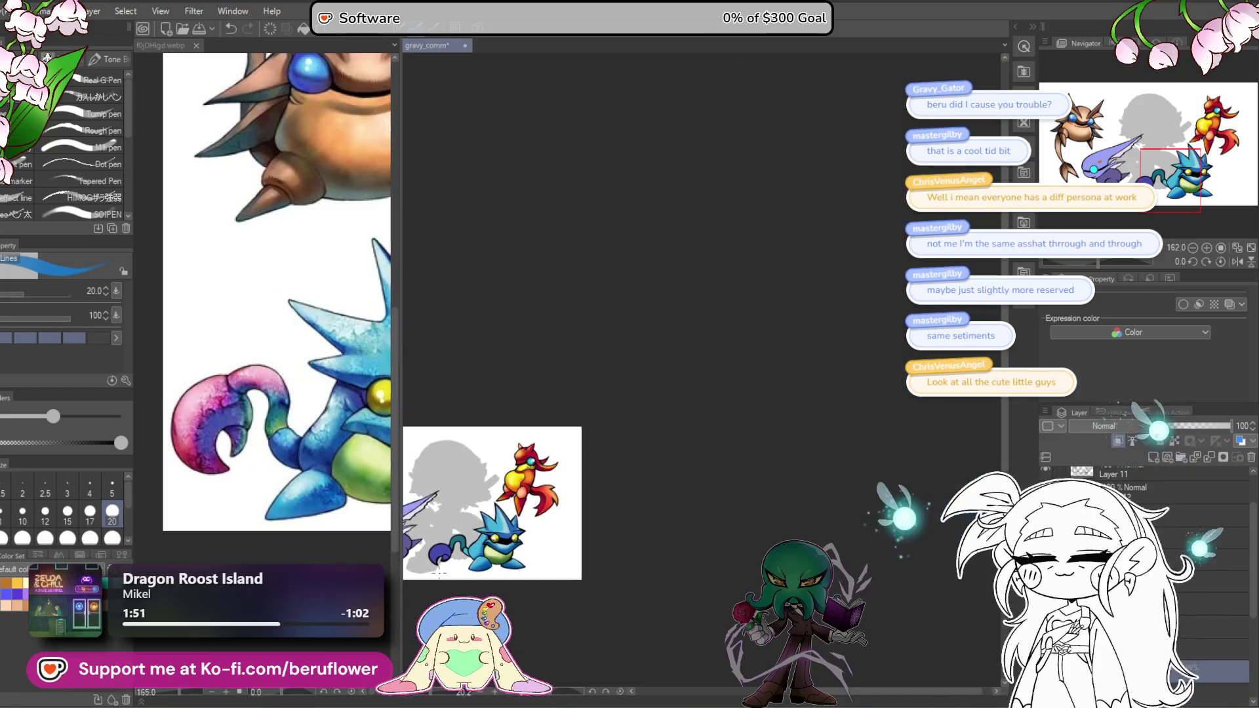
{"action": "scroll", "coordinate": [634, 472], "scroll_direction": "up", "scroll_amount": 3}
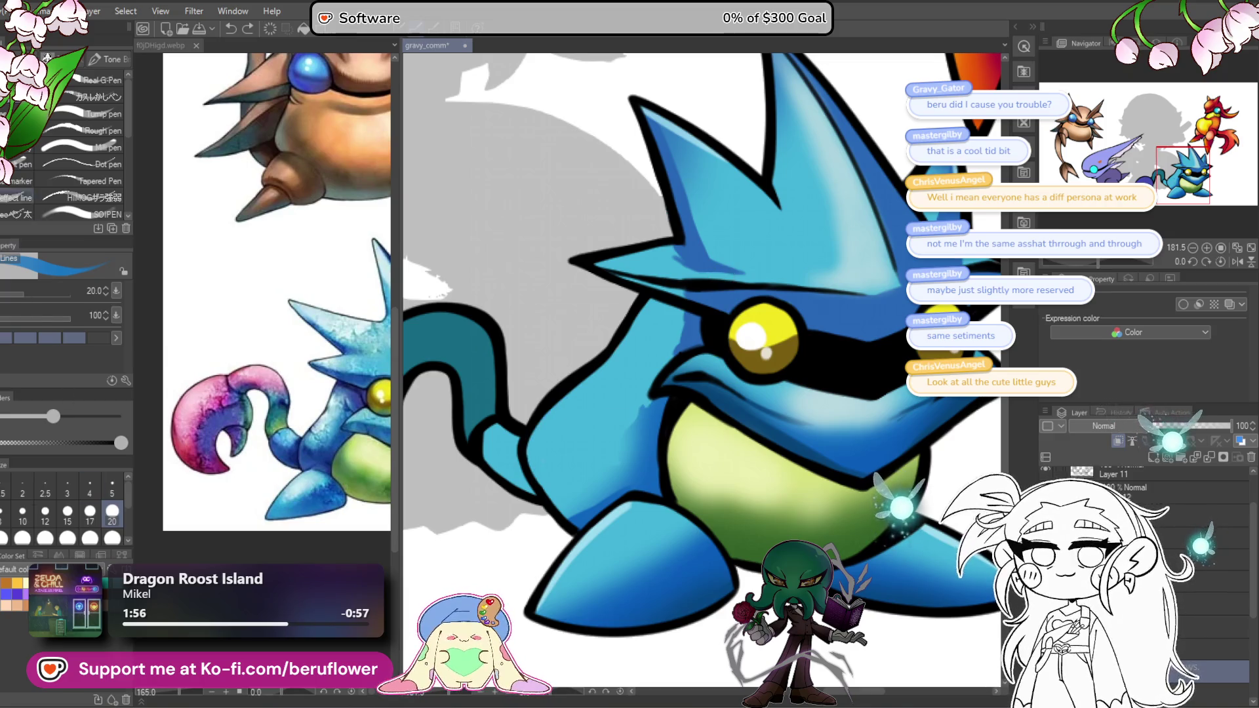
Step: Lasso the blue creature's left body side and airbrush darker blue shading inside the selection
{"action": "key", "text": "m"}
{"action": "left_click_drag", "start_coordinate": [577, 528], "coordinate": [648, 459]}
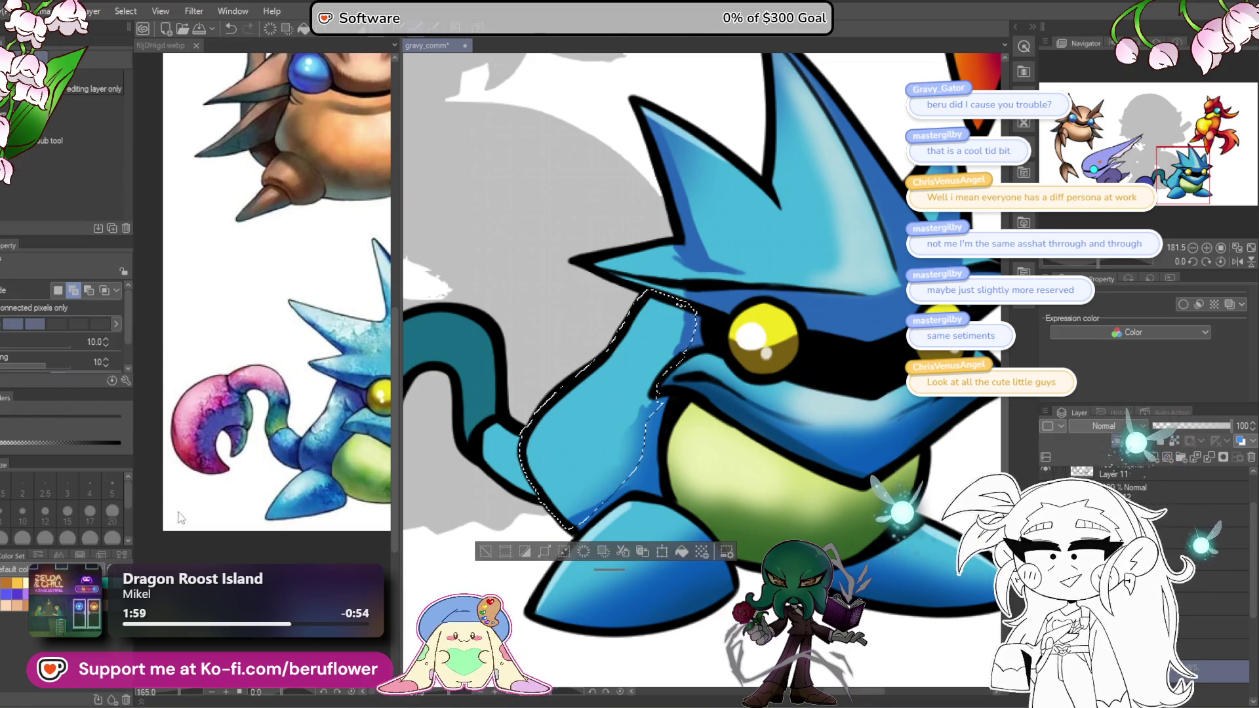
{"action": "key", "text": "b"}
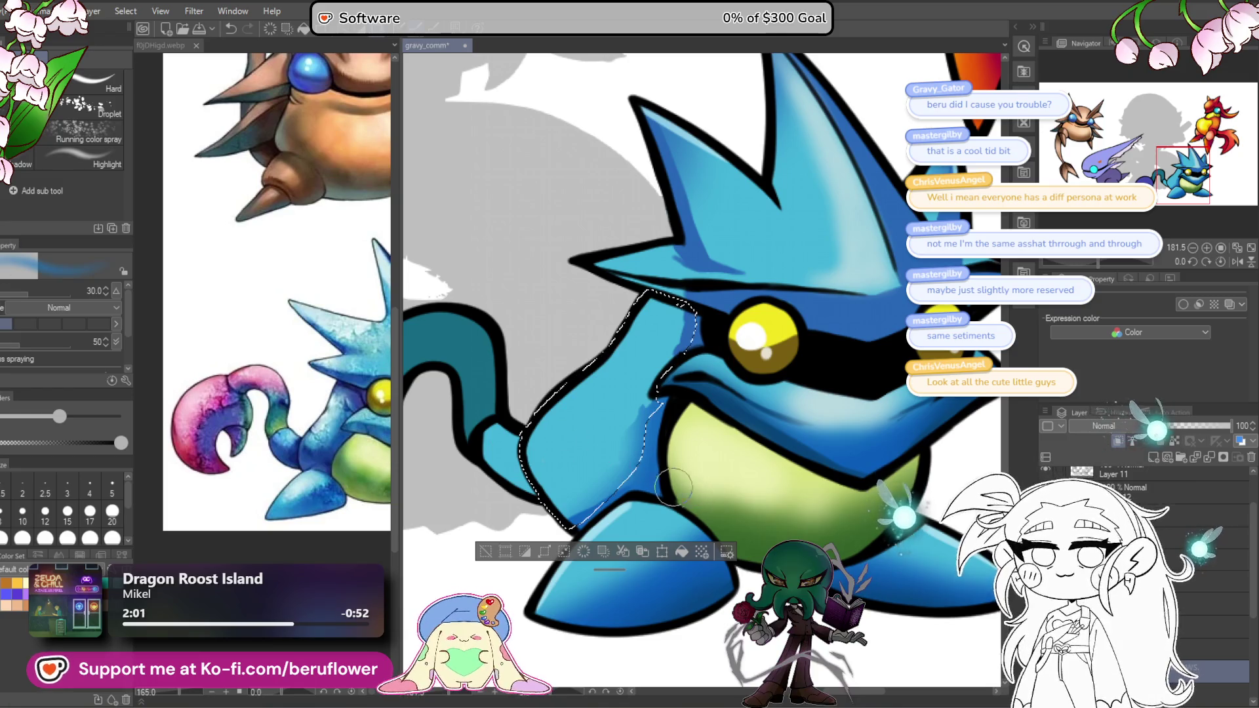
{"action": "left_click_drag", "start_coordinate": [628, 471], "coordinate": [583, 514]}
{"action": "left_click_drag", "start_coordinate": [579, 322], "coordinate": [577, 427]}
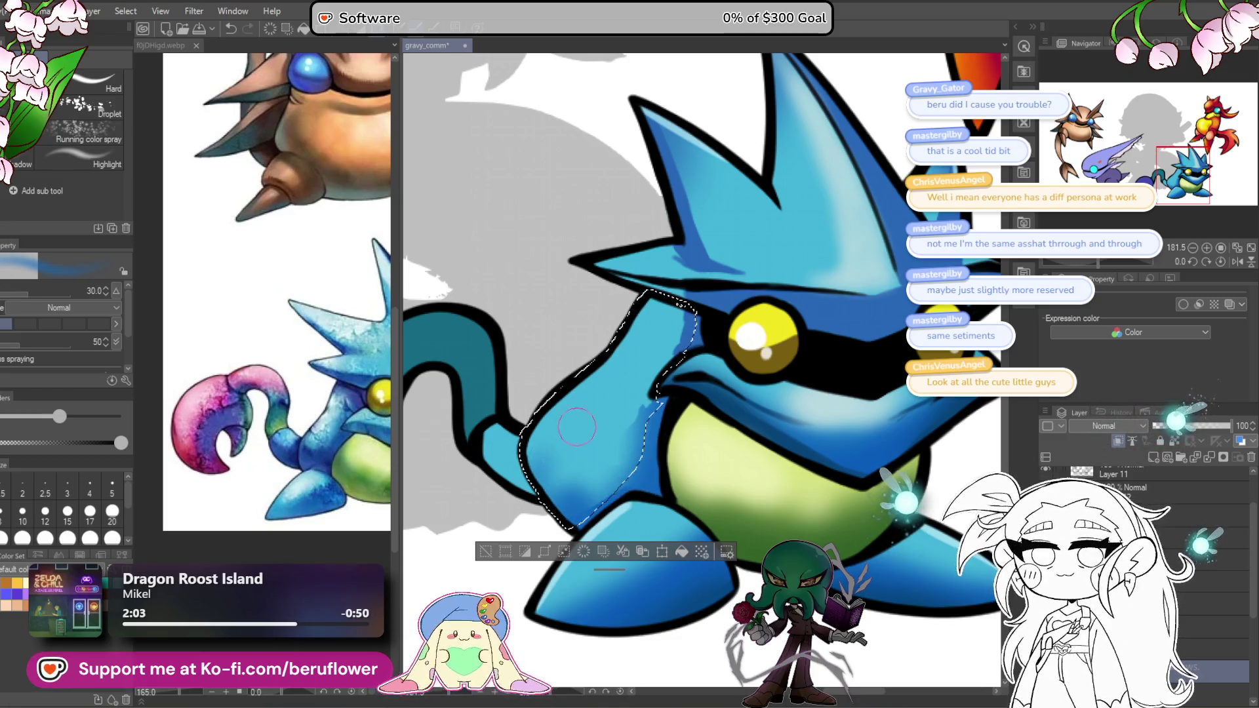
{"action": "mouse_move", "coordinate": [550, 477]}
{"action": "left_mouse_down"}
{"action": "mouse_move", "coordinate": [590, 472]}
{"action": "mouse_move", "coordinate": [630, 433]}
{"action": "mouse_move", "coordinate": [597, 393]}
{"action": "mouse_move", "coordinate": [659, 437]}
{"action": "left_mouse_up"}
Step: Sample a colour from the reference creature and airbrush it over the blue creature's neck
{"action": "key", "text": "ctrl+d"}
{"action": "left_click", "coordinate": [314, 436]}
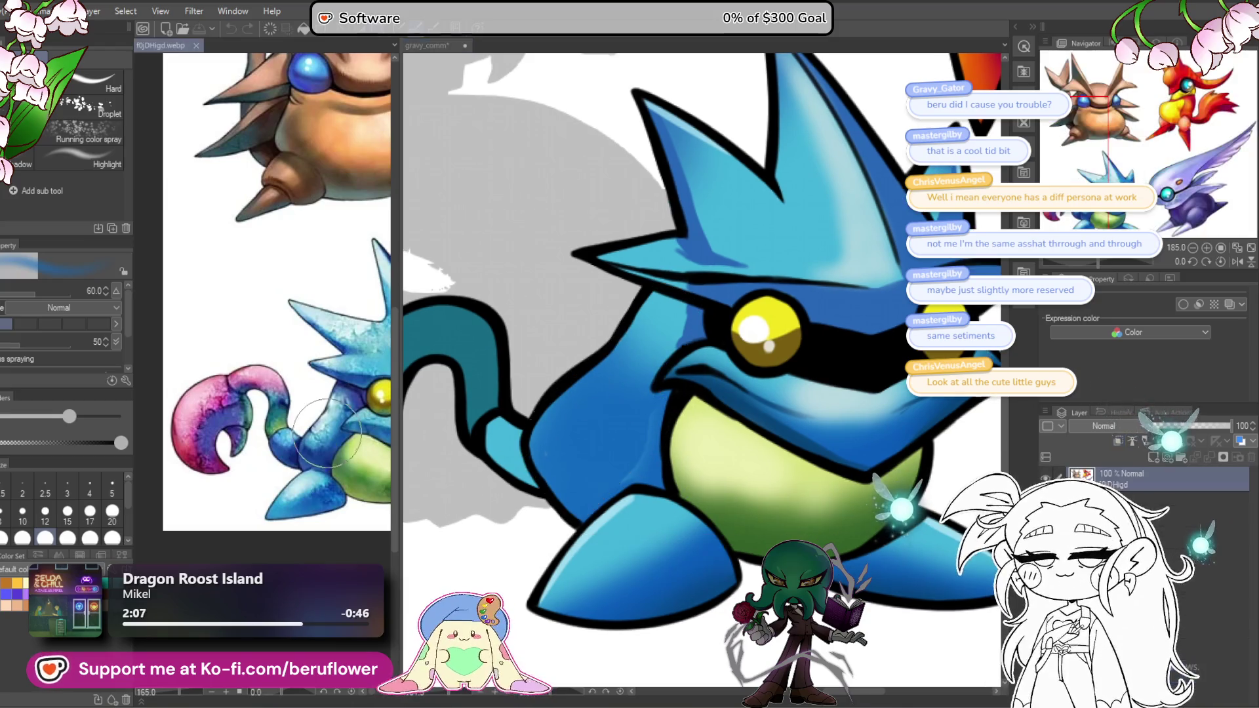
{"action": "left_click", "coordinate": [314, 436], "text": "alt"}
{"action": "left_click", "coordinate": [576, 415]}
{"action": "mouse_move", "coordinate": [575, 416]}
{"action": "left_mouse_down"}
{"action": "mouse_move", "coordinate": [659, 321]}
{"action": "mouse_move", "coordinate": [594, 423]}
{"action": "mouse_move", "coordinate": [630, 358]}
{"action": "left_mouse_up"}
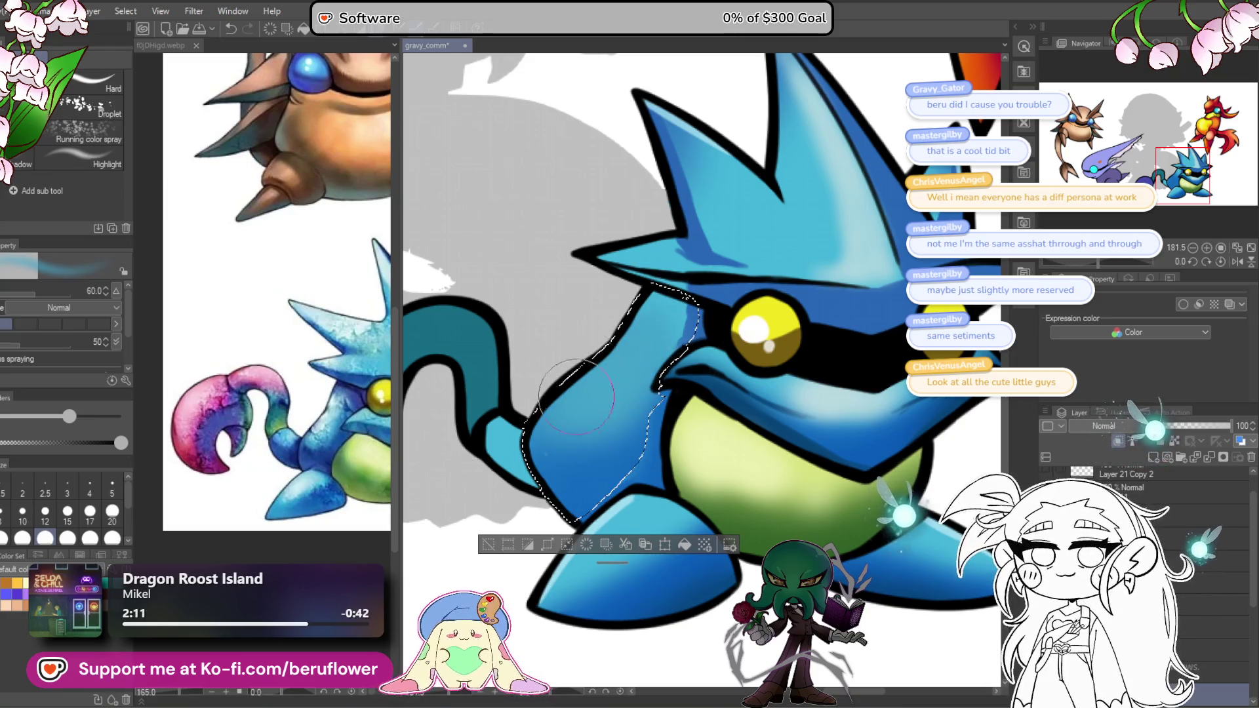
{"action": "left_click_drag", "start_coordinate": [480, 497], "coordinate": [496, 500]}
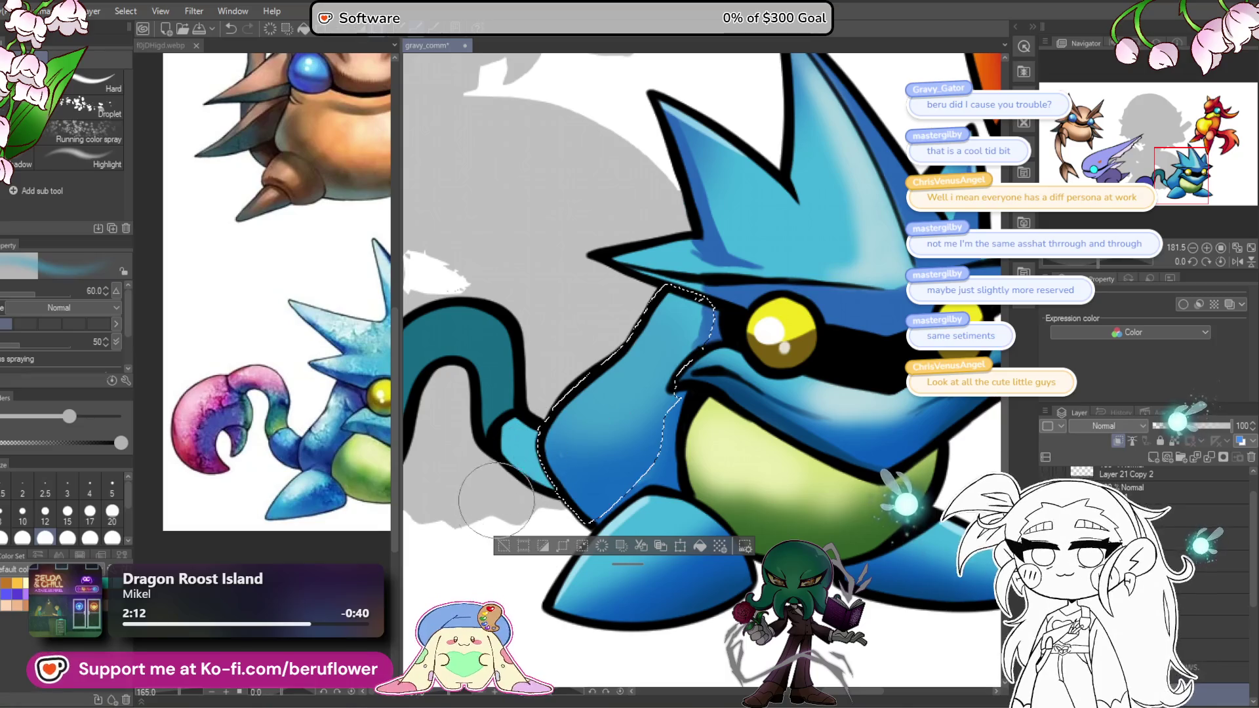
Step: Check the reference, then select the light-blue area at the tail's base
{"action": "left_click", "coordinate": [289, 454]}
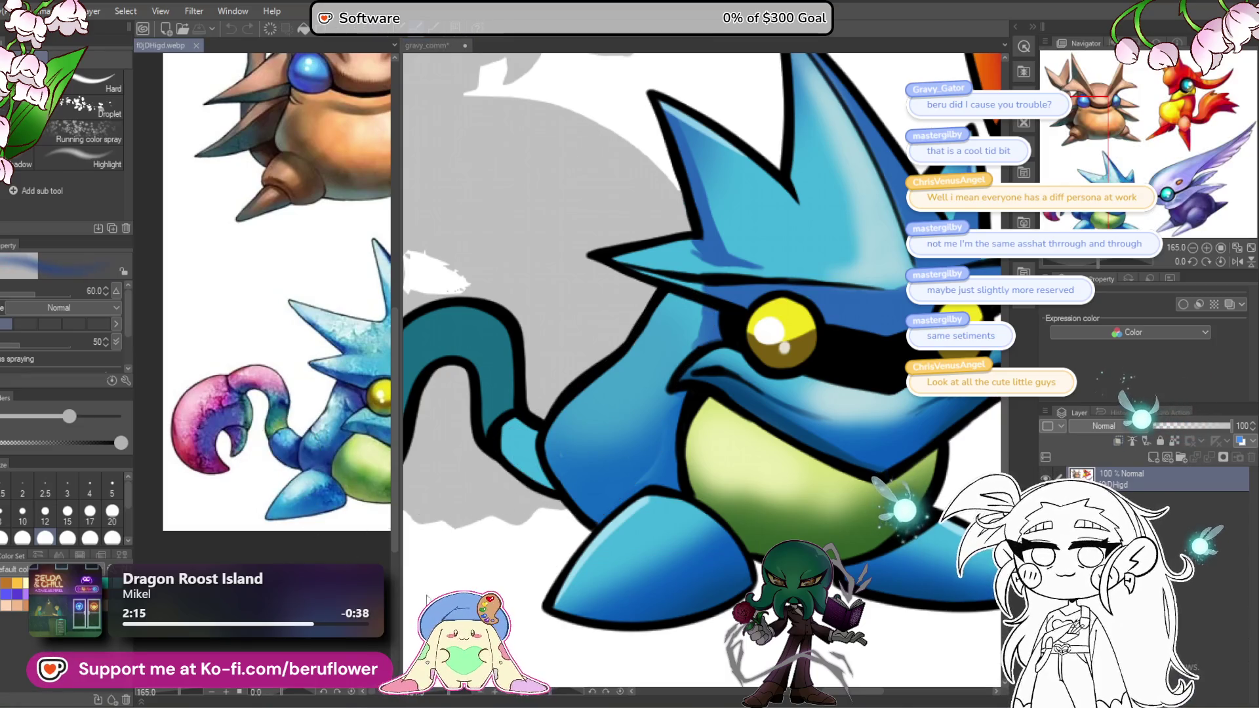
{"action": "left_click", "coordinate": [509, 562]}
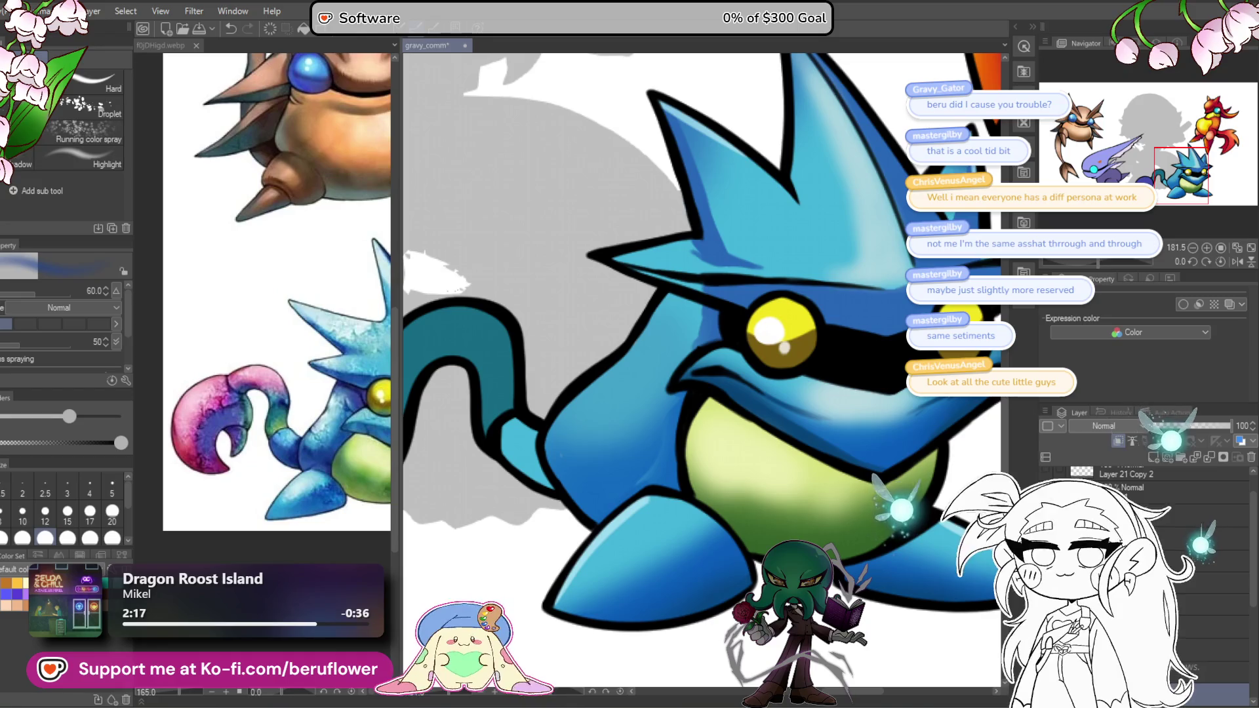
{"action": "key", "text": "g"}
{"action": "left_click", "coordinate": [549, 465]}
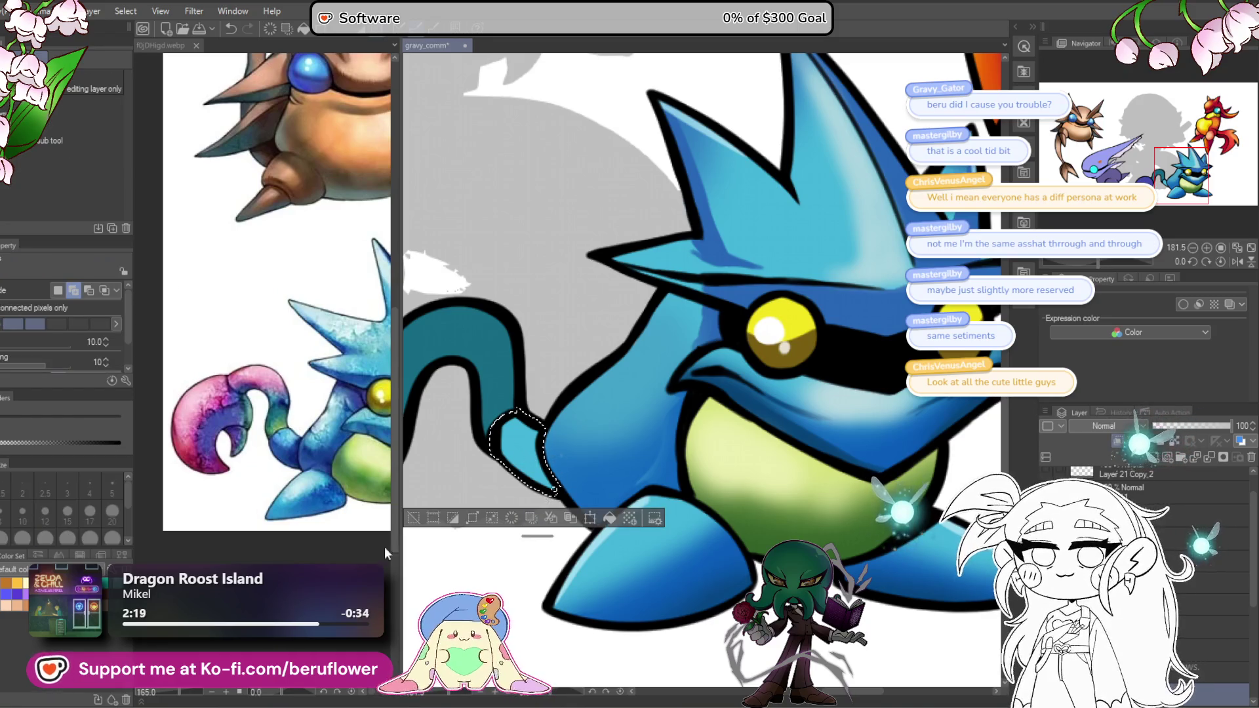
Step: Undo the tail-base selection and zoom the view in around the blue creature's tail
{"action": "key", "text": "b"}
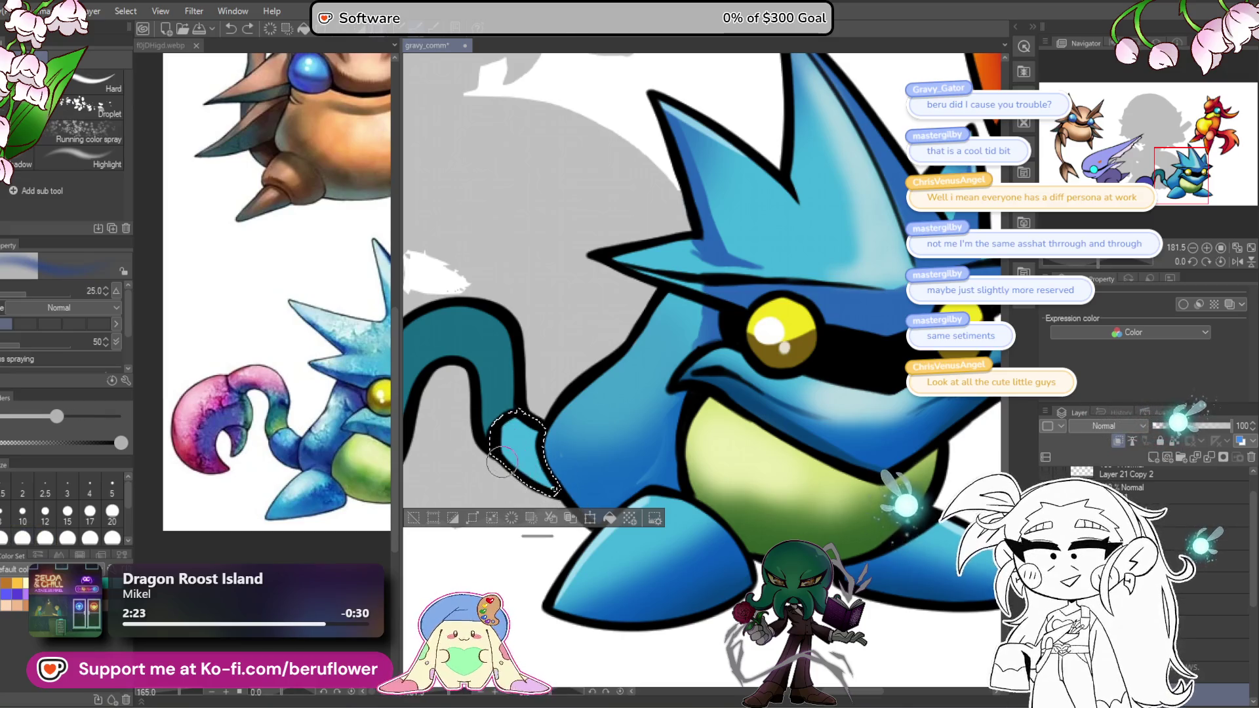
{"action": "left_click_drag", "start_coordinate": [521, 464], "coordinate": [551, 464]}
{"action": "scroll", "coordinate": [598, 451], "scroll_direction": "down", "scroll_amount": 3}
{"action": "scroll", "coordinate": [726, 407], "scroll_direction": "up", "scroll_amount": 5}
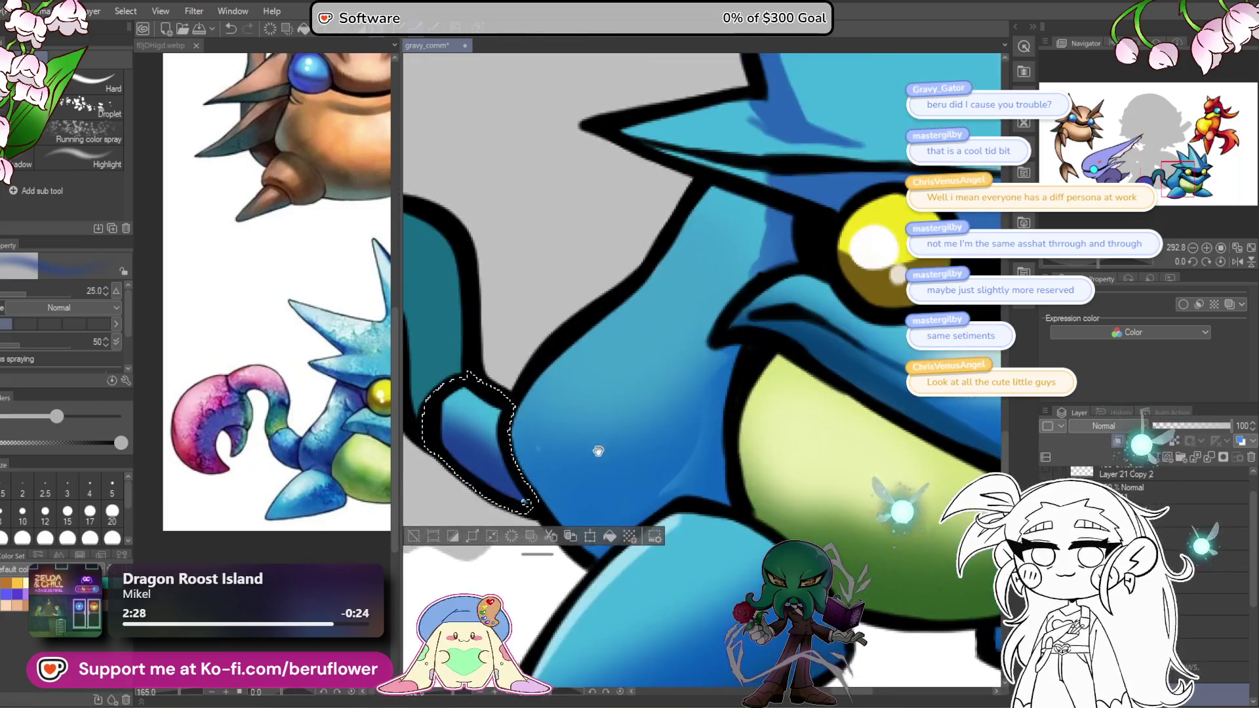
{"action": "key", "text": "ctrl+z"}
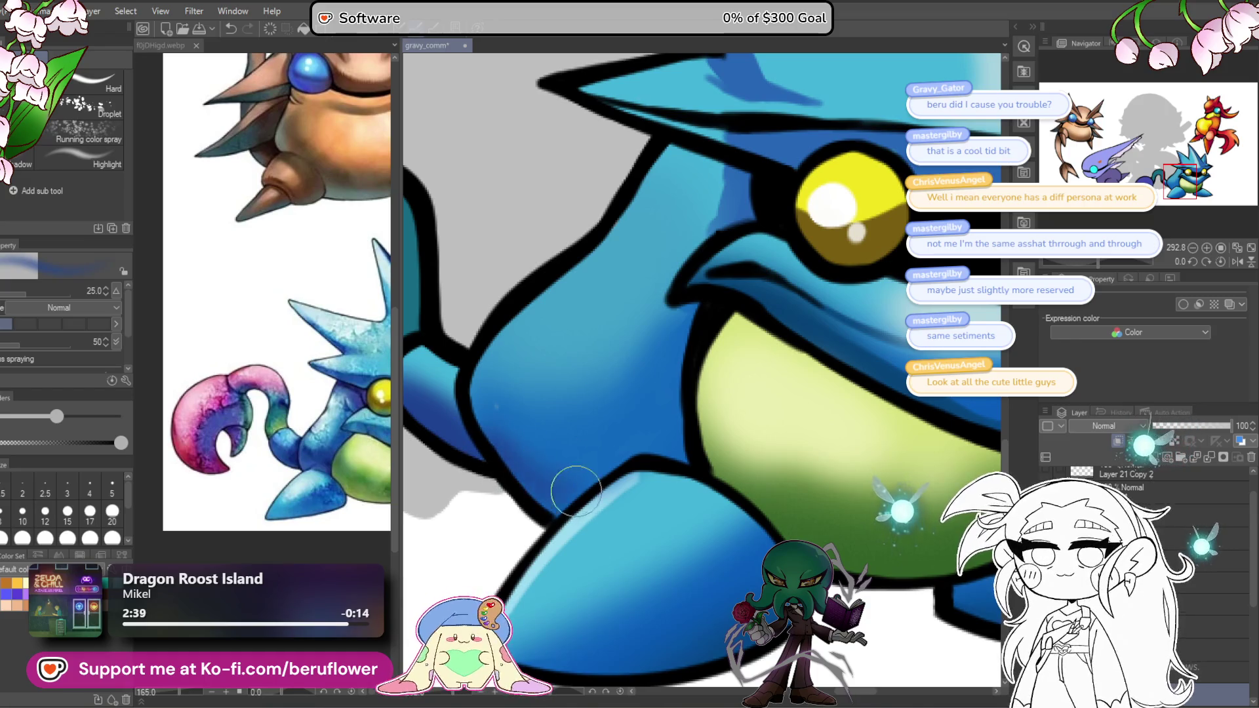
{"action": "scroll", "coordinate": [559, 464], "scroll_direction": "down", "scroll_amount": 10}
{"action": "scroll", "coordinate": [616, 410], "scroll_direction": "up", "scroll_amount": 3}
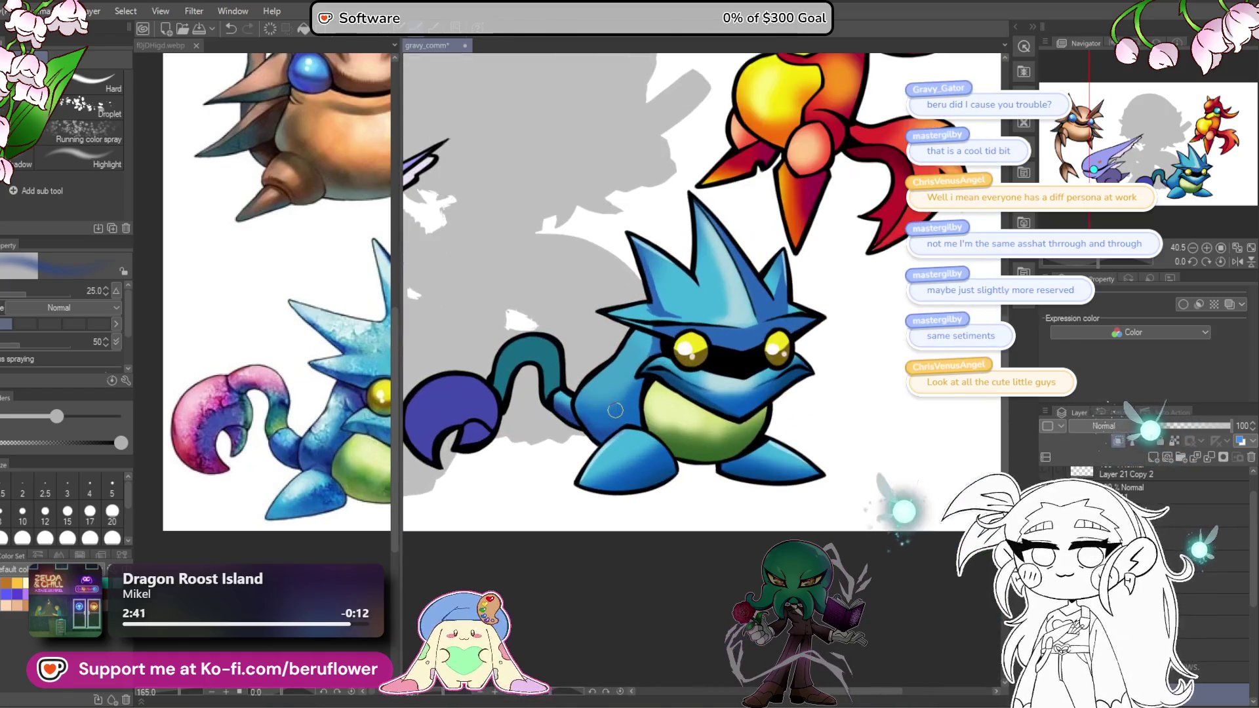
{"action": "scroll", "coordinate": [263, 432], "scroll_direction": "up", "scroll_amount": 4}
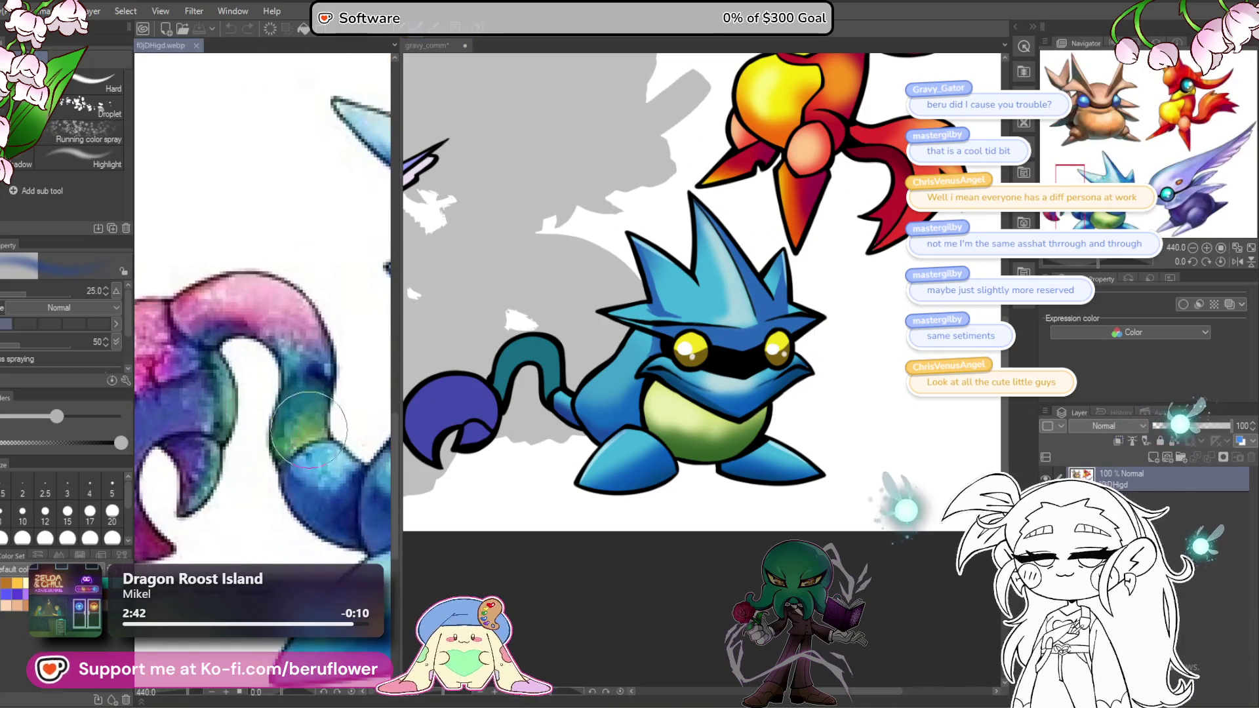
Step: Select the blue creature's whole tail and airbrush green and dark blue tints onto it
{"action": "key", "text": "w"}
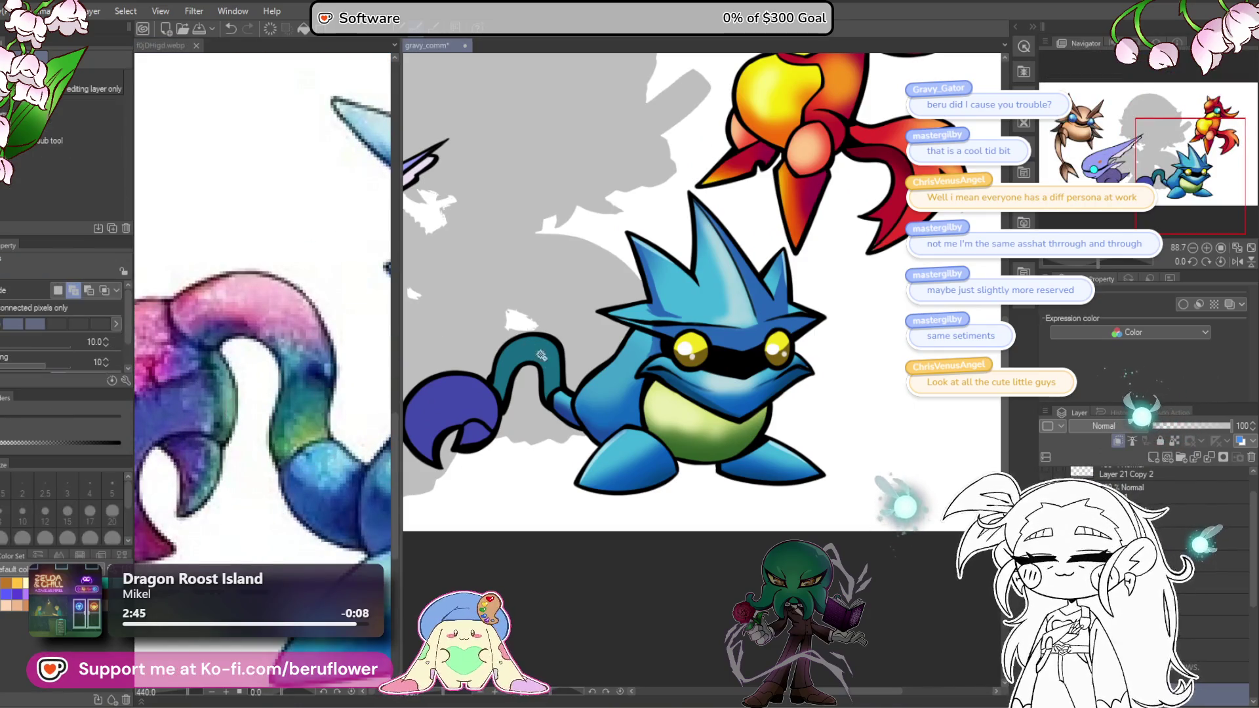
{"action": "left_click", "coordinate": [542, 356]}
{"action": "key", "text": "b"}
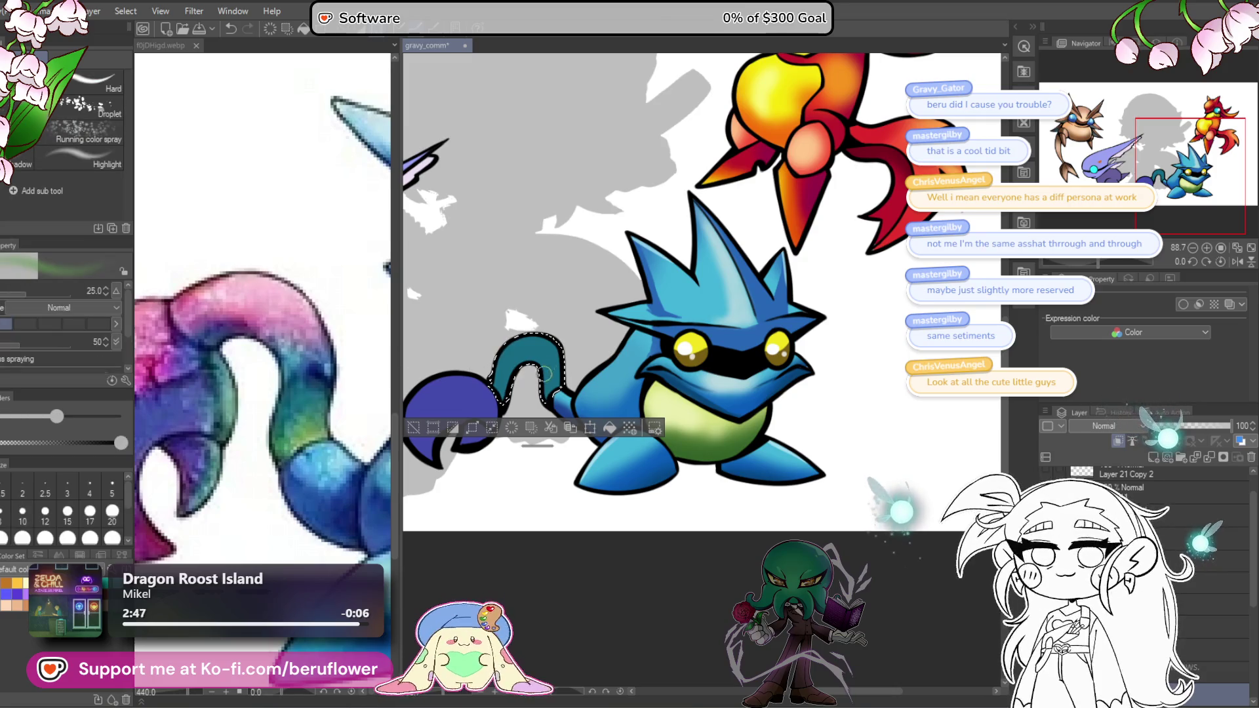
{"action": "scroll", "coordinate": [533, 340], "scroll_direction": "up", "scroll_amount": 2}
{"action": "mouse_move", "coordinate": [610, 360]}
{"action": "left_mouse_down"}
{"action": "mouse_move", "coordinate": [591, 394]}
{"action": "mouse_move", "coordinate": [623, 373]}
{"action": "left_mouse_up"}
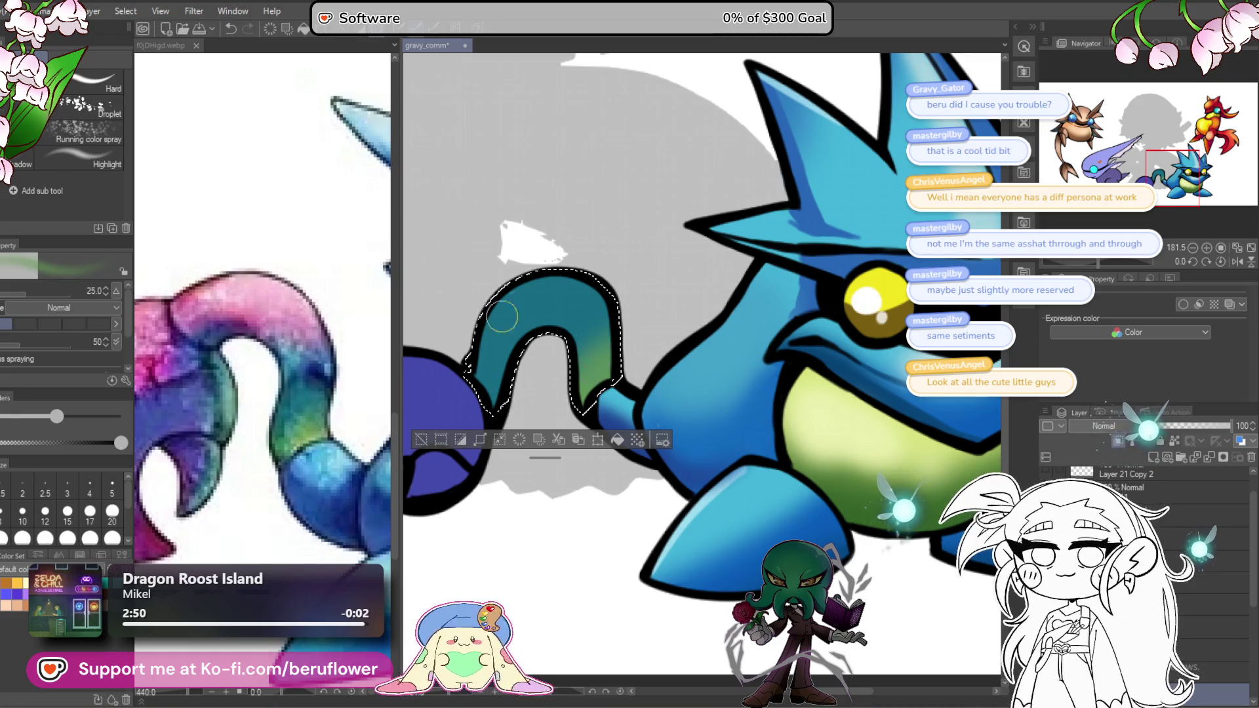
{"action": "mouse_move", "coordinate": [311, 398]}
{"action": "left_mouse_down", "text": "alt"}
{"action": "mouse_move", "coordinate": [336, 407]}
{"action": "mouse_move", "coordinate": [319, 376]}
{"action": "left_mouse_up", "text": "alt"}
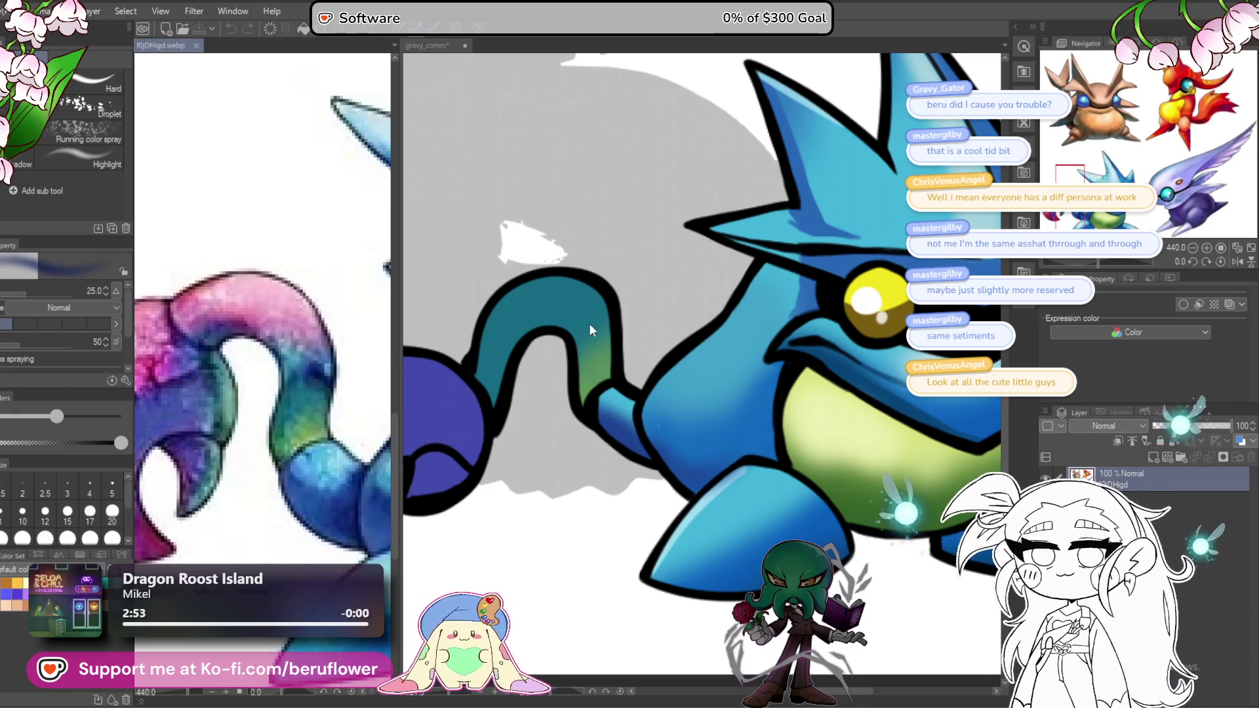
{"action": "mouse_move", "coordinate": [589, 323]}
{"action": "left_mouse_down"}
{"action": "mouse_move", "coordinate": [582, 298]}
{"action": "mouse_move", "coordinate": [597, 308]}
{"action": "mouse_move", "coordinate": [610, 255]}
{"action": "left_mouse_up"}
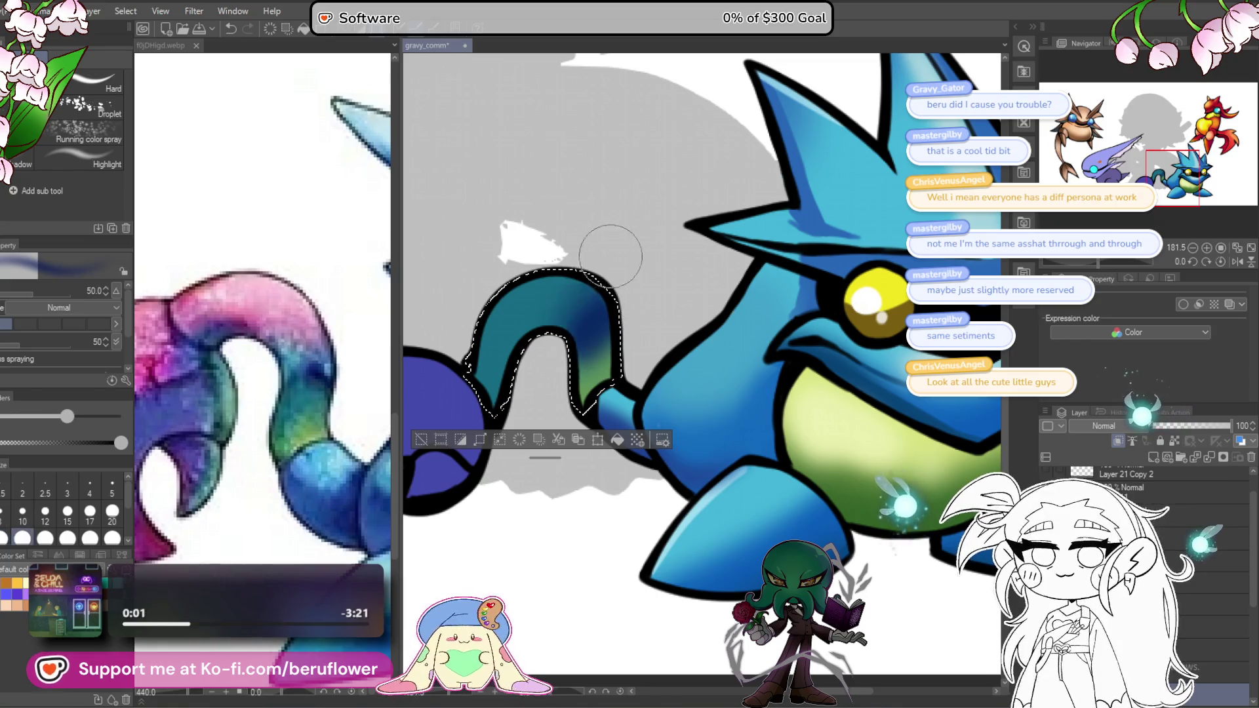
Step: Sample lighter blue and pink from the reference tail and airbrush pink onto the tail's upper-left
{"action": "left_click", "coordinate": [295, 360], "text": "alt"}
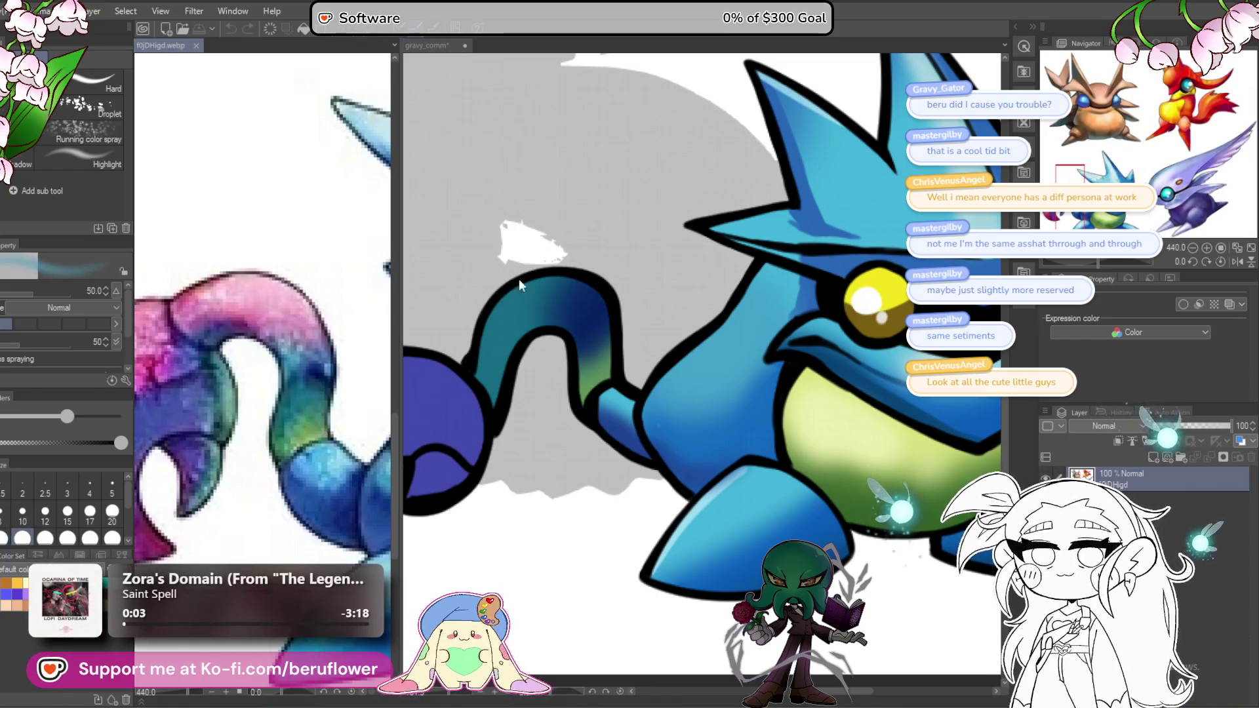
{"action": "left_click", "coordinate": [520, 284]}
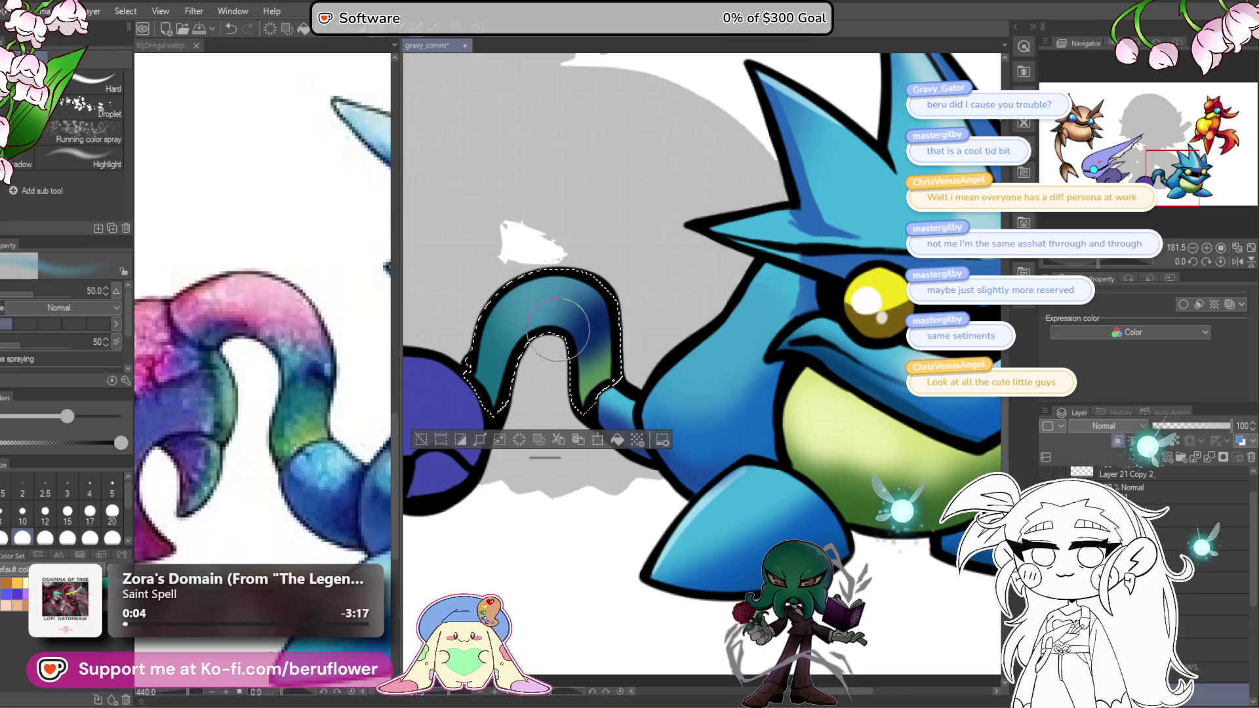
{"action": "left_click", "coordinate": [219, 295], "text": "alt"}
{"action": "left_click", "coordinate": [516, 343]}
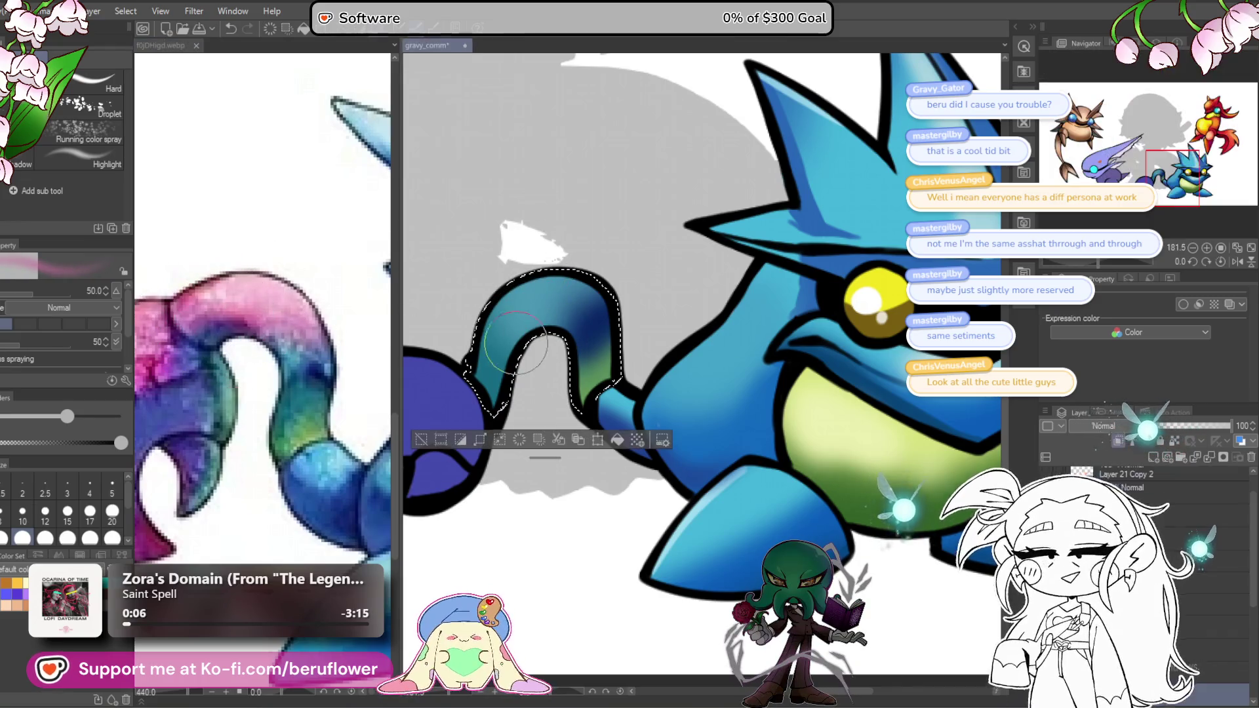
{"action": "left_click_drag", "start_coordinate": [516, 342], "coordinate": [506, 341]}
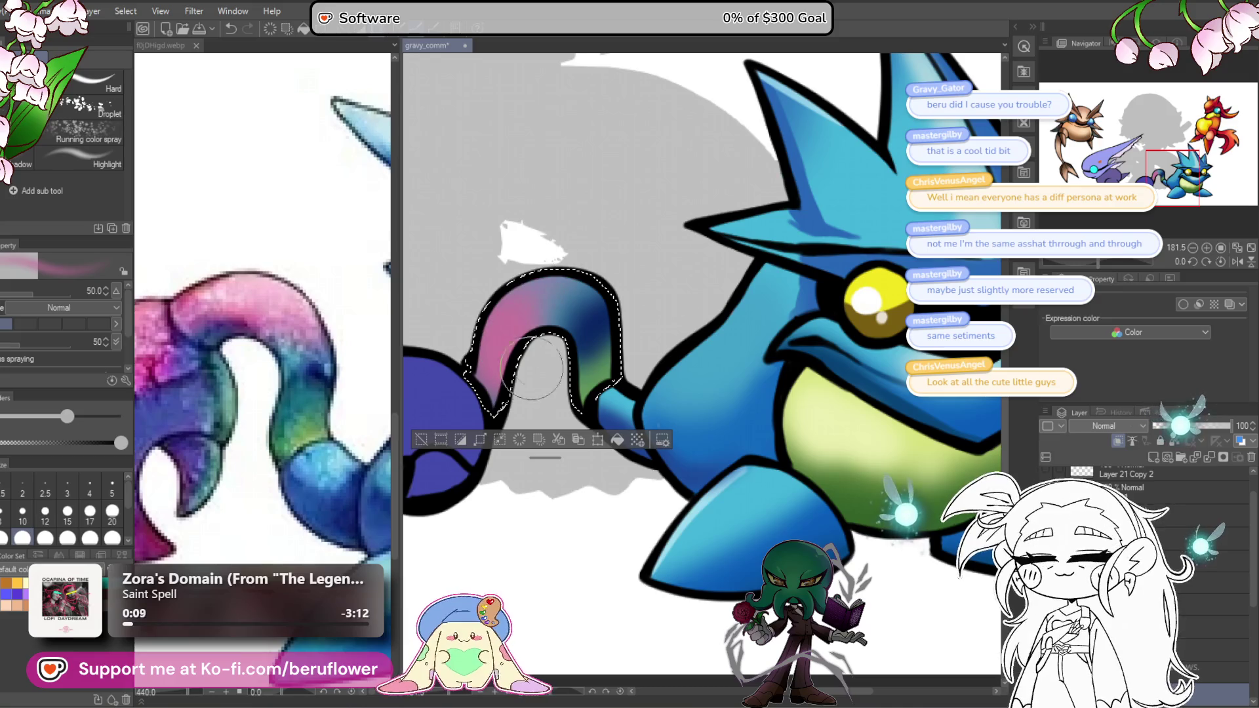
{"action": "scroll", "coordinate": [567, 381], "scroll_direction": "down", "scroll_amount": 5}
{"action": "scroll", "coordinate": [565, 381], "scroll_direction": "up", "scroll_amount": 3}
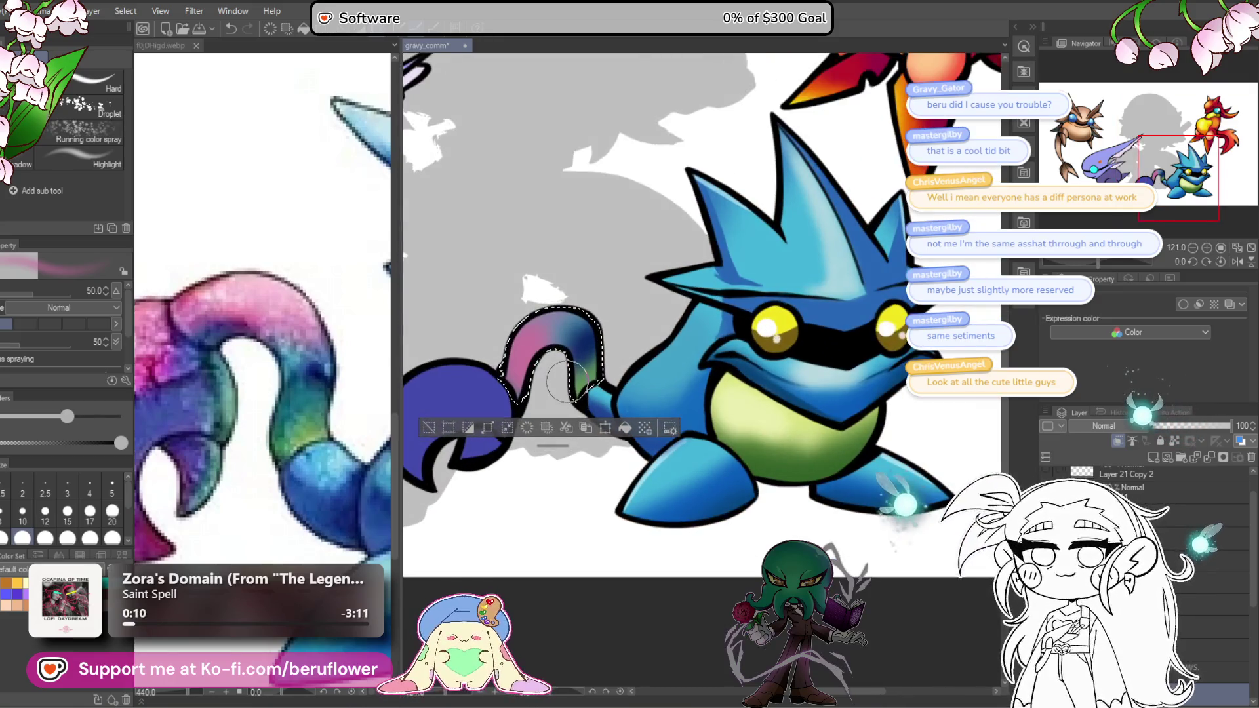
Step: Blend the pink and blue across the tail with a smaller Textured blender, then deselect
{"action": "key", "text": "j"}
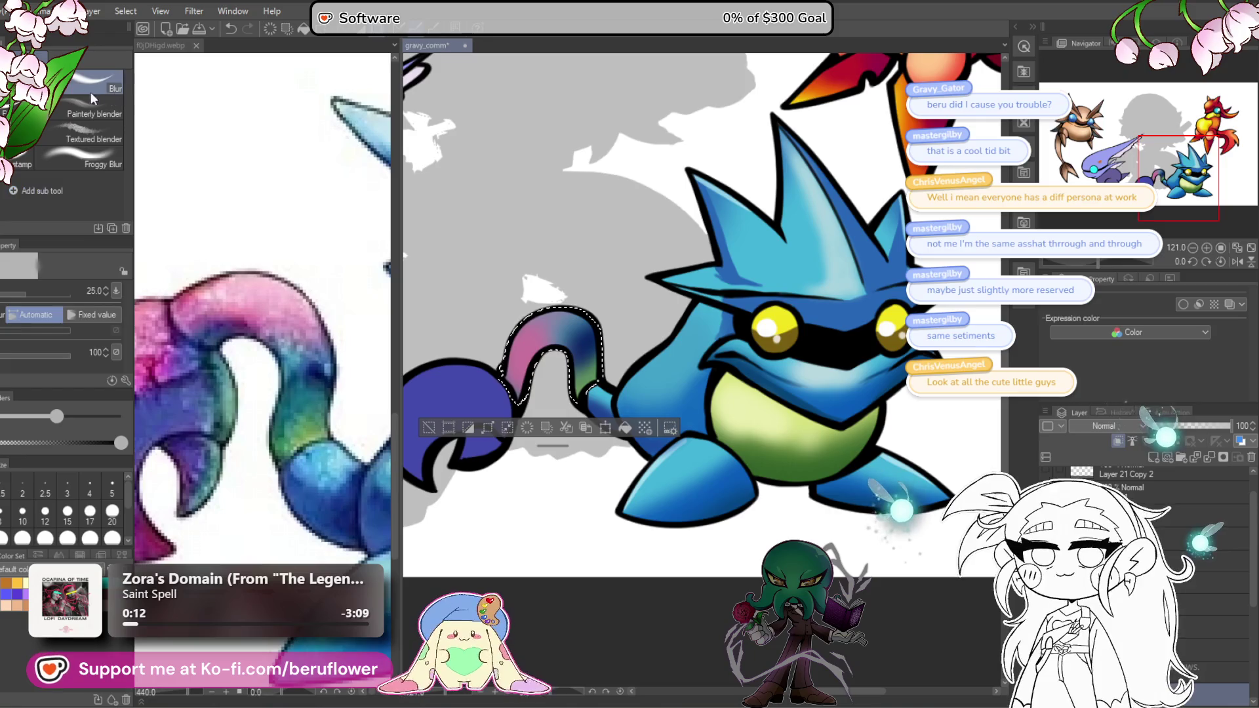
{"action": "left_click", "coordinate": [113, 139]}
{"action": "scroll", "coordinate": [537, 348], "scroll_direction": "up", "scroll_amount": 3}
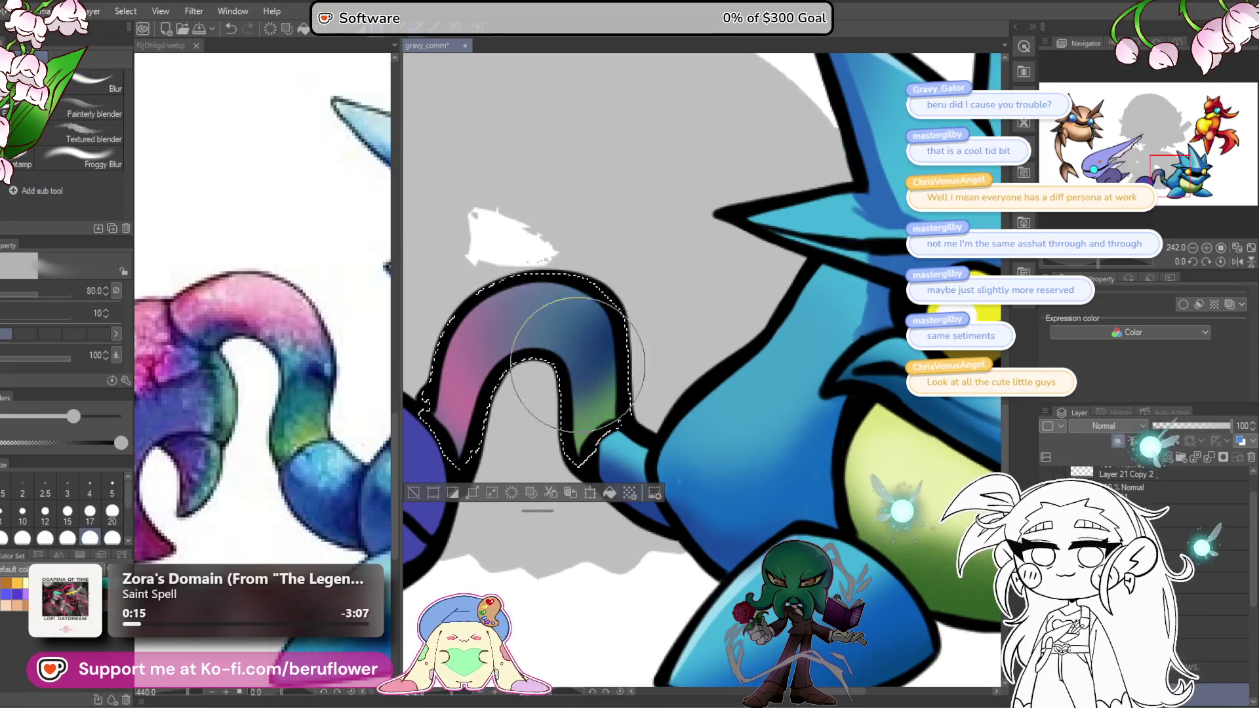
{"action": "mouse_move", "coordinate": [577, 364]}
{"action": "left_mouse_down"}
{"action": "mouse_move", "coordinate": [612, 360]}
{"action": "mouse_move", "coordinate": [546, 350]}
{"action": "left_mouse_up"}
{"action": "key", "text": "bracketleft"}
{"action": "key", "text": "bracketleft"}
{"action": "key", "text": "bracketleft"}
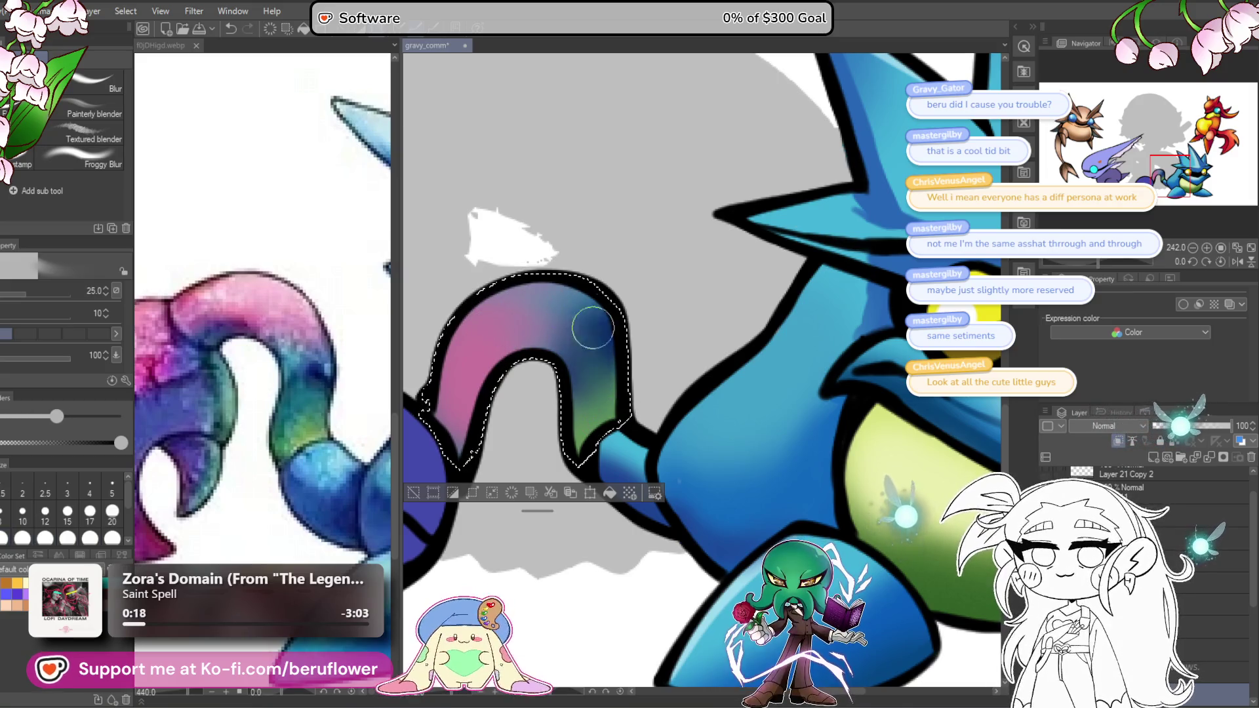
{"action": "scroll", "coordinate": [603, 406], "scroll_direction": "down", "scroll_amount": 1}
{"action": "scroll", "coordinate": [604, 407], "scroll_direction": "down", "scroll_amount": 3}
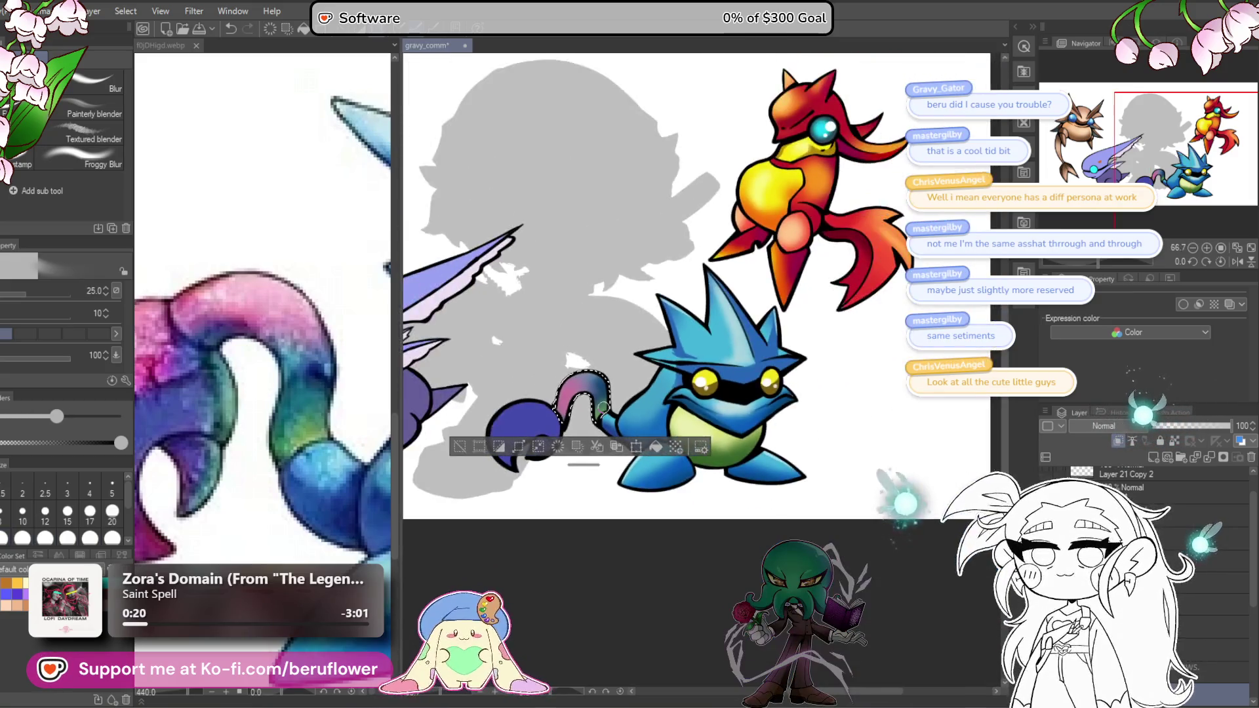
{"action": "key", "text": "ctrl+d"}
{"action": "mouse_move", "coordinate": [603, 406]}
{"action": "left_mouse_down"}
{"action": "mouse_move", "coordinate": [649, 401]}
{"action": "mouse_move", "coordinate": [678, 316]}
{"action": "mouse_move", "coordinate": [672, 331]}
{"action": "left_mouse_up"}
{"action": "left_click", "coordinate": [229, 438]}
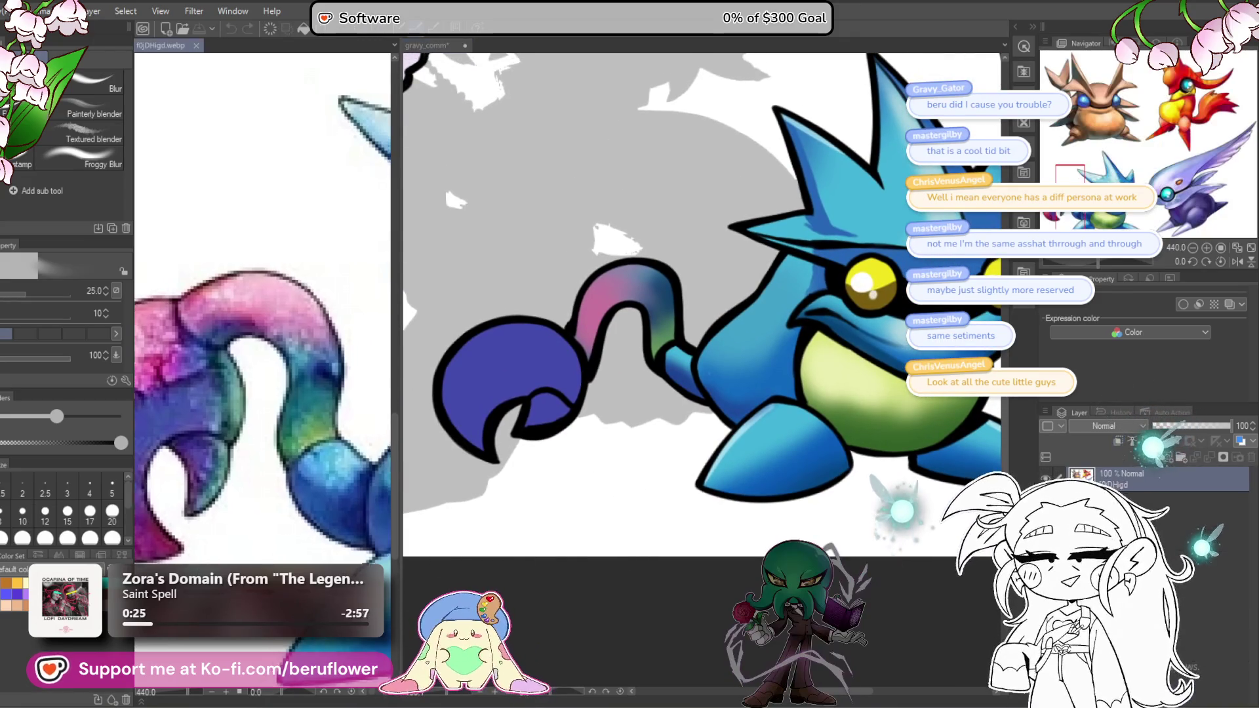
Step: Paint dark purple shading inside the tail claw and along its inner edge with the pen
{"action": "key", "text": "p"}
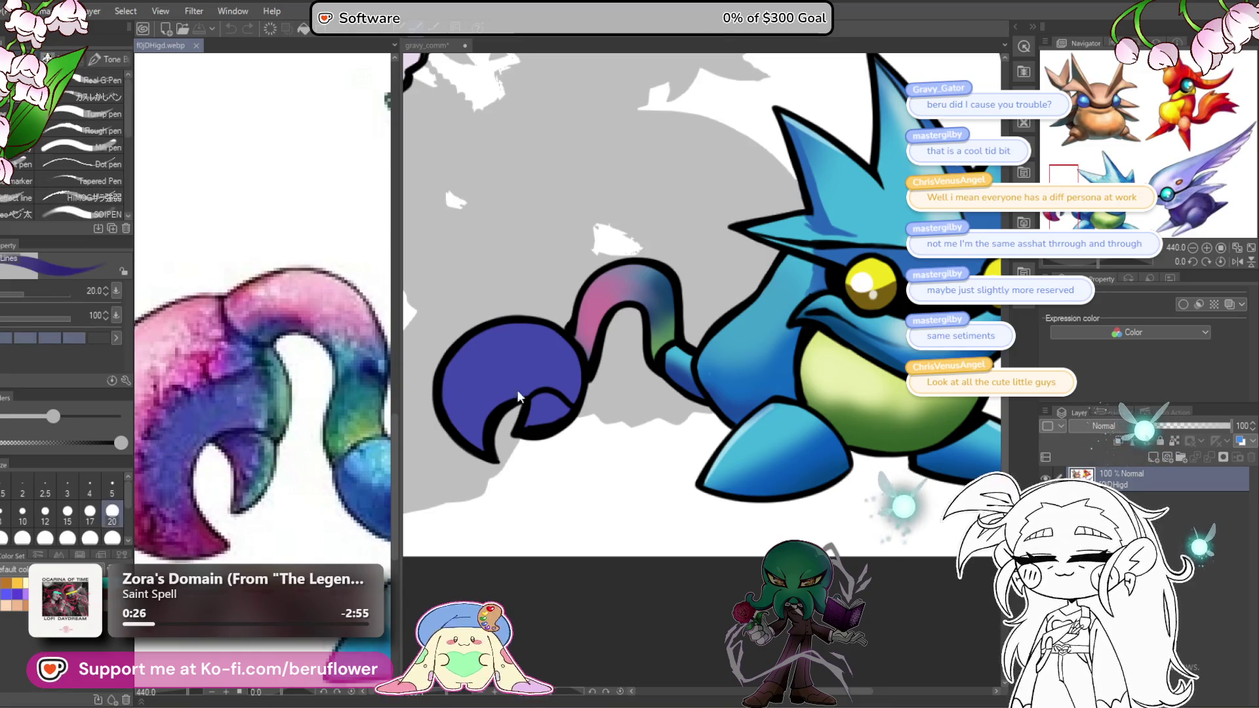
{"action": "left_click", "coordinate": [520, 398]}
{"action": "scroll", "coordinate": [520, 397], "scroll_direction": "up", "scroll_amount": 5}
{"action": "mouse_move", "coordinate": [559, 450]}
{"action": "left_mouse_down"}
{"action": "mouse_move", "coordinate": [554, 418]}
{"action": "mouse_move", "coordinate": [613, 413]}
{"action": "left_mouse_up"}
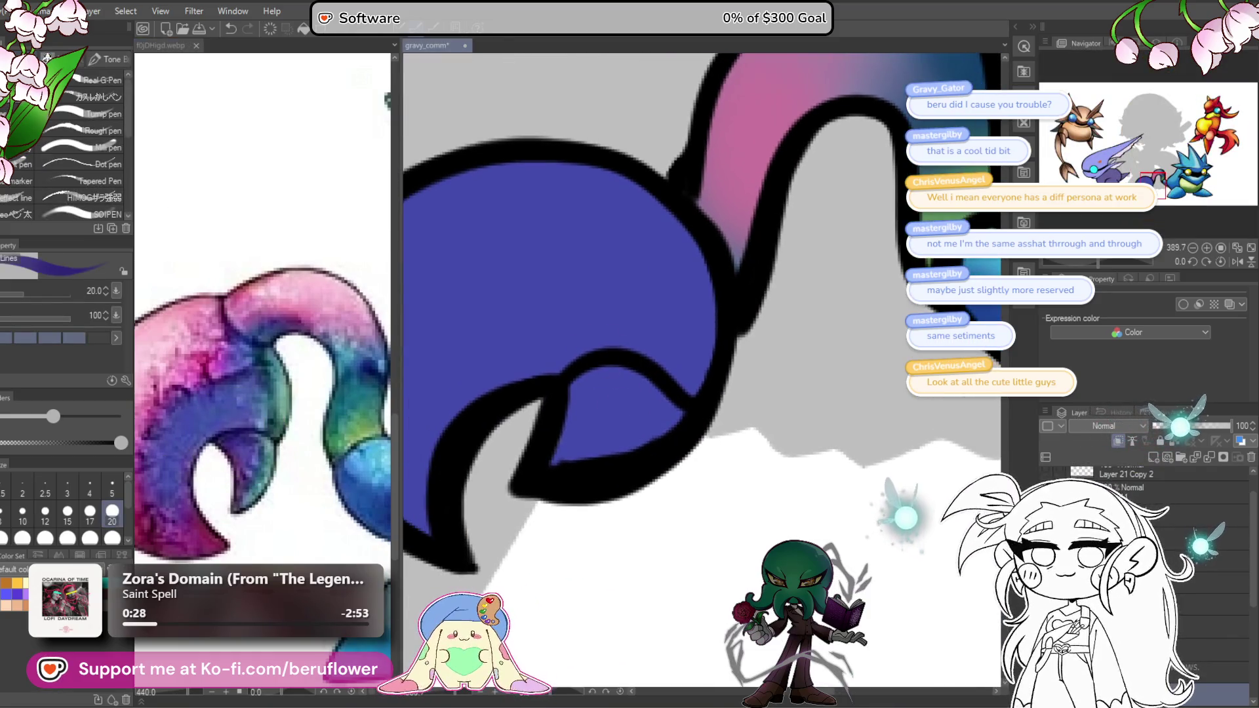
{"action": "mouse_move", "coordinate": [612, 365]}
{"action": "left_mouse_down"}
{"action": "mouse_move", "coordinate": [590, 385]}
{"action": "mouse_move", "coordinate": [590, 430]}
{"action": "left_mouse_up"}
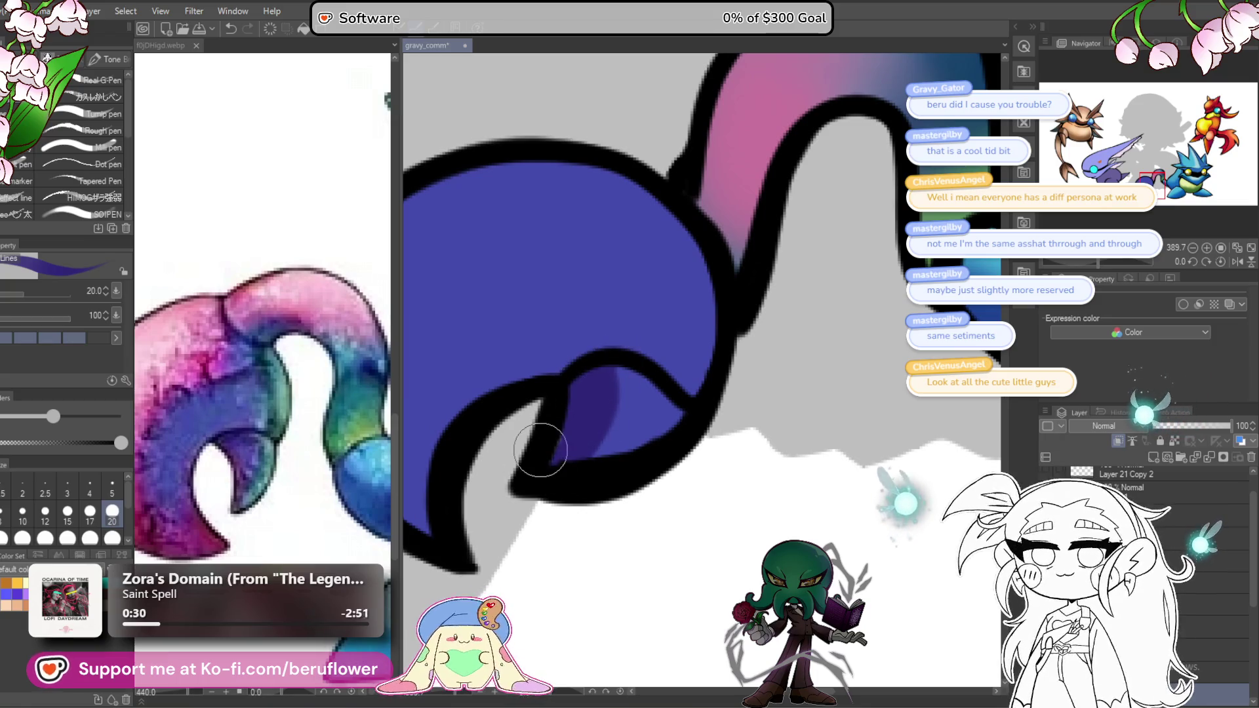
{"action": "mouse_move", "coordinate": [646, 334]}
{"action": "left_mouse_down"}
{"action": "mouse_move", "coordinate": [461, 453]}
{"action": "mouse_move", "coordinate": [489, 455]}
{"action": "left_mouse_up"}
Step: Sample pink from the reference claw and airbrush it over the claw's tip and upper-left
{"action": "left_click_drag", "start_coordinate": [197, 347], "coordinate": [289, 347]}
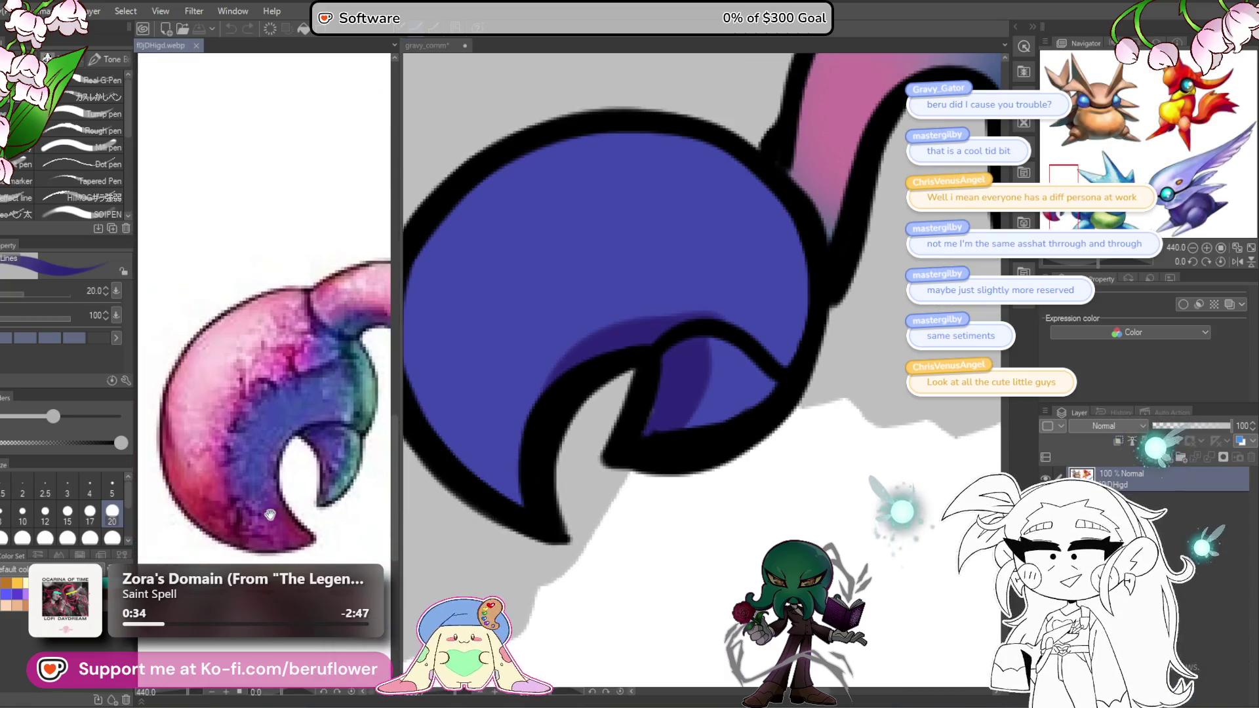
{"action": "left_click", "coordinate": [289, 347], "text": "alt"}
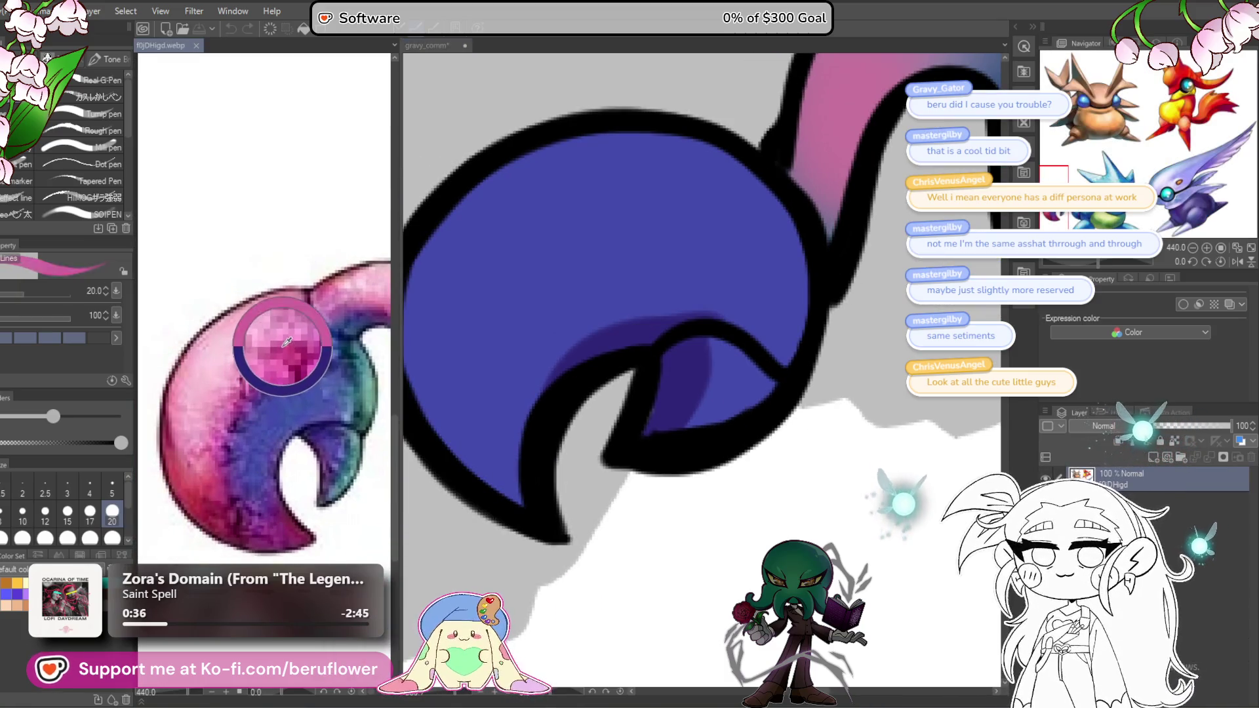
{"action": "key", "text": "b"}
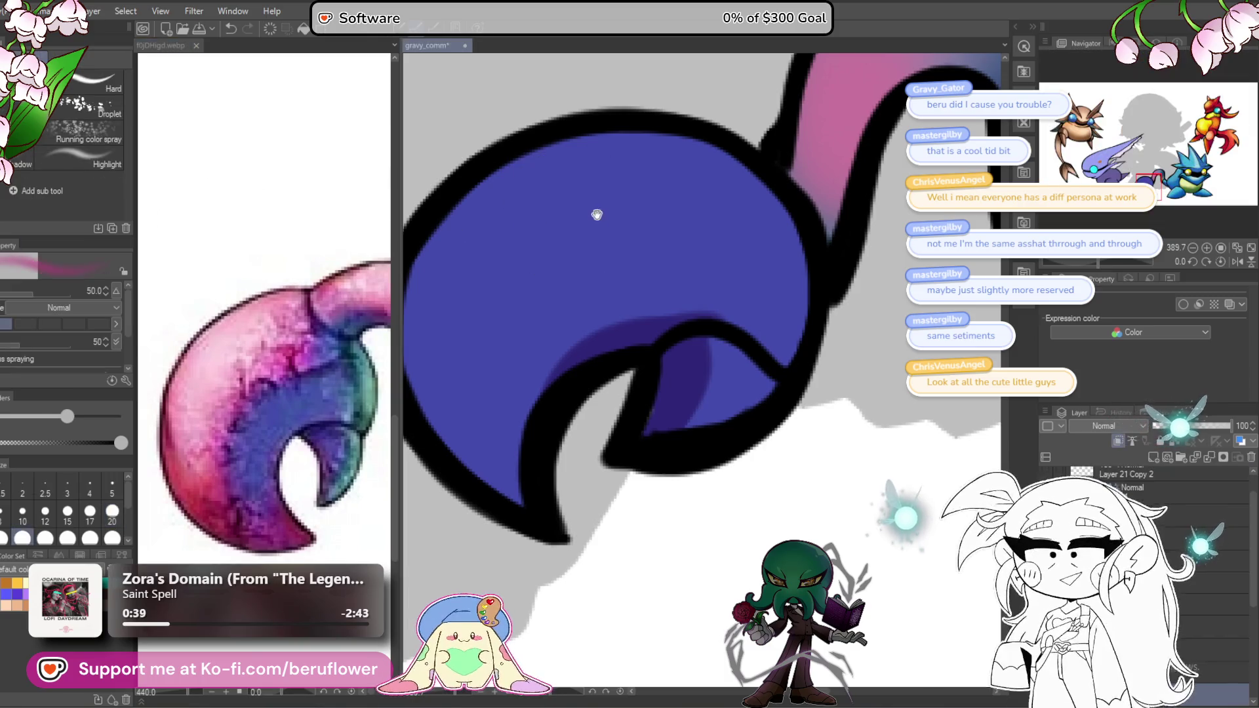
{"action": "scroll", "coordinate": [512, 498], "scroll_direction": "down", "scroll_amount": 1}
{"action": "left_click_drag", "start_coordinate": [520, 492], "coordinate": [521, 525]}
{"action": "left_click_drag", "start_coordinate": [570, 209], "coordinate": [551, 258]}
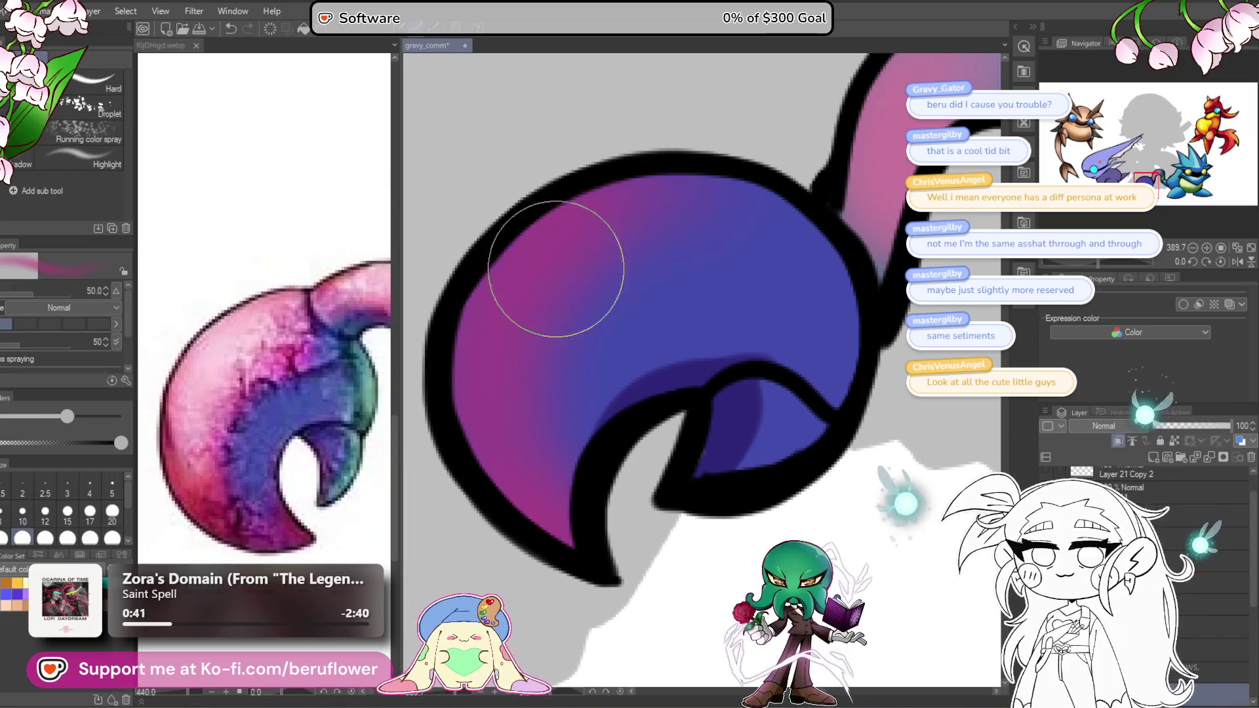
{"action": "left_click_drag", "start_coordinate": [720, 183], "coordinate": [618, 281]}
{"action": "left_click_drag", "start_coordinate": [474, 590], "coordinate": [510, 551]}
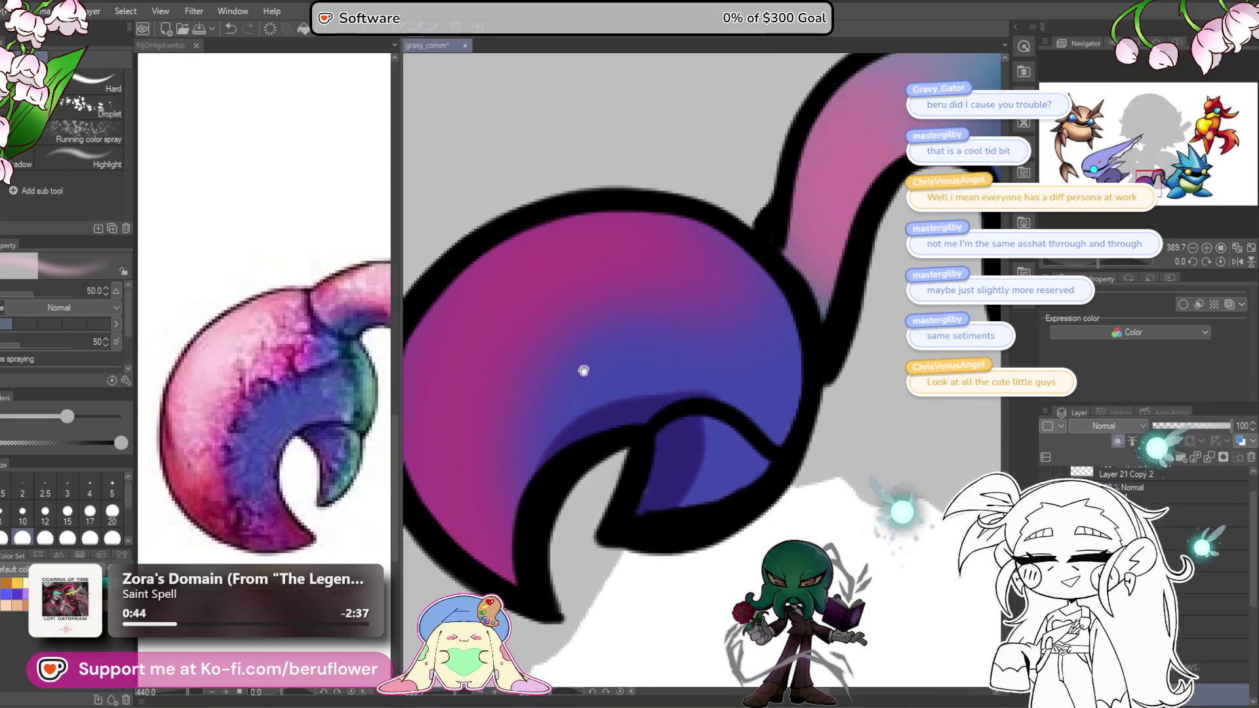
{"action": "mouse_move", "coordinate": [475, 320]}
{"action": "left_mouse_down"}
{"action": "mouse_move", "coordinate": [612, 323]}
{"action": "mouse_move", "coordinate": [667, 228]}
{"action": "mouse_move", "coordinate": [736, 174]}
{"action": "mouse_move", "coordinate": [674, 219]}
{"action": "mouse_move", "coordinate": [787, 239]}
{"action": "mouse_move", "coordinate": [508, 284]}
{"action": "left_mouse_up"}
{"action": "scroll", "coordinate": [780, 242], "scroll_direction": "down", "scroll_amount": 3}
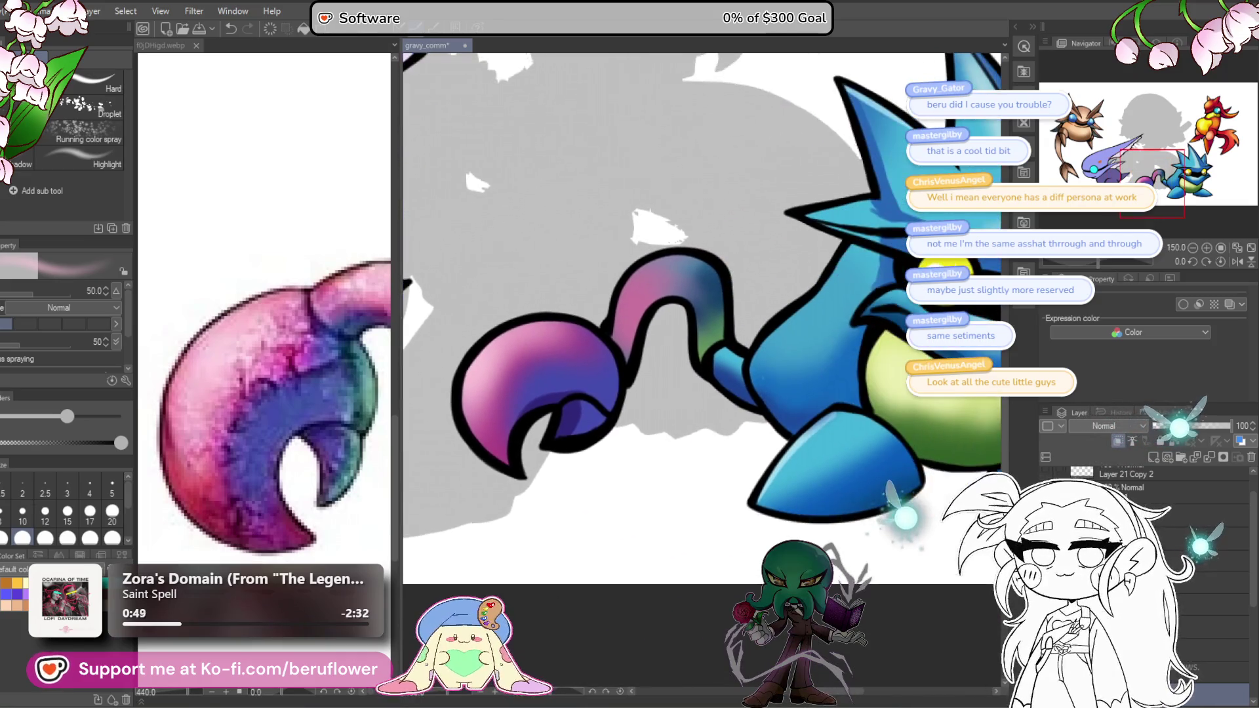
Step: Pen white highlights down the claw's upper-left edge and a faint one along the tail arch
{"action": "left_click", "coordinate": [191, 505], "text": "alt"}
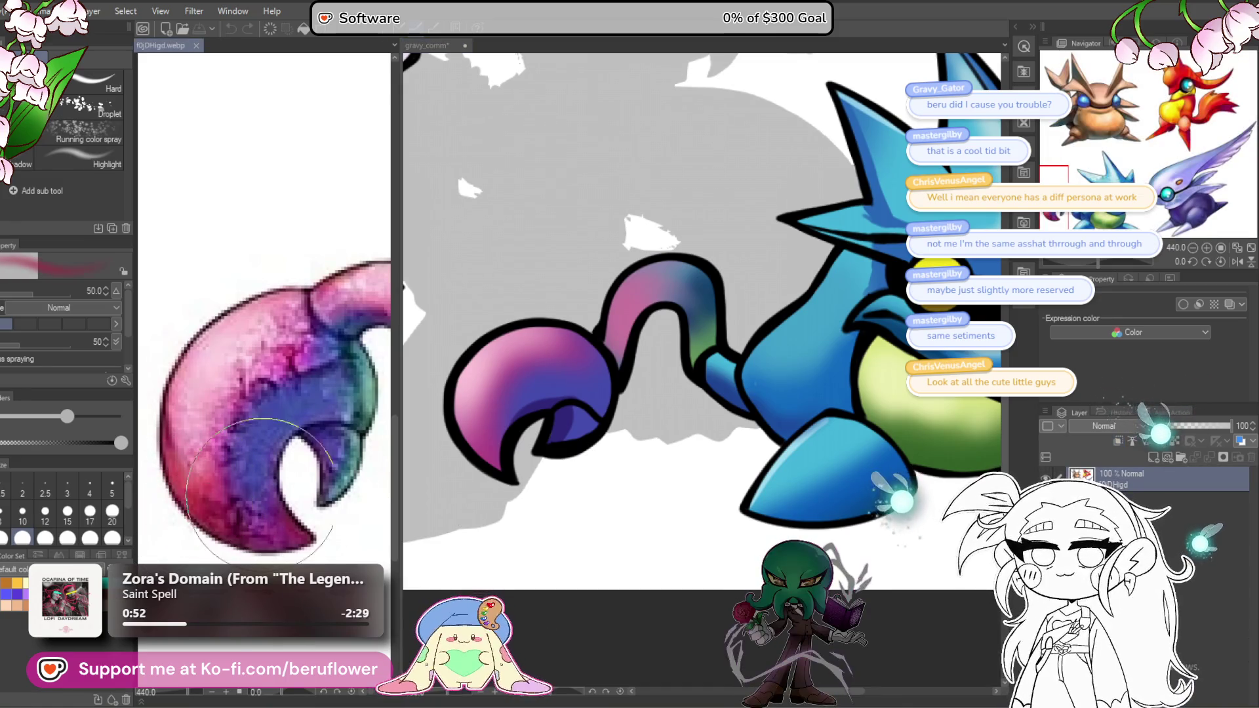
{"action": "left_click", "coordinate": [491, 501]}
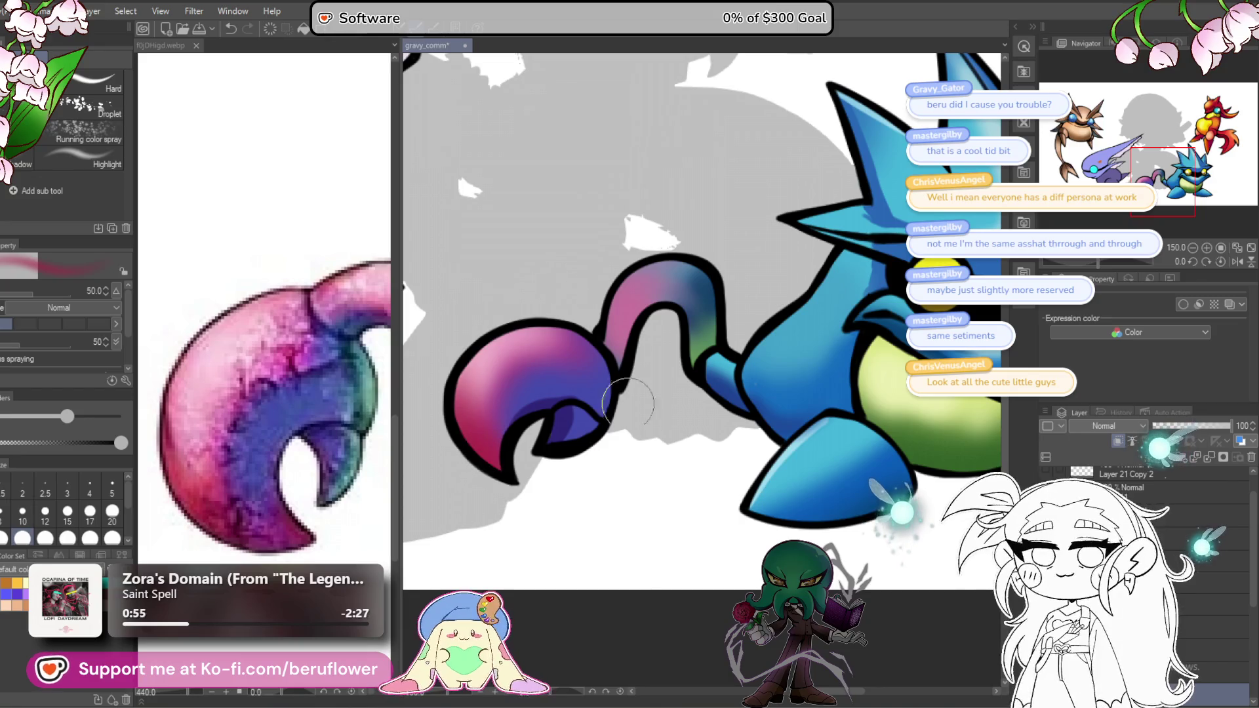
{"action": "left_click_drag", "start_coordinate": [490, 313], "coordinate": [480, 339]}
{"action": "key", "text": "p"}
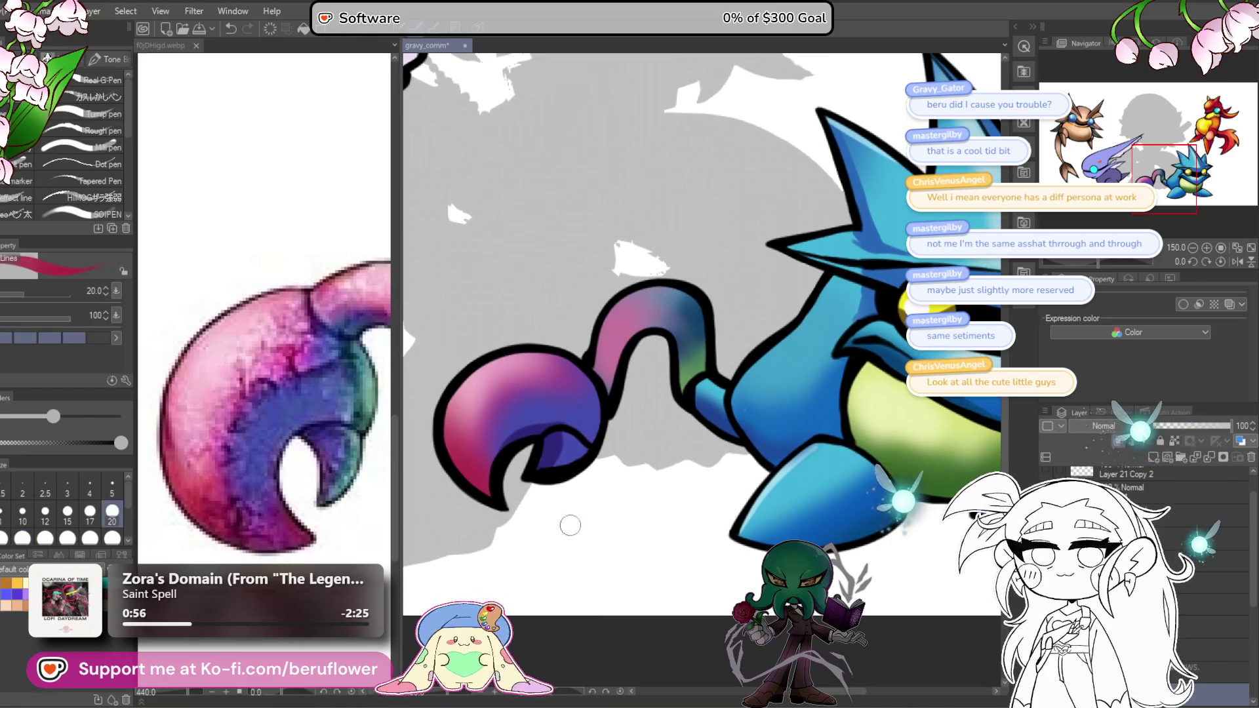
{"action": "scroll", "coordinate": [477, 387], "scroll_direction": "up", "scroll_amount": 3}
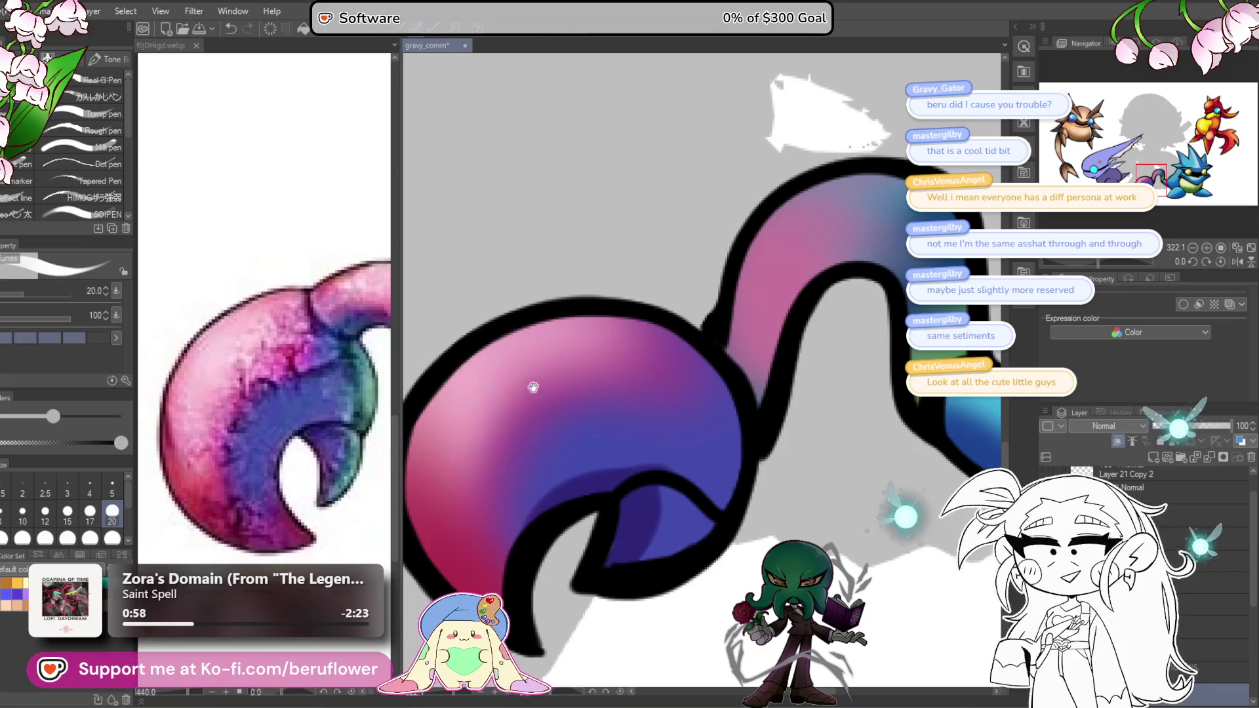
{"action": "left_click_drag", "start_coordinate": [533, 387], "coordinate": [619, 367]}
{"action": "left_click_drag", "start_coordinate": [649, 292], "coordinate": [499, 420]}
{"action": "mouse_move", "coordinate": [525, 374]}
{"action": "left_mouse_down"}
{"action": "mouse_move", "coordinate": [485, 511]}
{"action": "mouse_move", "coordinate": [499, 459]}
{"action": "left_mouse_up"}
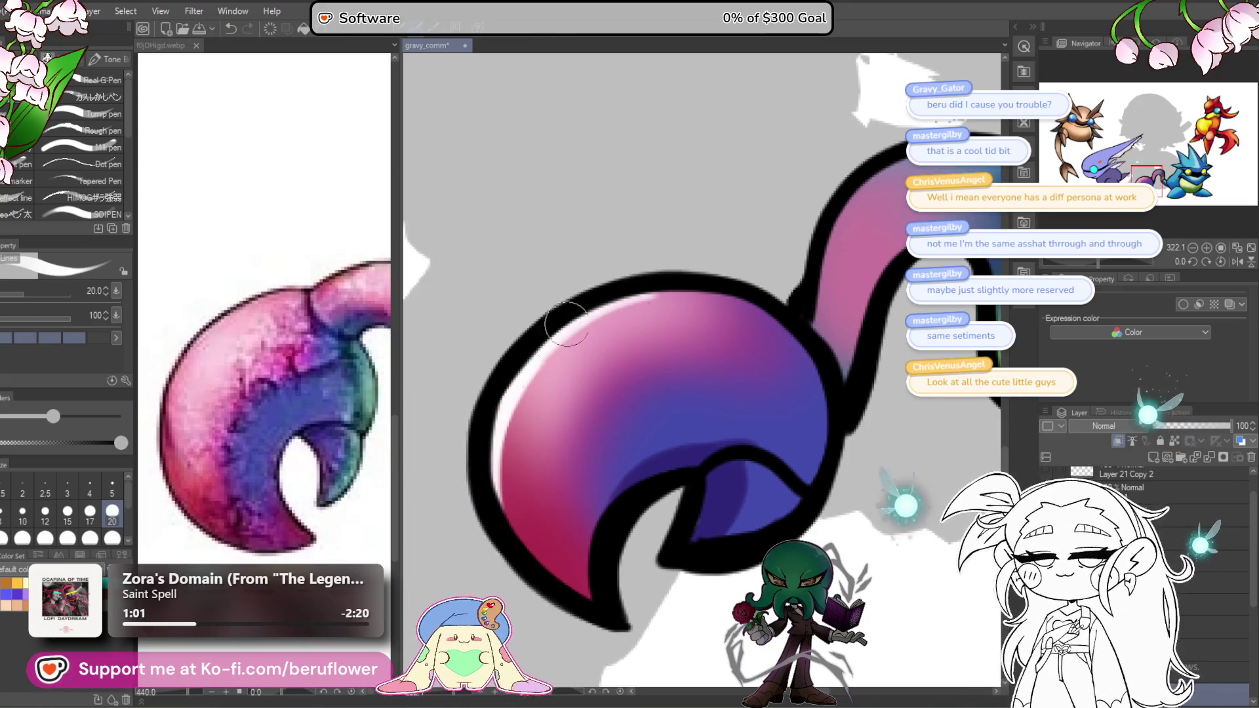
{"action": "mouse_move", "coordinate": [655, 294]}
{"action": "left_mouse_down"}
{"action": "mouse_move", "coordinate": [500, 402]}
{"action": "mouse_move", "coordinate": [519, 420]}
{"action": "left_mouse_up"}
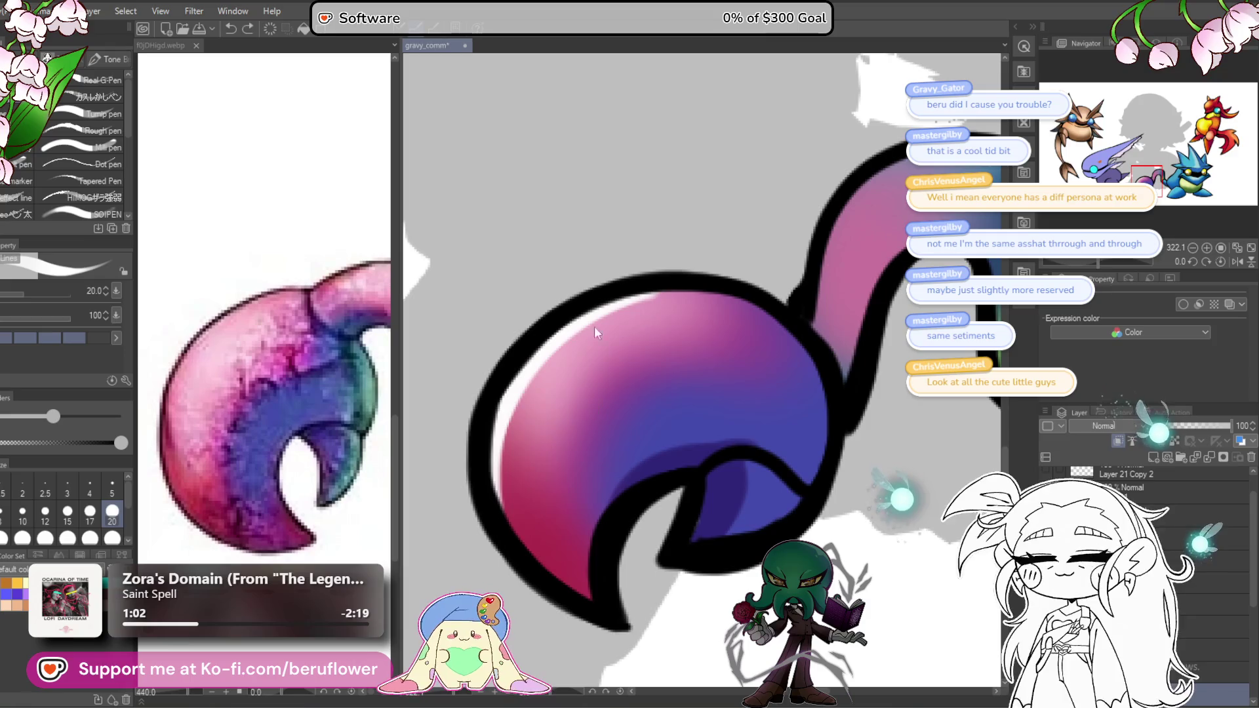
{"action": "mouse_move", "coordinate": [823, 243]}
{"action": "left_mouse_down"}
{"action": "mouse_move", "coordinate": [612, 365]}
{"action": "mouse_move", "coordinate": [825, 293]}
{"action": "left_mouse_up"}
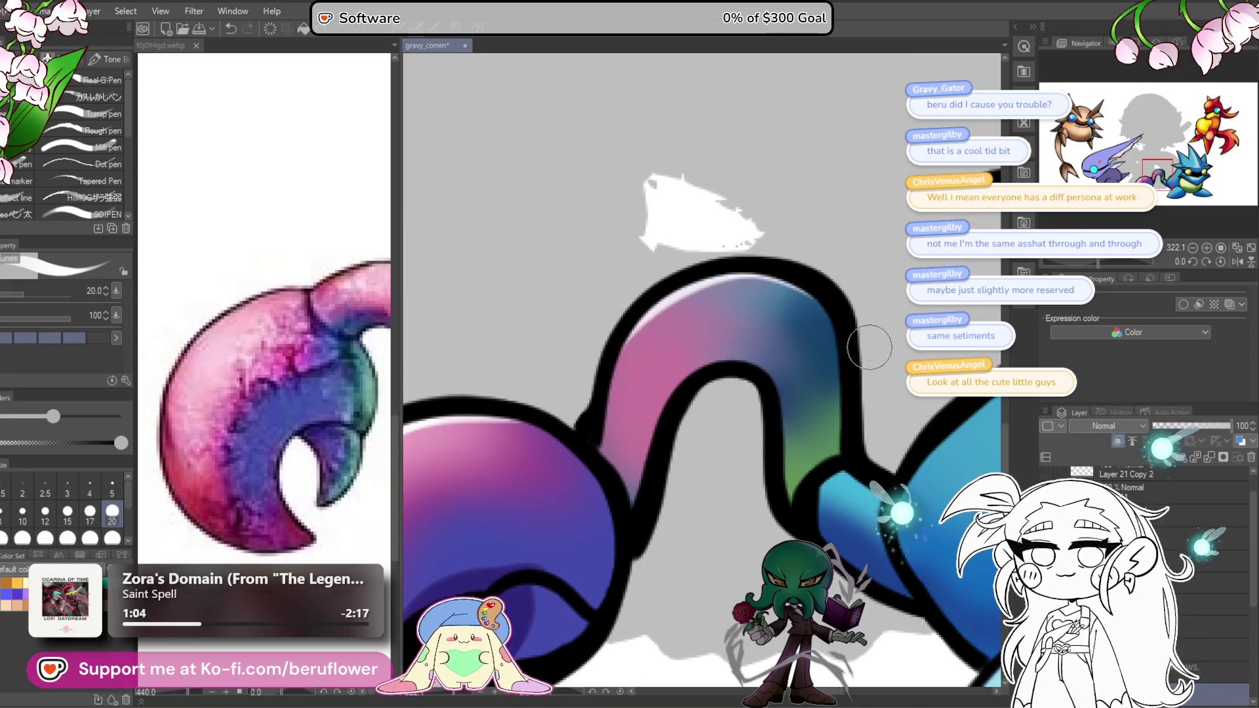
{"action": "left_click_drag", "start_coordinate": [869, 347], "coordinate": [652, 398]}
{"action": "scroll", "coordinate": [636, 405], "scroll_direction": "down", "scroll_amount": 6}
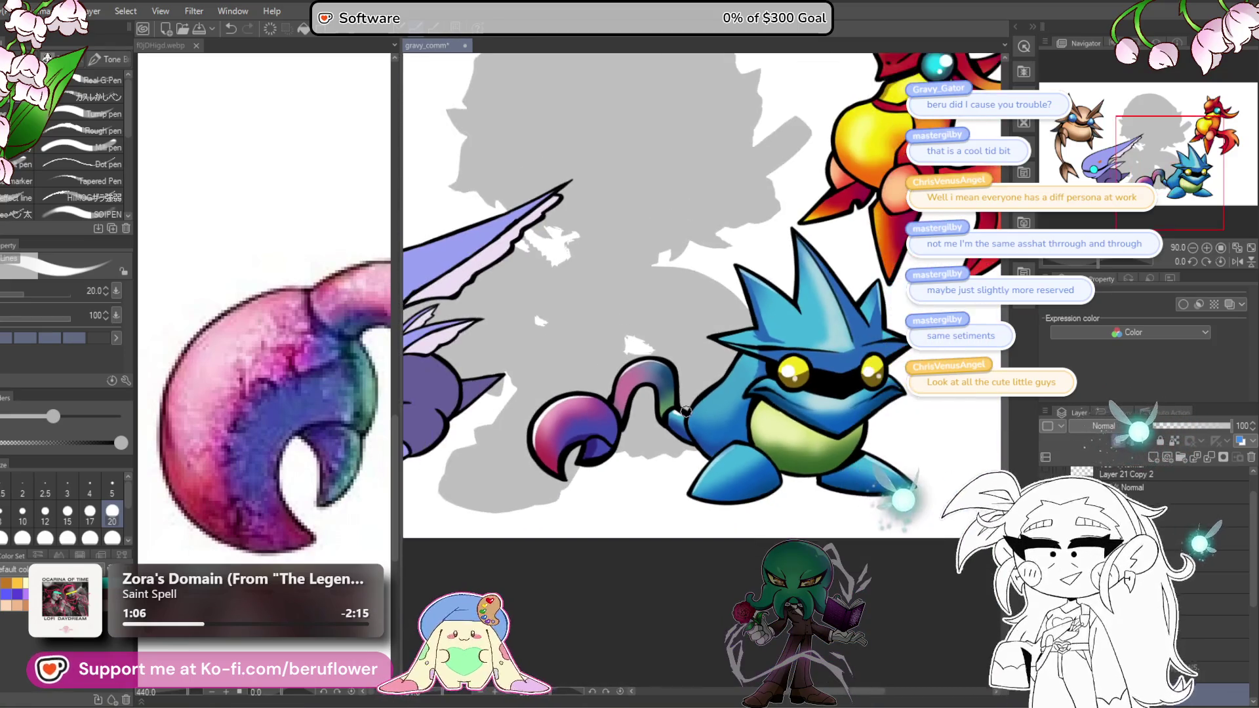
Step: Select the next layer down and show the purple creature's shading and highlights layer
{"action": "mouse_move", "coordinate": [642, 627]}
{"action": "left_mouse_down"}
{"action": "mouse_move", "coordinate": [670, 586]}
{"action": "mouse_move", "coordinate": [707, 573]}
{"action": "mouse_move", "coordinate": [700, 527]}
{"action": "mouse_move", "coordinate": [784, 633]}
{"action": "mouse_move", "coordinate": [615, 529]}
{"action": "mouse_move", "coordinate": [558, 628]}
{"action": "mouse_move", "coordinate": [660, 611]}
{"action": "mouse_move", "coordinate": [681, 590]}
{"action": "left_mouse_up"}
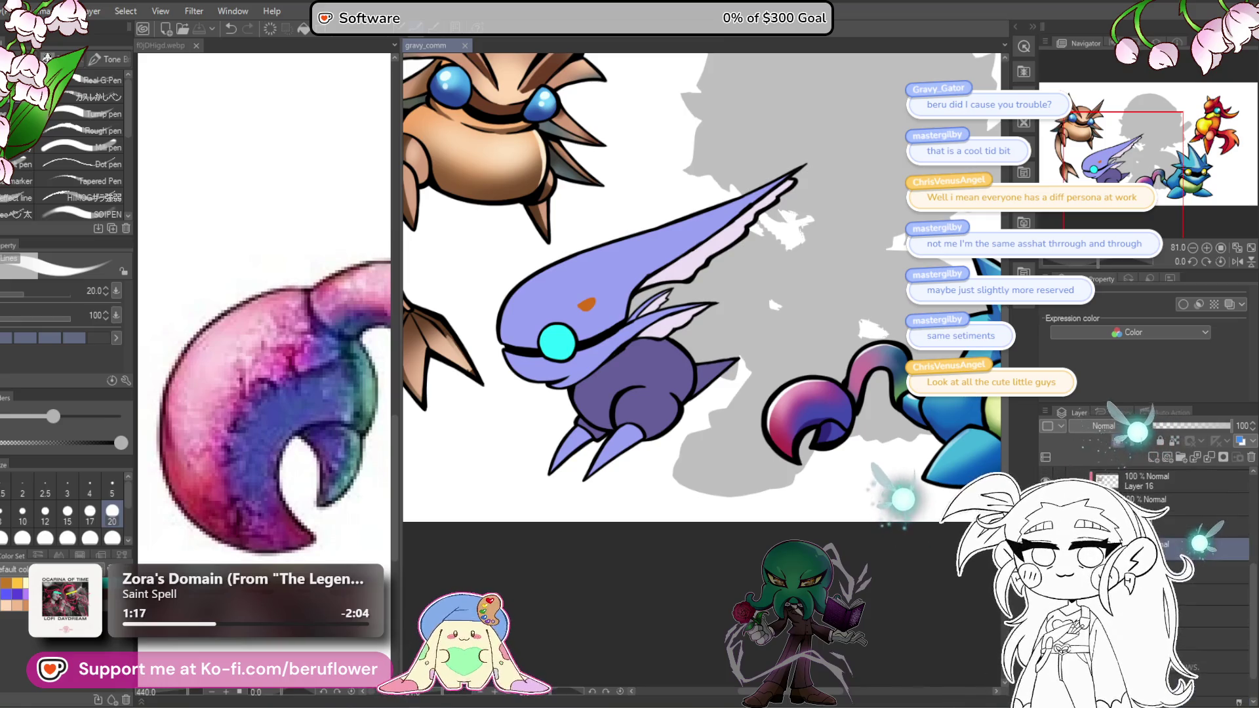
{"action": "scroll", "coordinate": [1239, 668], "scroll_direction": "up", "scroll_amount": 1}
{"action": "left_click", "coordinate": [1213, 603]}
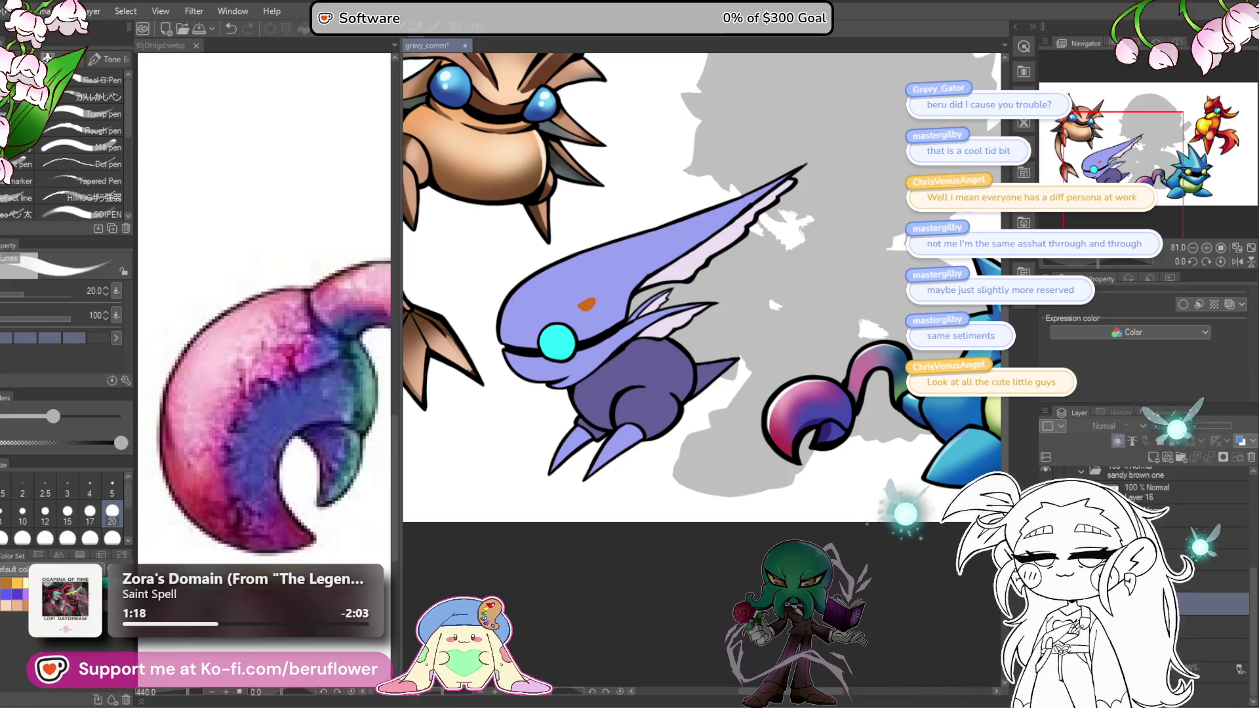
{"action": "left_click", "coordinate": [1239, 669]}
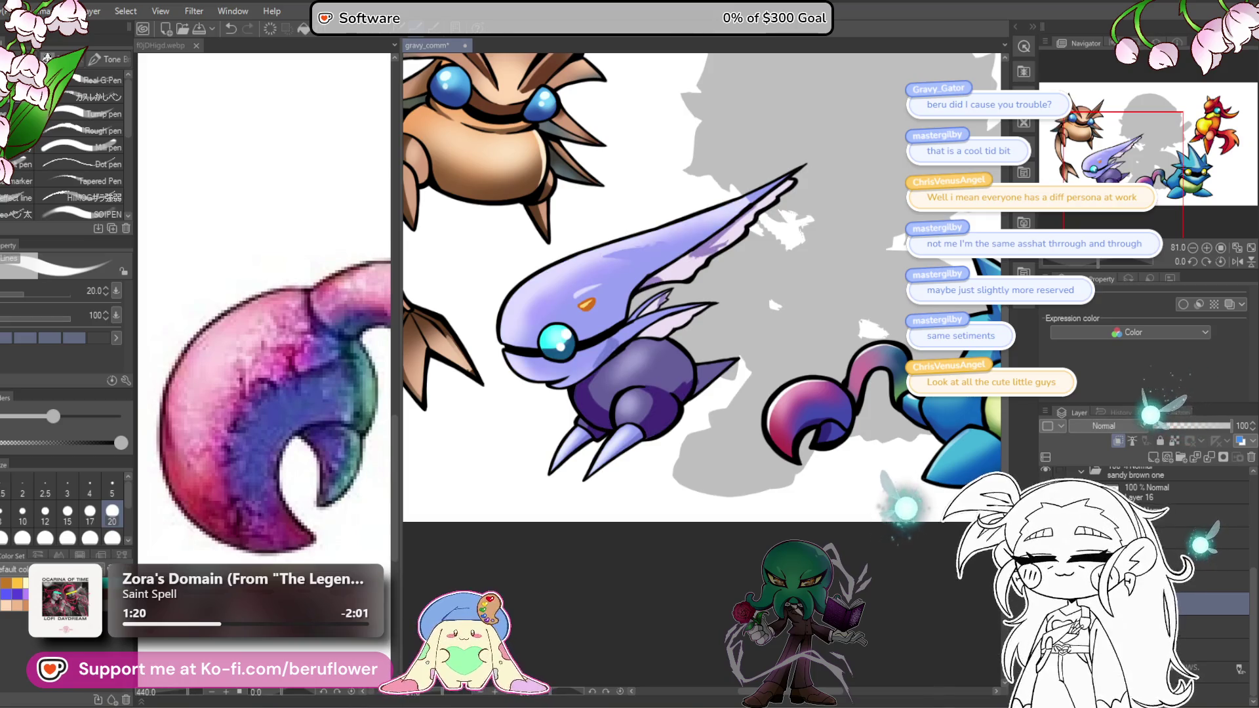
Step: Sample a purple shading colour, zoom in on the orange head spot, and shrink the brush
{"action": "scroll", "coordinate": [708, 413], "scroll_direction": "up", "scroll_amount": 3}
{"action": "left_click", "coordinate": [640, 394], "text": "alt"}
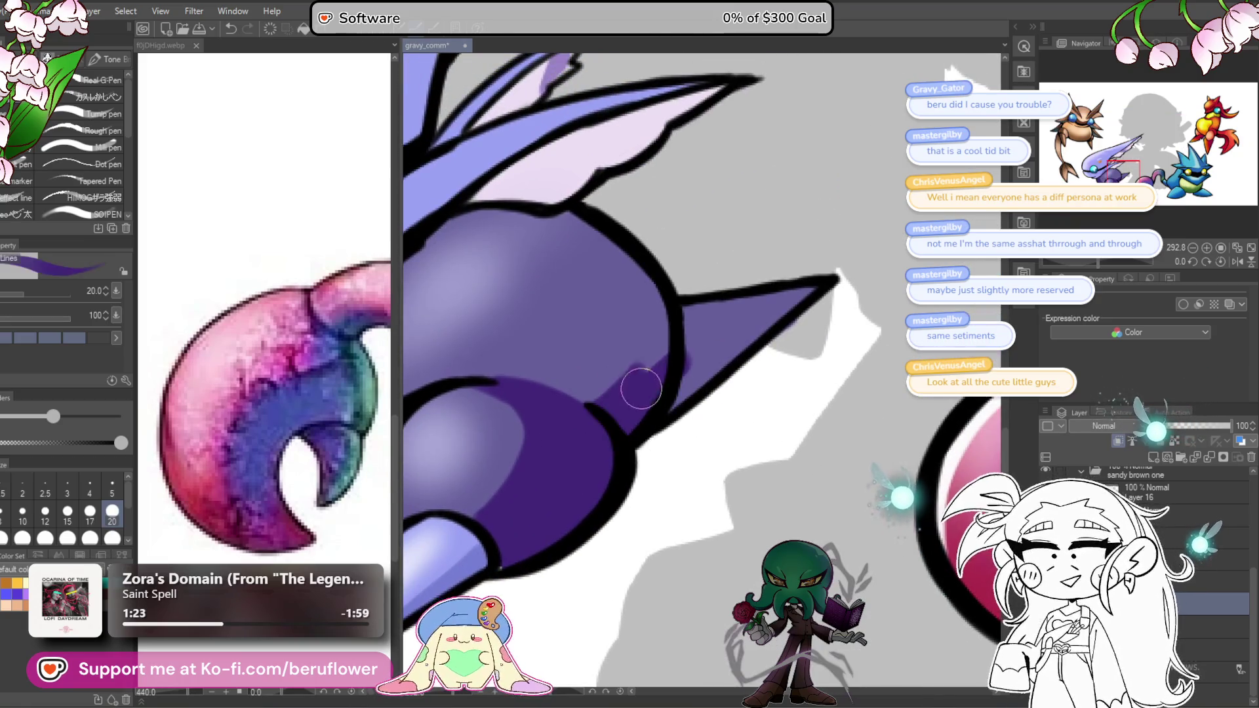
{"action": "scroll", "coordinate": [627, 396], "scroll_direction": "up", "scroll_amount": 2}
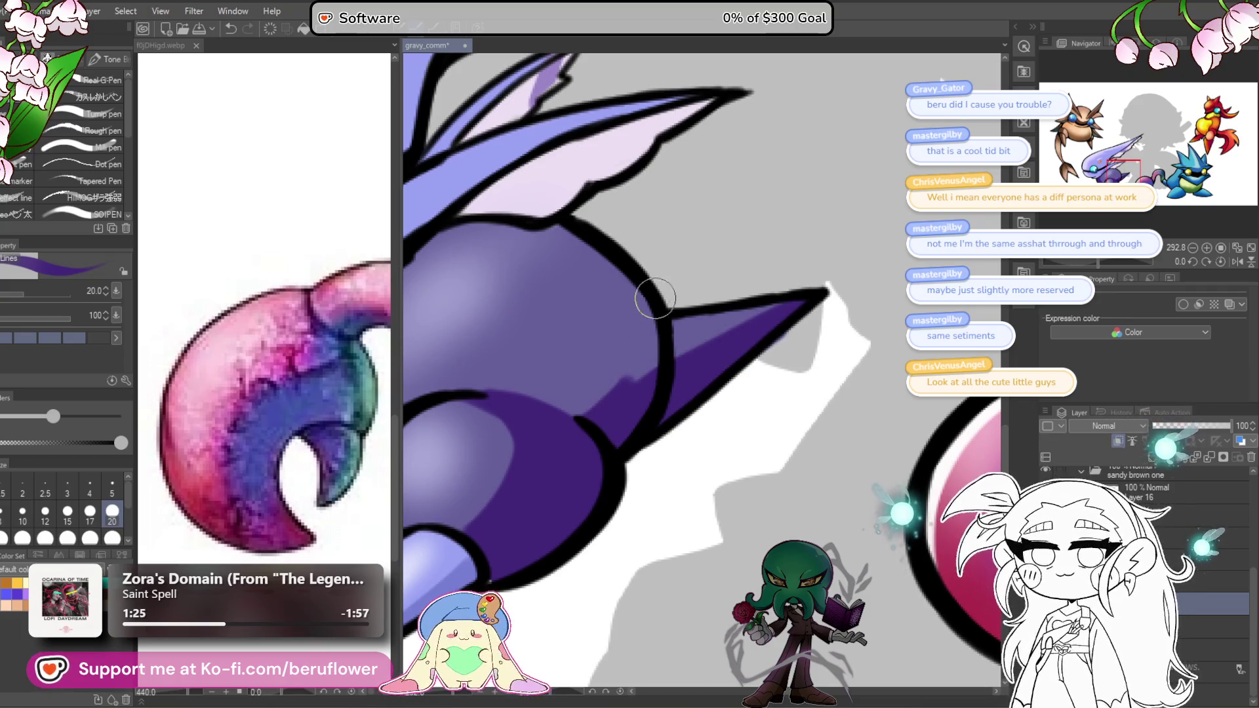
{"action": "scroll", "coordinate": [688, 373], "scroll_direction": "down", "scroll_amount": 3}
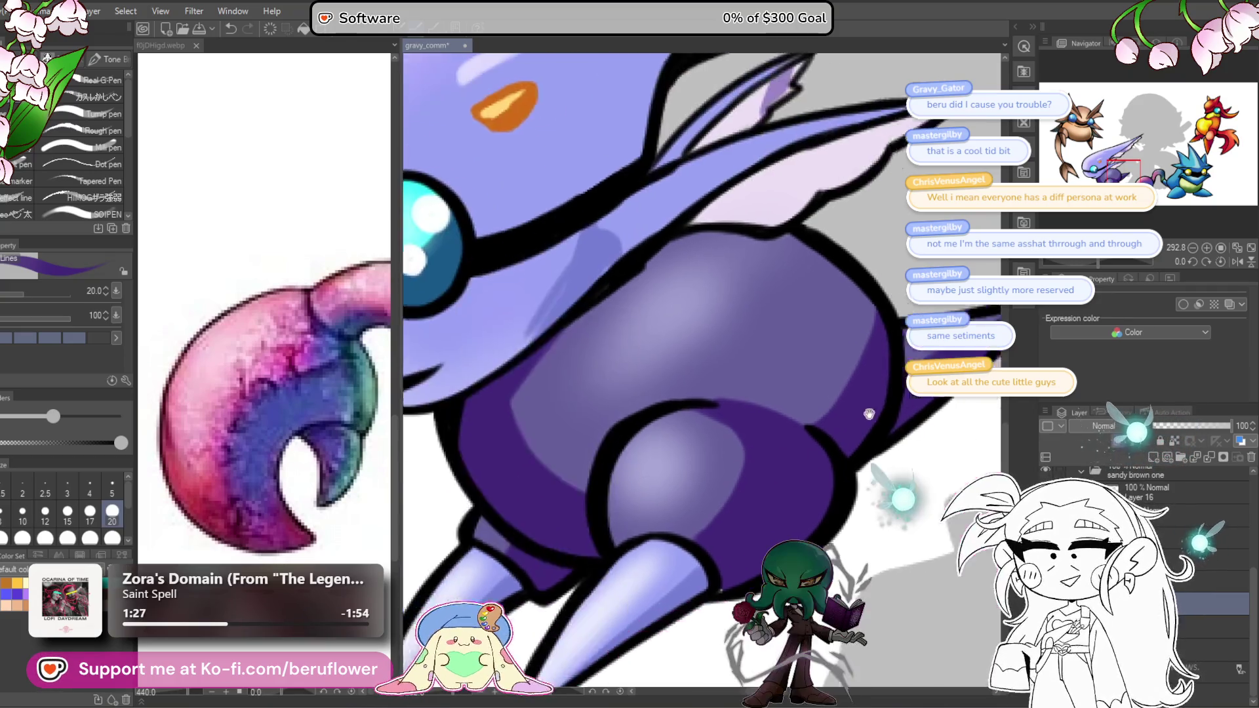
{"action": "scroll", "coordinate": [747, 431], "scroll_direction": "up", "scroll_amount": 2}
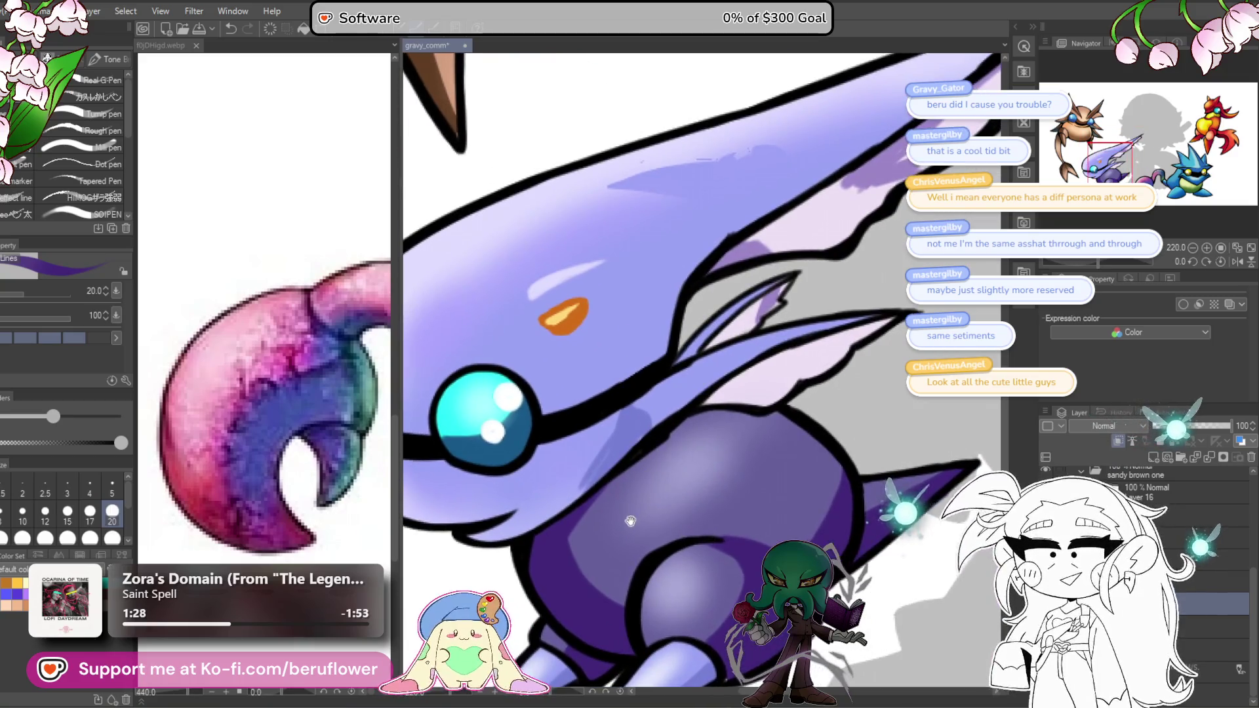
{"action": "scroll", "coordinate": [1148, 499], "scroll_direction": "down", "scroll_amount": 2}
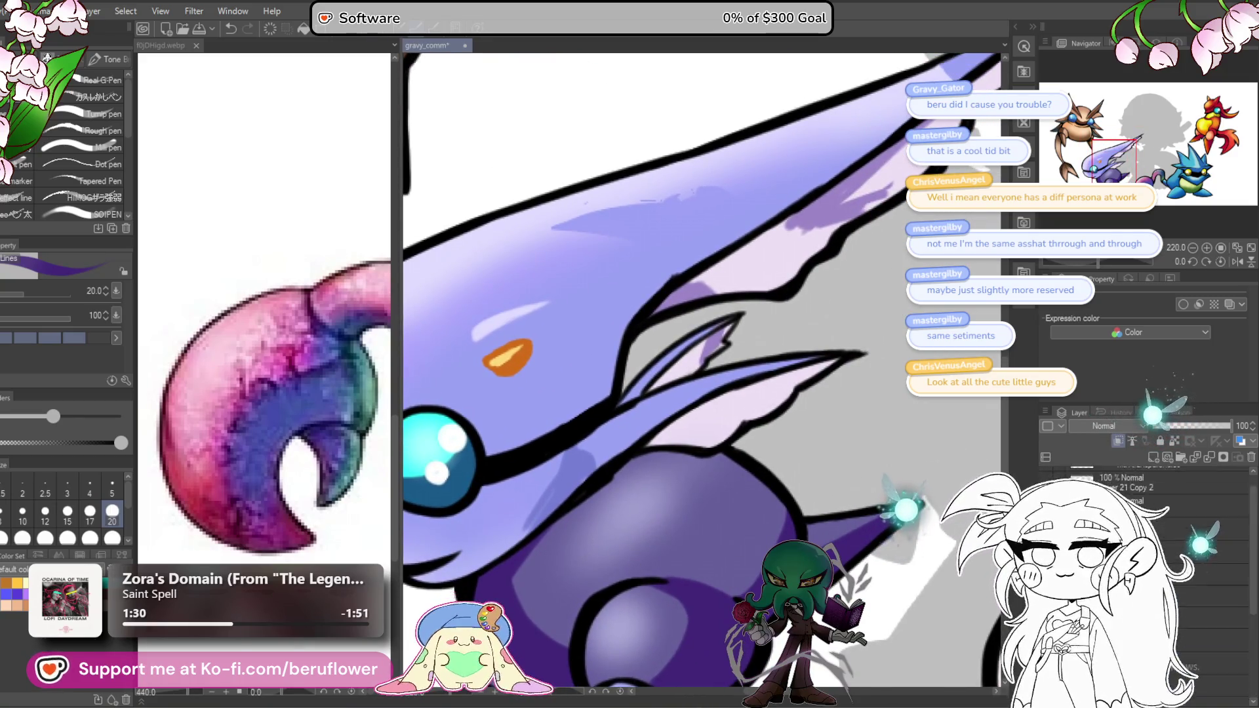
{"action": "scroll", "coordinate": [604, 374], "scroll_direction": "down", "scroll_amount": 3}
{"action": "scroll", "coordinate": [575, 356], "scroll_direction": "up", "scroll_amount": 3}
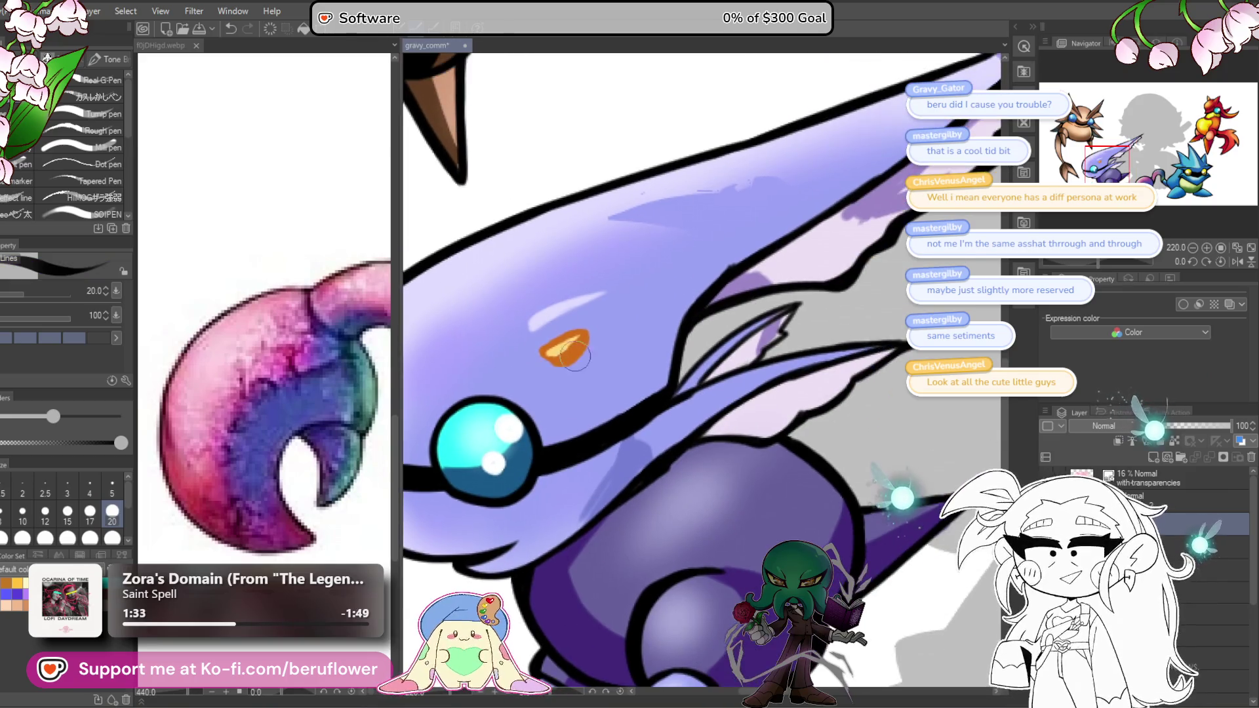
{"action": "scroll", "coordinate": [551, 295], "scroll_direction": "up", "scroll_amount": 3}
{"action": "key", "text": "bracketleft"}
{"action": "key", "text": "bracketleft"}
{"action": "key", "text": "bracketleft"}
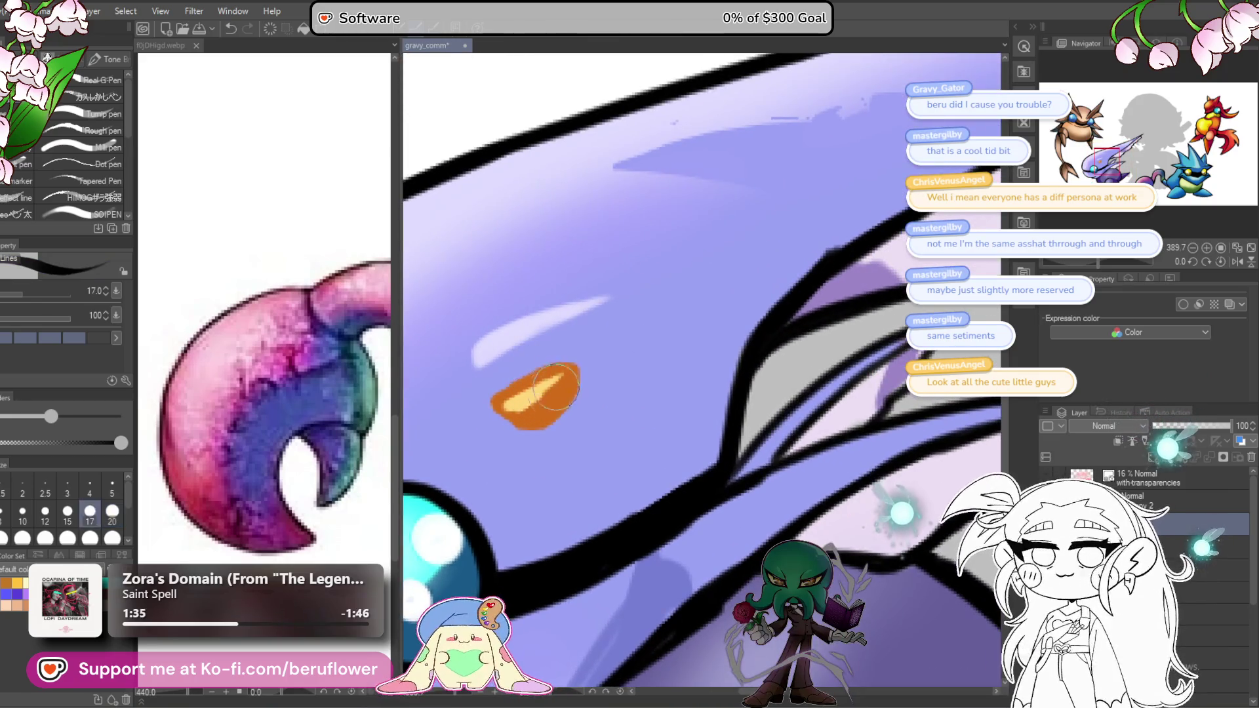
Step: Outline the lower edge of the purple creature's orange spot in black
{"action": "left_click_drag", "start_coordinate": [532, 429], "coordinate": [580, 375]}
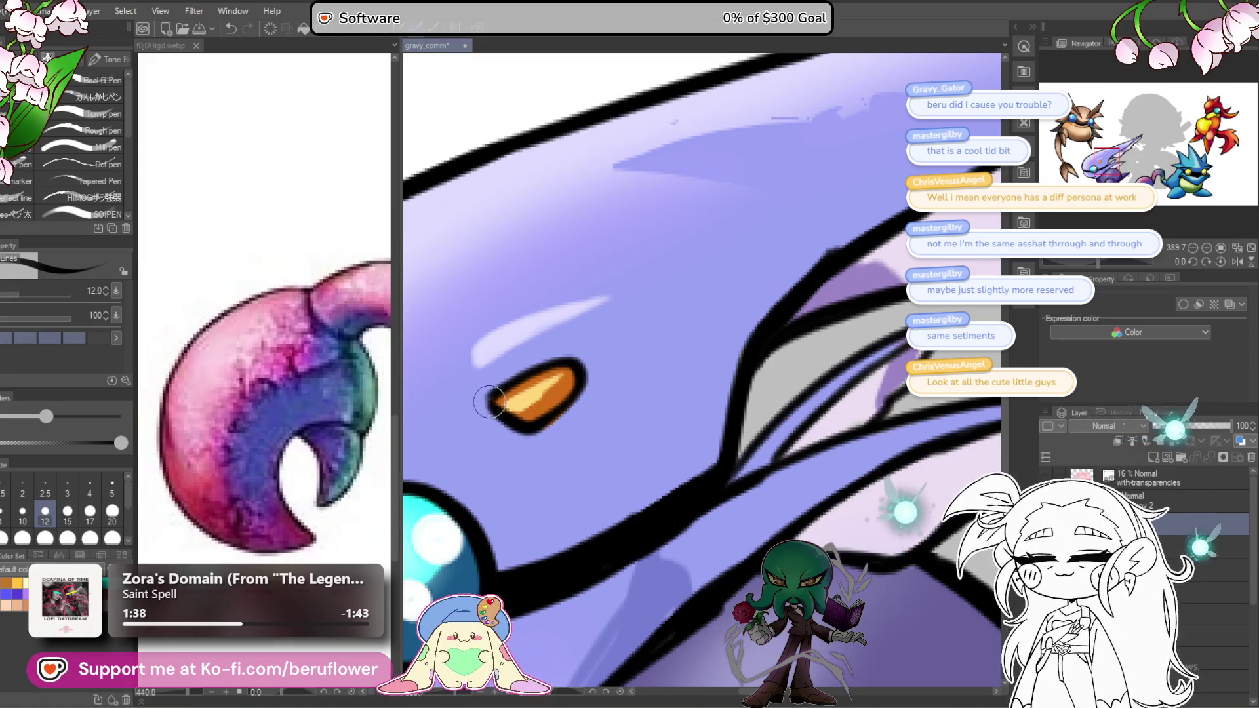
{"action": "scroll", "coordinate": [514, 417], "scroll_direction": "down", "scroll_amount": 5}
{"action": "scroll", "coordinate": [513, 417], "scroll_direction": "up", "scroll_amount": 3}
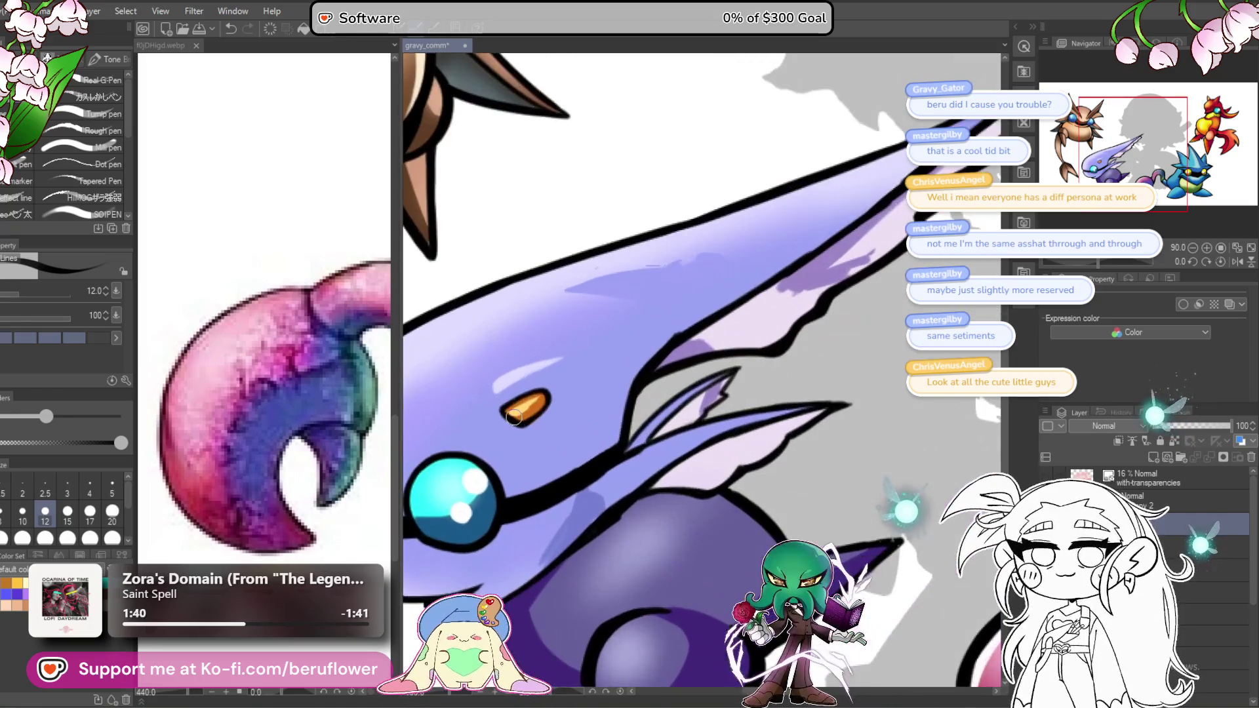
Step: Shade darker strokes along the purple creature's crest line
{"action": "left_click_drag", "start_coordinate": [789, 634], "coordinate": [742, 506]}
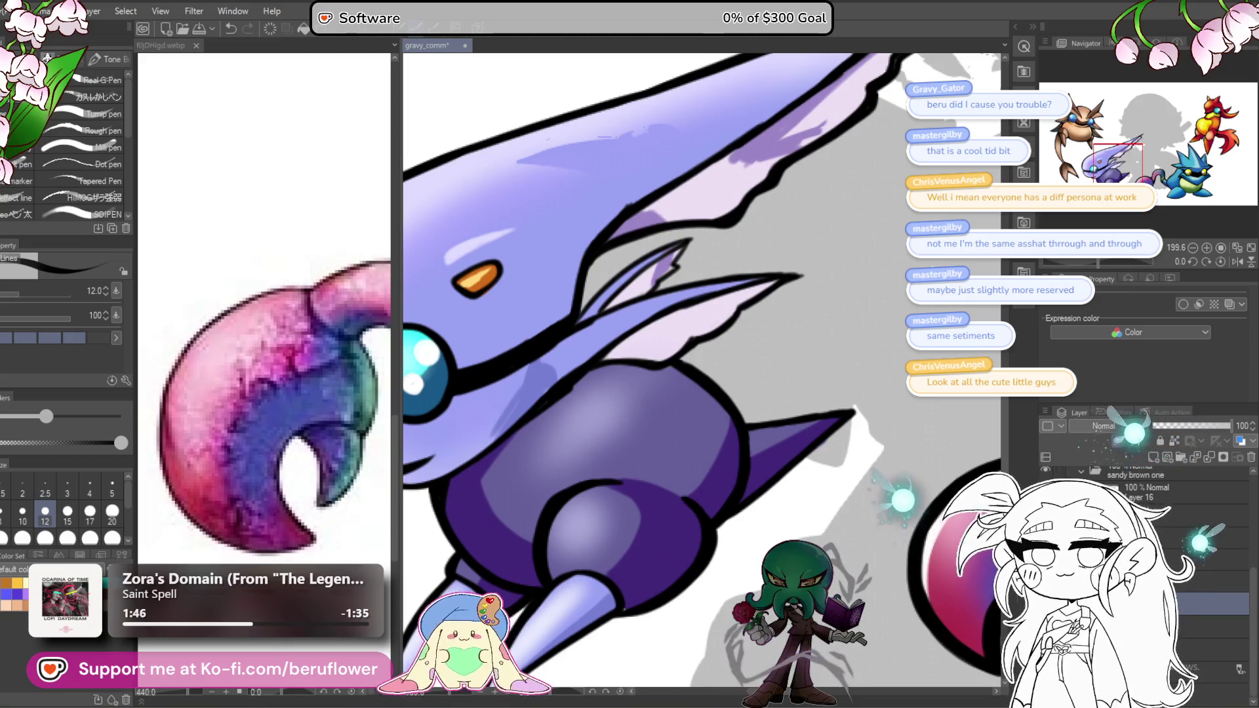
{"action": "mouse_move", "coordinate": [535, 382]}
{"action": "left_mouse_down"}
{"action": "mouse_move", "coordinate": [583, 389]}
{"action": "mouse_move", "coordinate": [653, 357]}
{"action": "mouse_move", "coordinate": [747, 276]}
{"action": "mouse_move", "coordinate": [865, 236]}
{"action": "left_mouse_up"}
{"action": "scroll", "coordinate": [582, 386], "scroll_direction": "up", "scroll_amount": 2}
{"action": "mouse_move", "coordinate": [866, 236]}
{"action": "left_mouse_down"}
{"action": "mouse_move", "coordinate": [757, 302]}
{"action": "mouse_move", "coordinate": [895, 259]}
{"action": "mouse_move", "coordinate": [577, 406]}
{"action": "mouse_move", "coordinate": [598, 365]}
{"action": "left_mouse_up"}
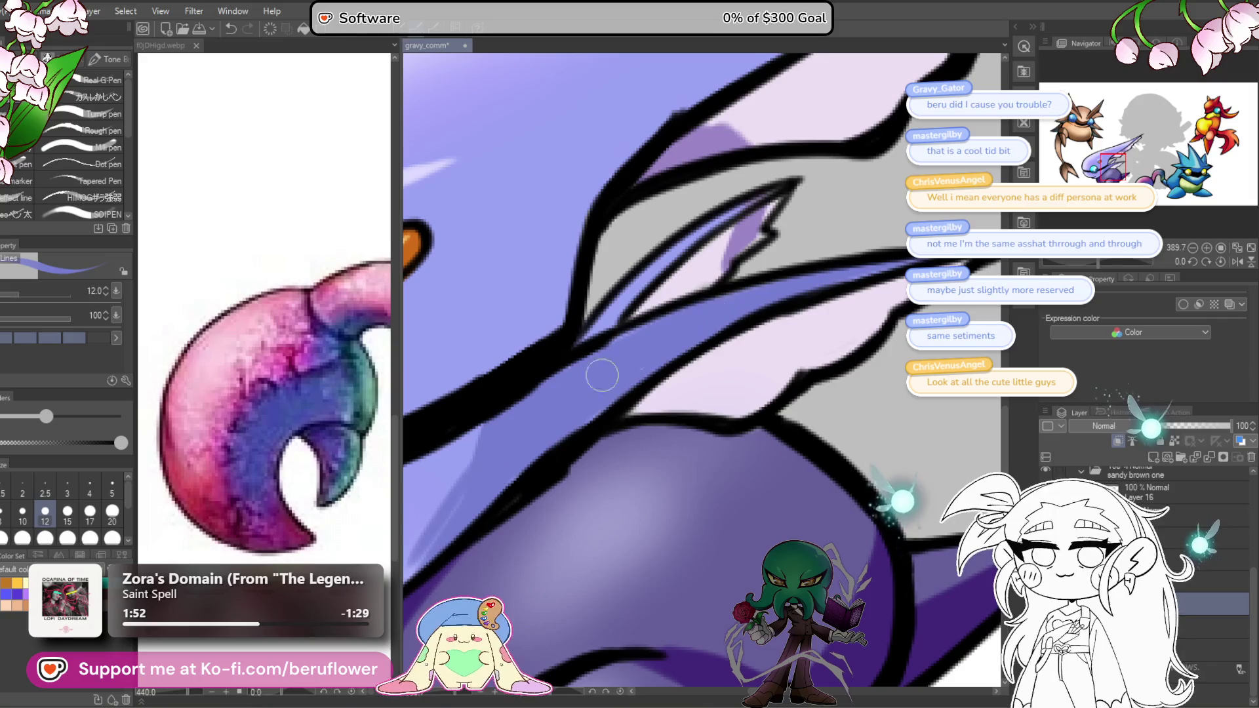
{"action": "left_click_drag", "start_coordinate": [754, 273], "coordinate": [655, 424]}
{"action": "scroll", "coordinate": [655, 424], "scroll_direction": "down", "scroll_amount": 2}
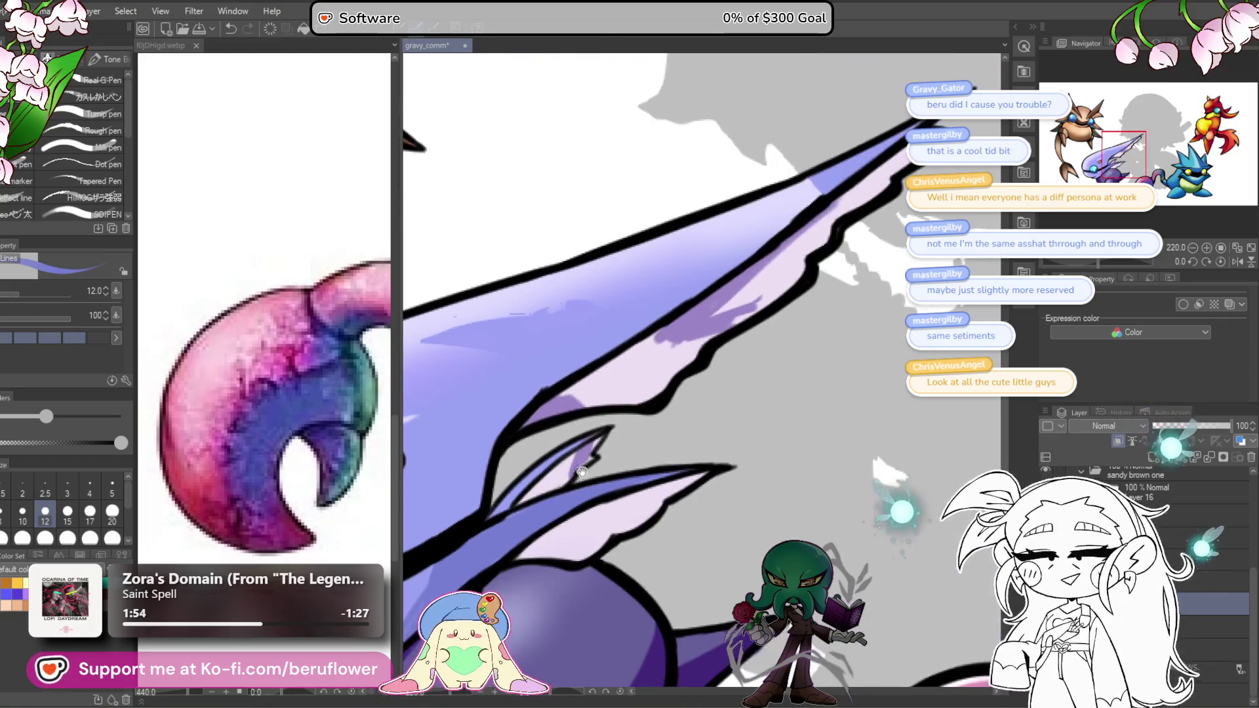
{"action": "scroll", "coordinate": [726, 287], "scroll_direction": "down", "scroll_amount": 2}
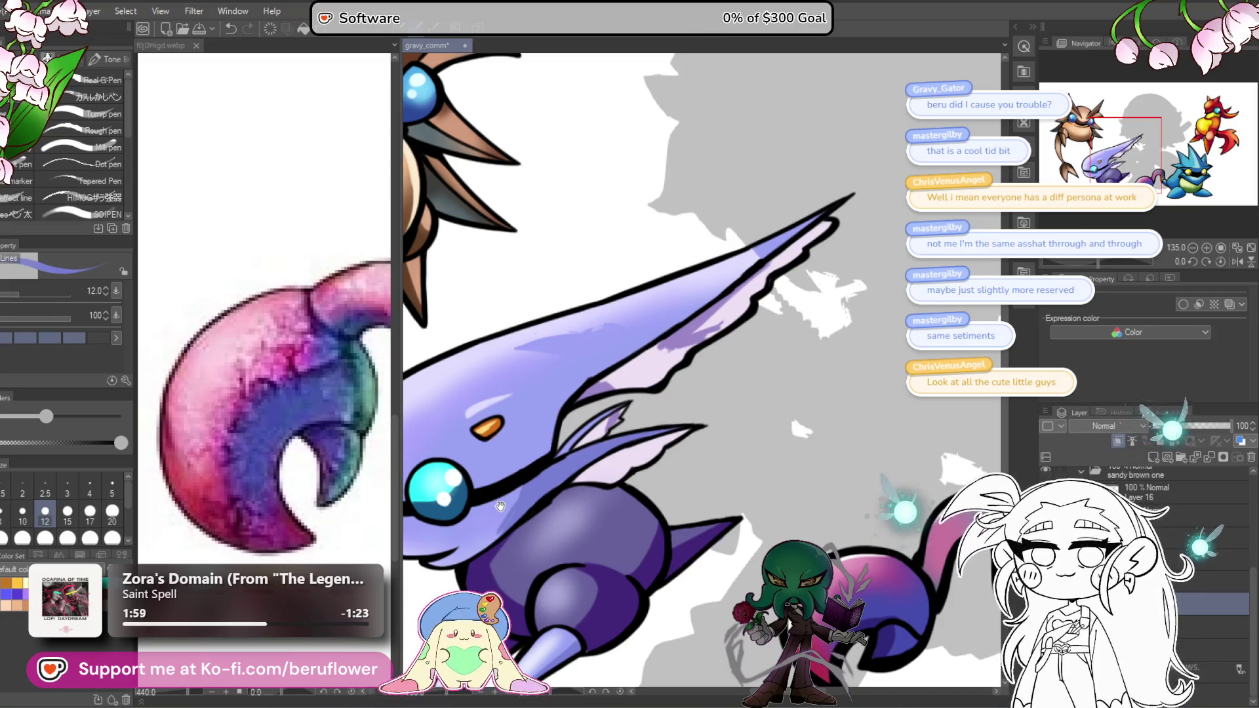
{"action": "left_click_drag", "start_coordinate": [699, 318], "coordinate": [631, 368]}
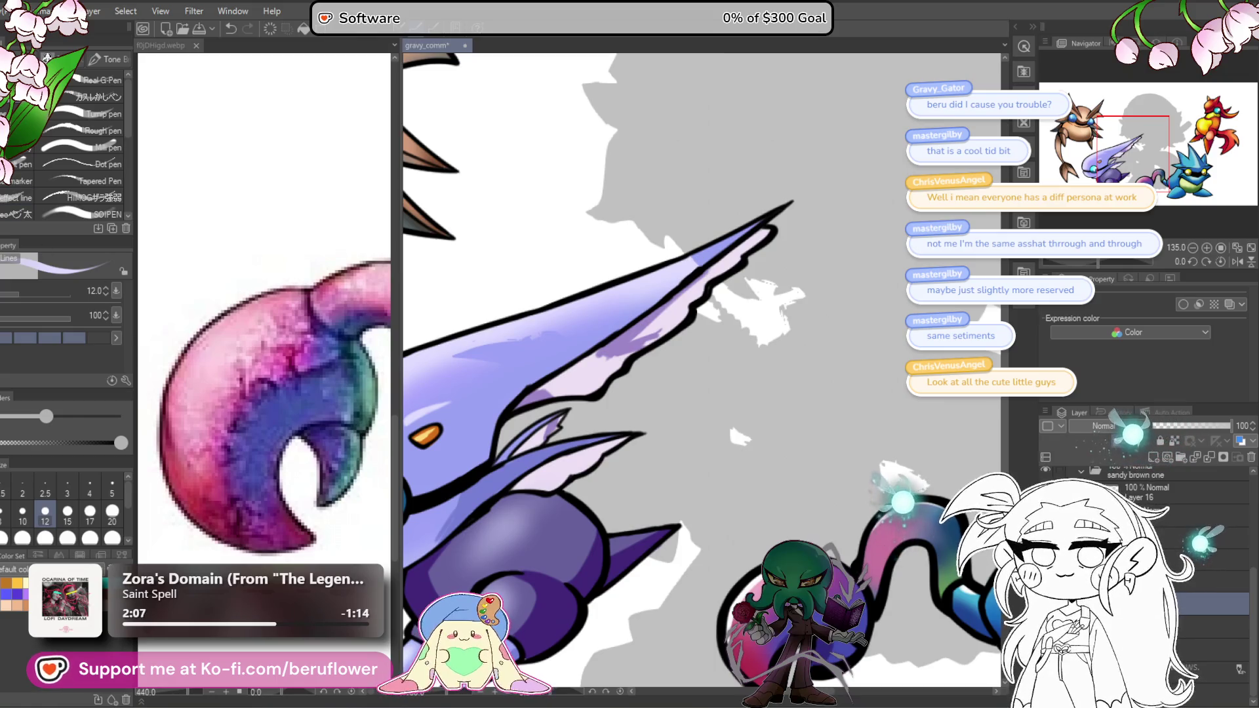
Step: Spray two soft lighter highlights along the crest blade with a smaller airbrush
{"action": "key", "text": "b"}
{"action": "scroll", "coordinate": [713, 223], "scroll_direction": "up", "scroll_amount": 5}
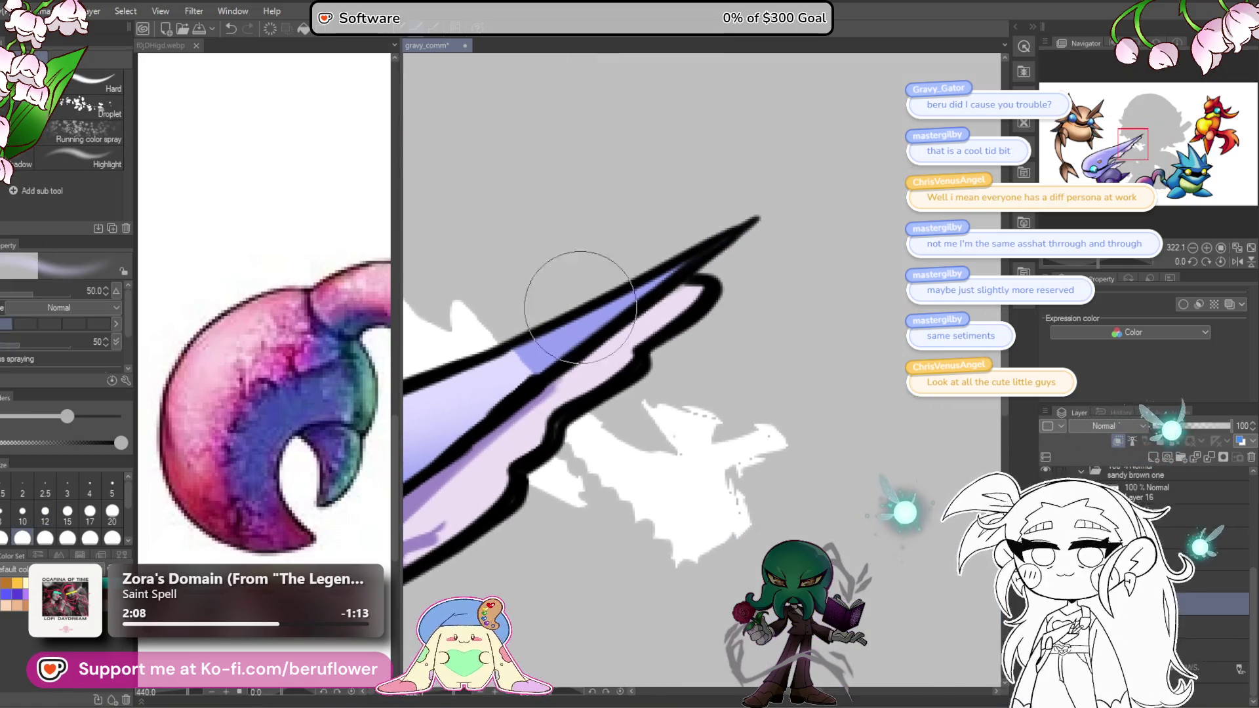
{"action": "key", "text": "bracketleft"}
{"action": "key", "text": "bracketleft"}
{"action": "key", "text": "bracketleft"}
{"action": "mouse_move", "coordinate": [702, 249]}
{"action": "left_mouse_down"}
{"action": "mouse_move", "coordinate": [551, 344]}
{"action": "mouse_move", "coordinate": [602, 306]}
{"action": "left_mouse_up"}
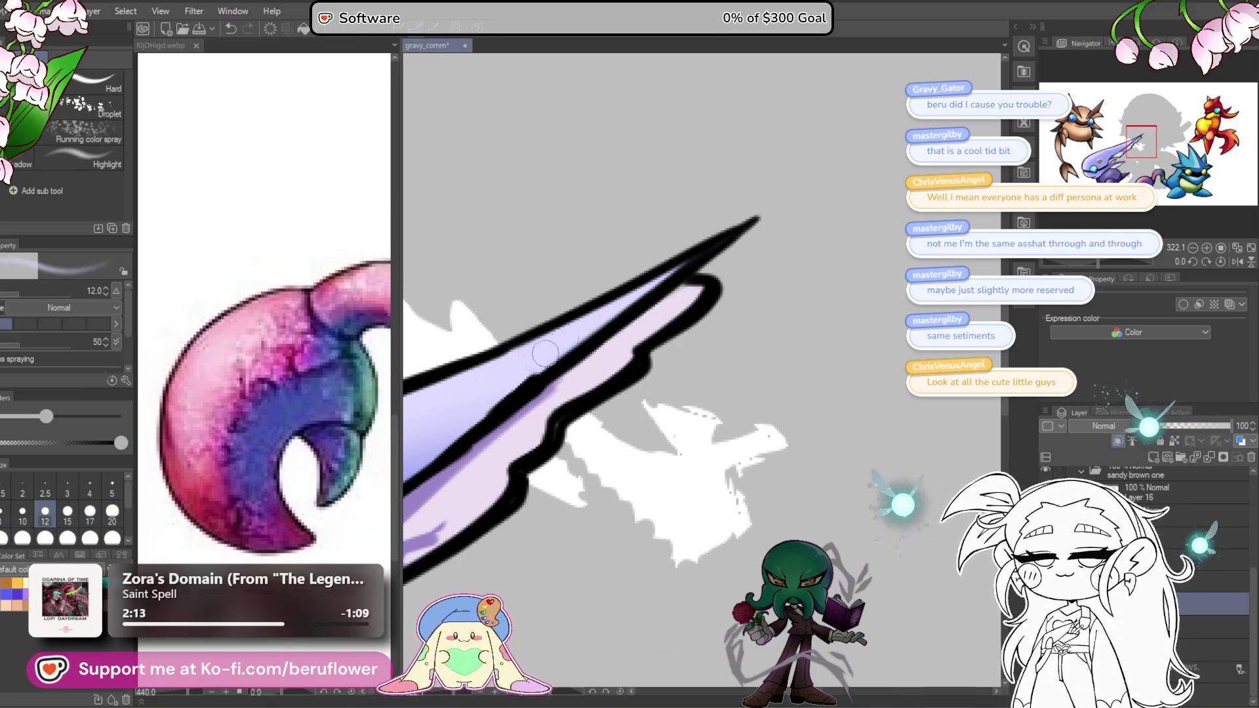
{"action": "scroll", "coordinate": [545, 354], "scroll_direction": "down", "scroll_amount": 5}
{"action": "scroll", "coordinate": [634, 373], "scroll_direction": "up", "scroll_amount": 2}
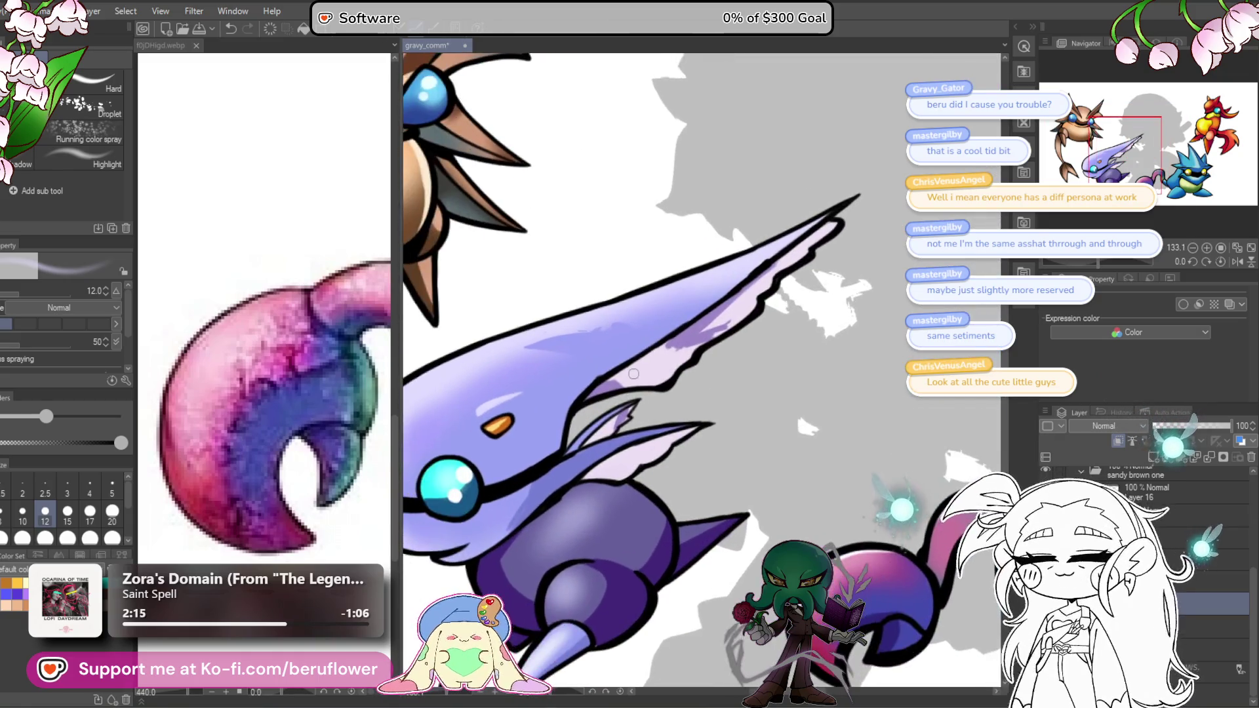
{"action": "scroll", "coordinate": [633, 374], "scroll_direction": "up", "scroll_amount": 2}
{"action": "left_click_drag", "start_coordinate": [557, 357], "coordinate": [810, 288]}
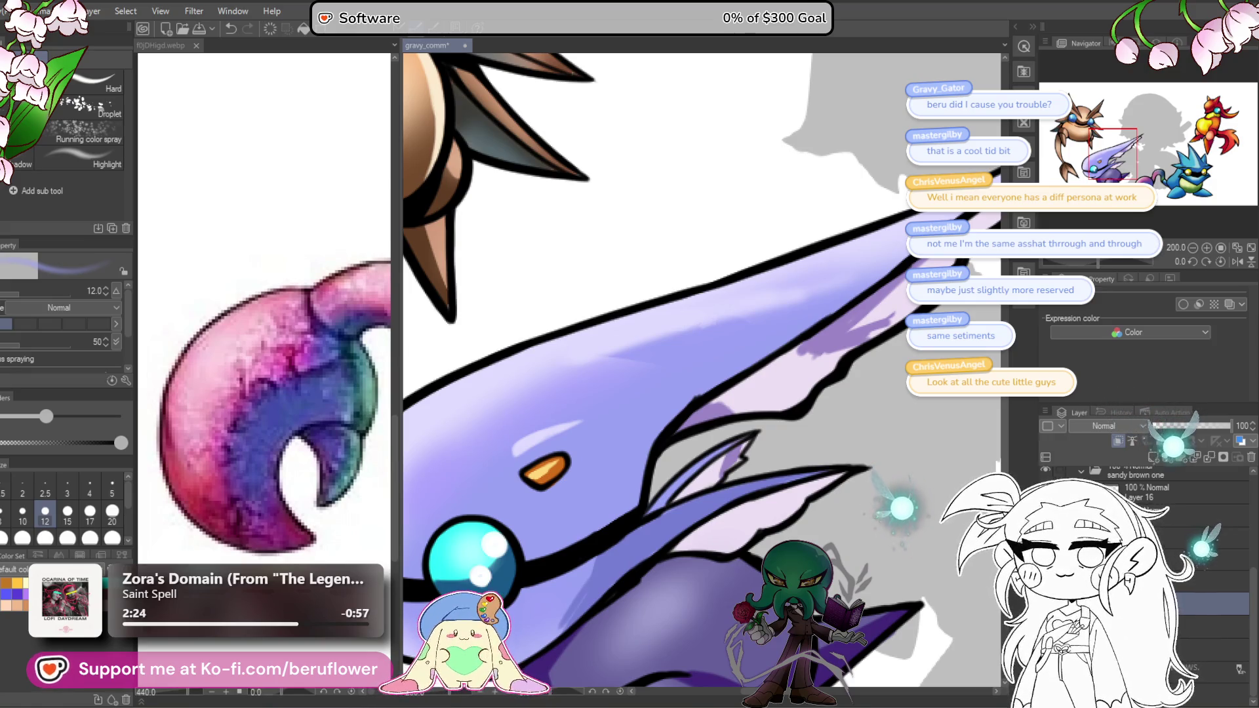
Step: Switch to a smaller Eraser, then to the Fill tool
{"action": "key", "text": "e"}
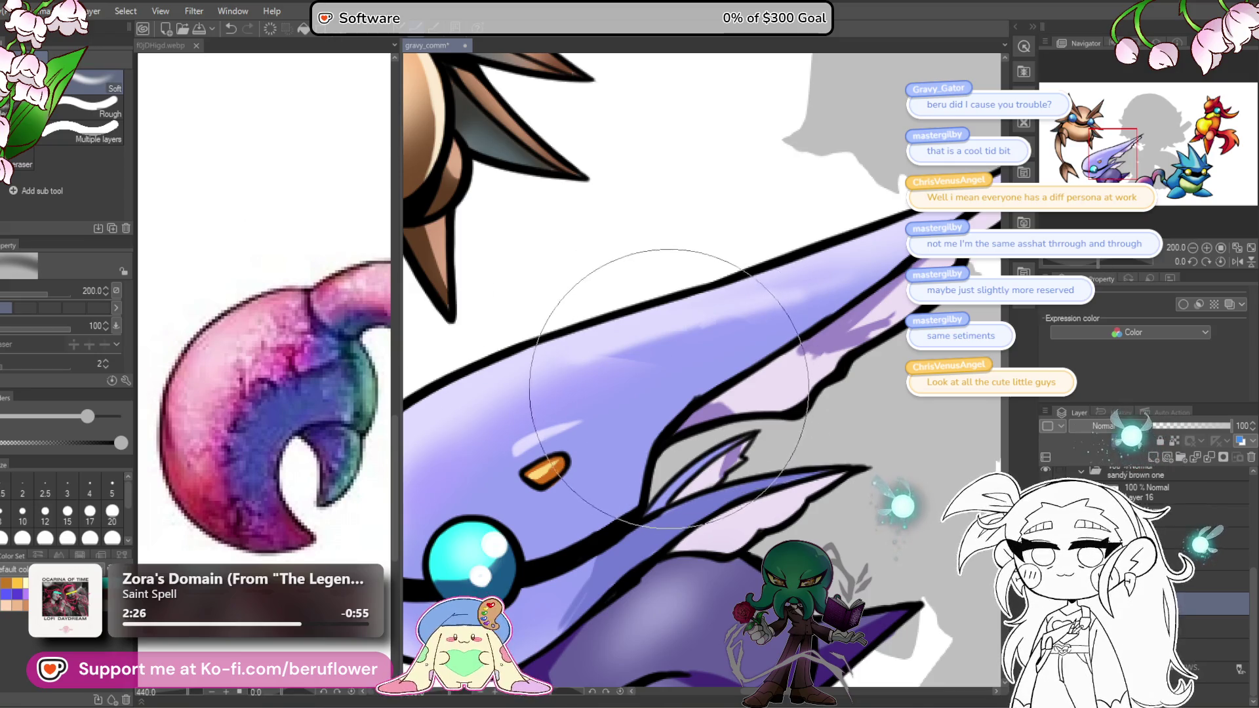
{"action": "key", "text": "bracketleft"}
{"action": "key", "text": "bracketleft"}
{"action": "key", "text": "bracketleft"}
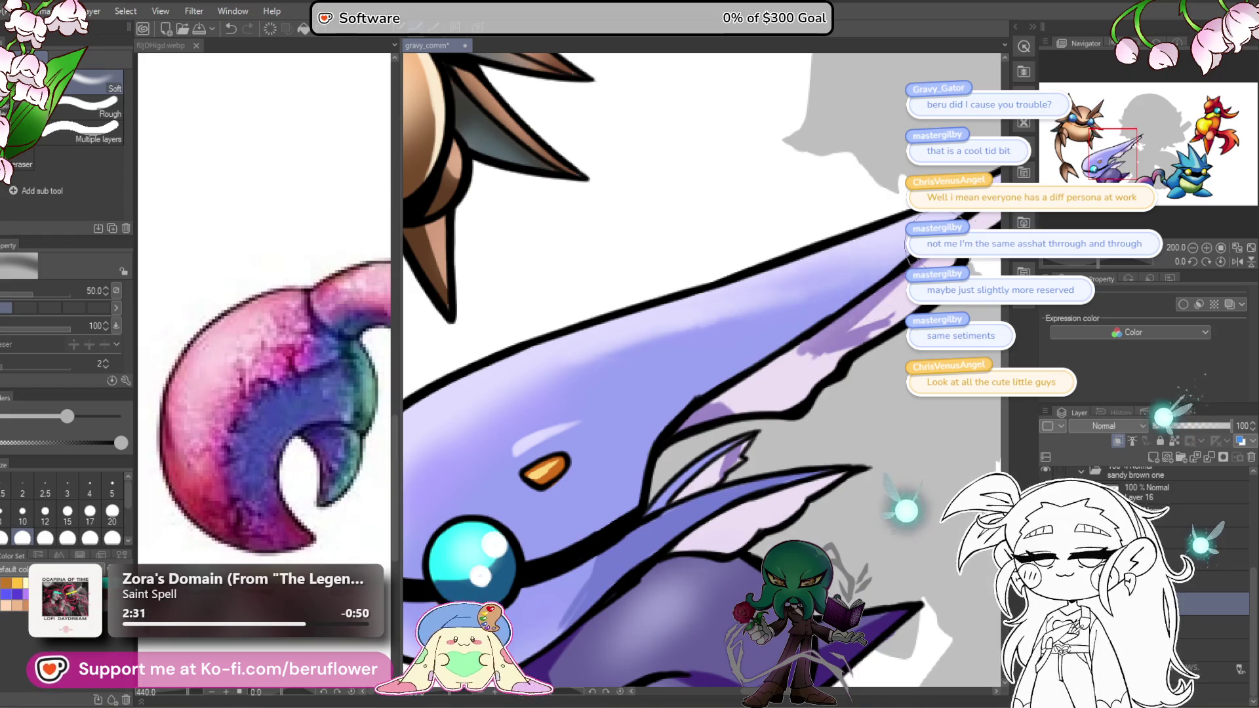
{"action": "scroll", "coordinate": [589, 419], "scroll_direction": "down", "scroll_amount": 3}
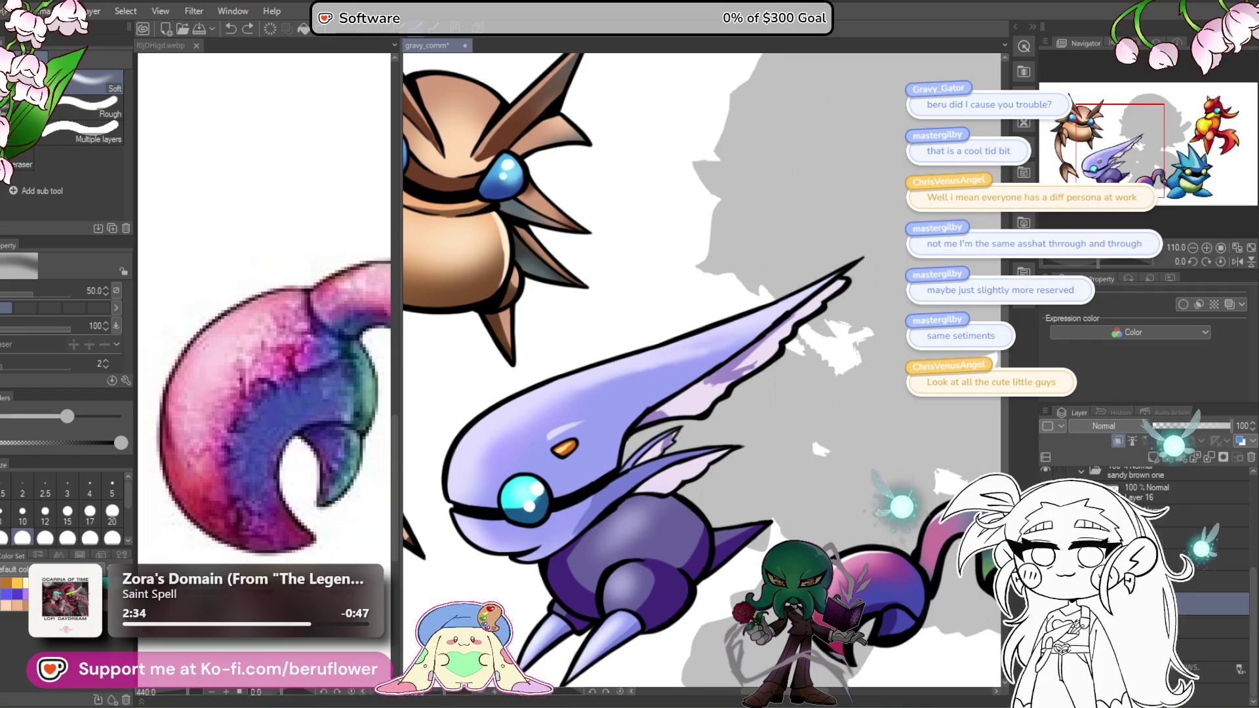
{"action": "key", "text": "g"}
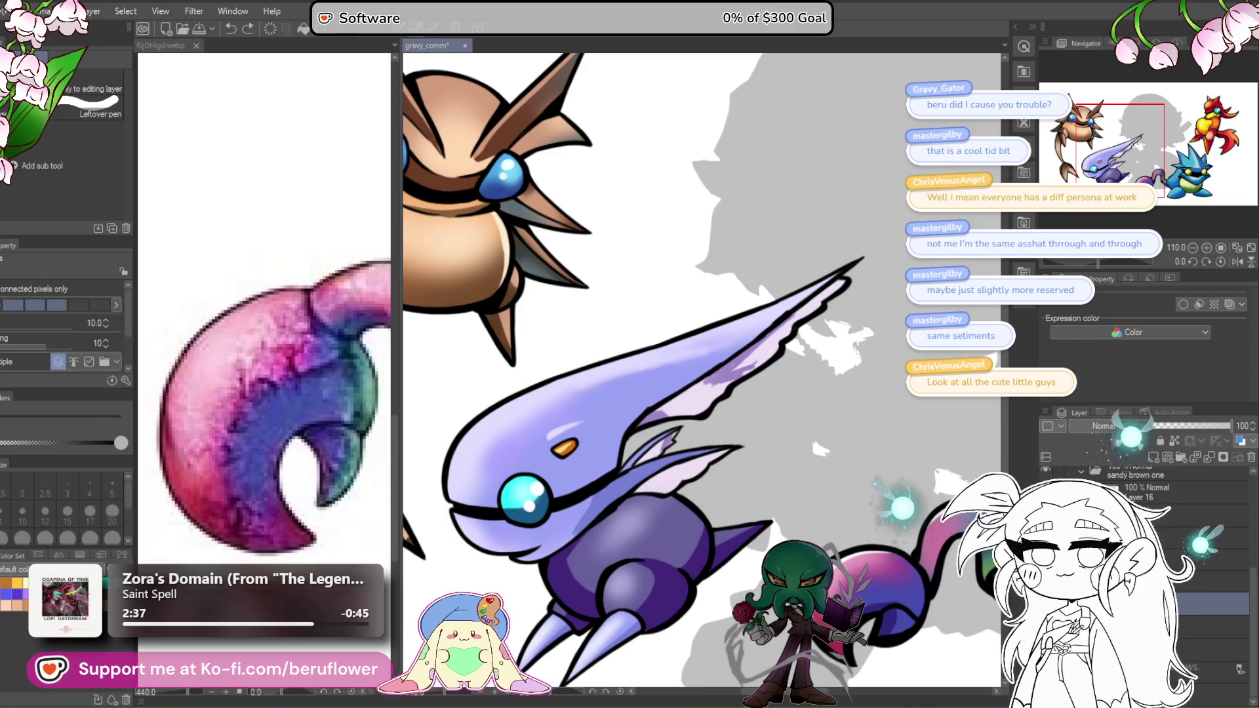
Step: Shade the crest's lower edge with darker lavender strokes using the G-Pen
{"action": "key", "text": "b"}
{"action": "scroll", "coordinate": [581, 374], "scroll_direction": "up", "scroll_amount": 5}
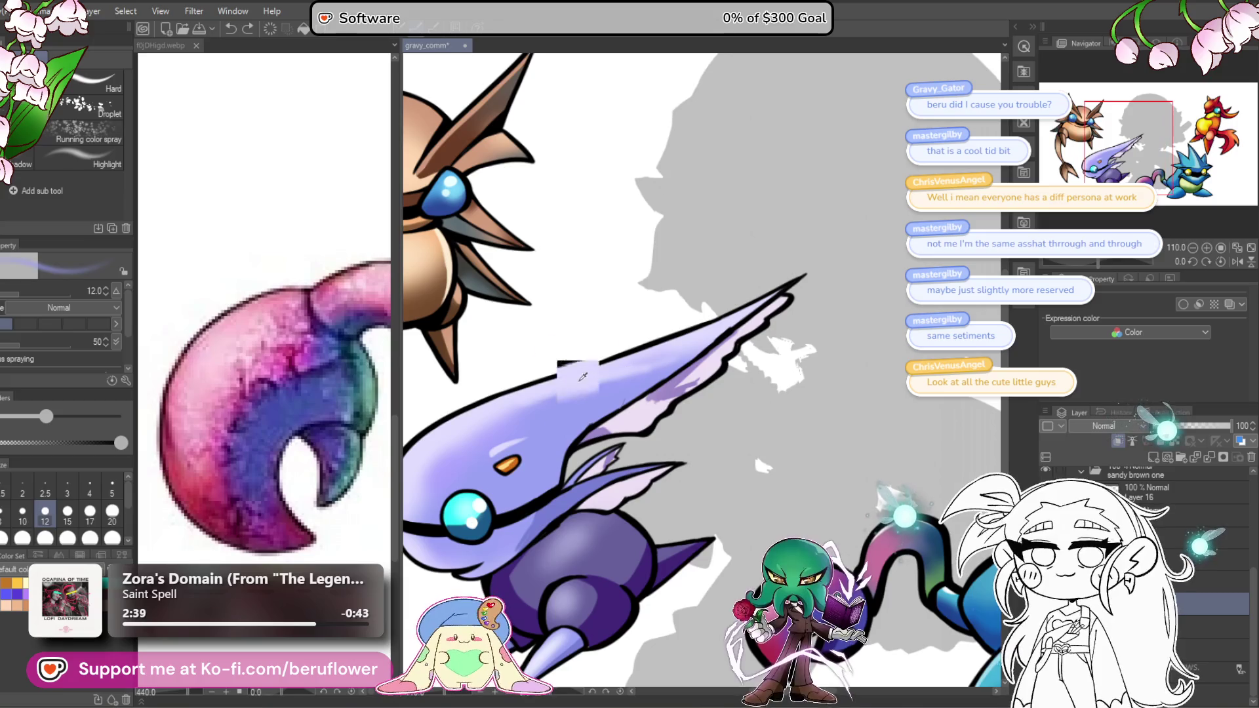
{"action": "left_click_drag", "start_coordinate": [580, 374], "coordinate": [625, 365]}
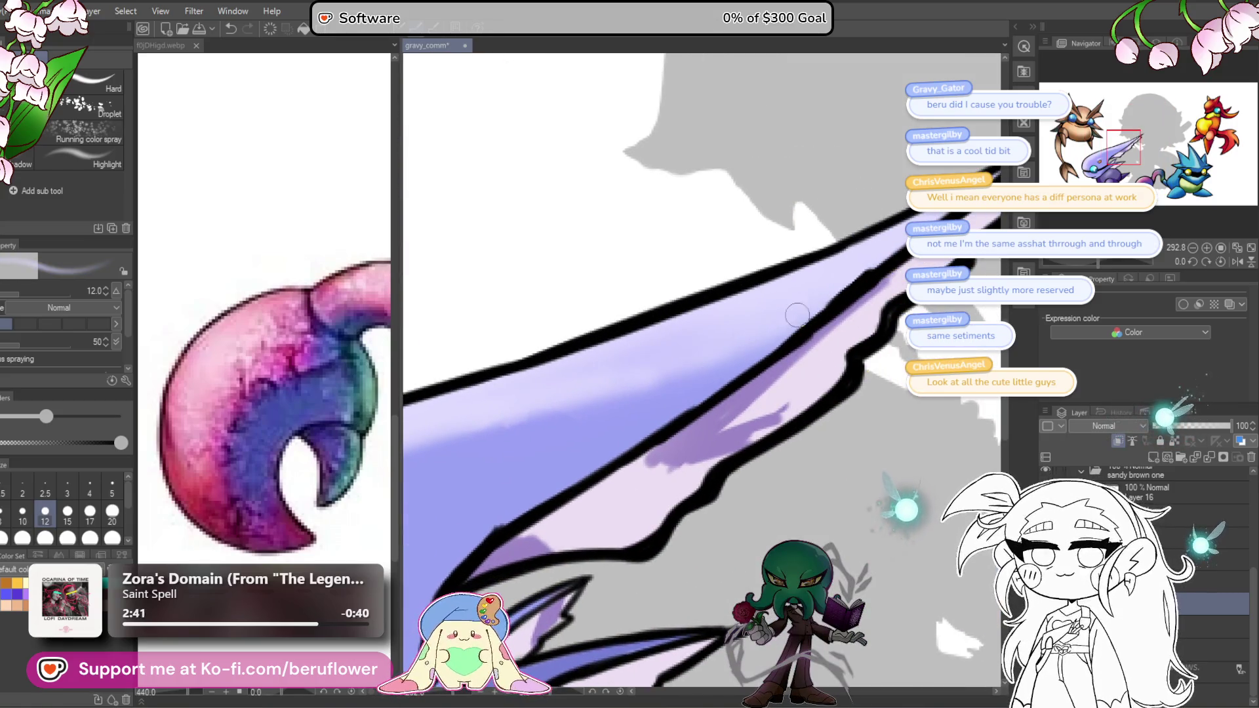
{"action": "scroll", "coordinate": [766, 317], "scroll_direction": "down", "scroll_amount": 6}
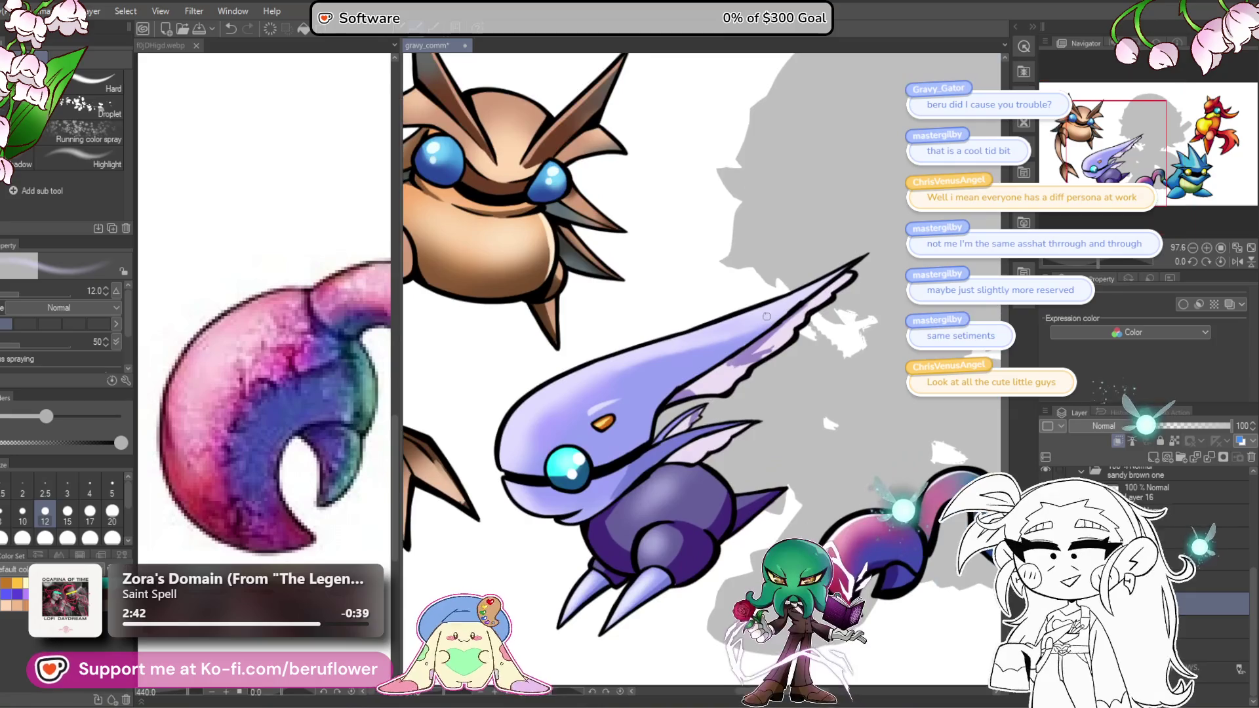
{"action": "left_click_drag", "start_coordinate": [766, 316], "coordinate": [623, 344]}
{"action": "scroll", "coordinate": [616, 423], "scroll_direction": "up", "scroll_amount": 3}
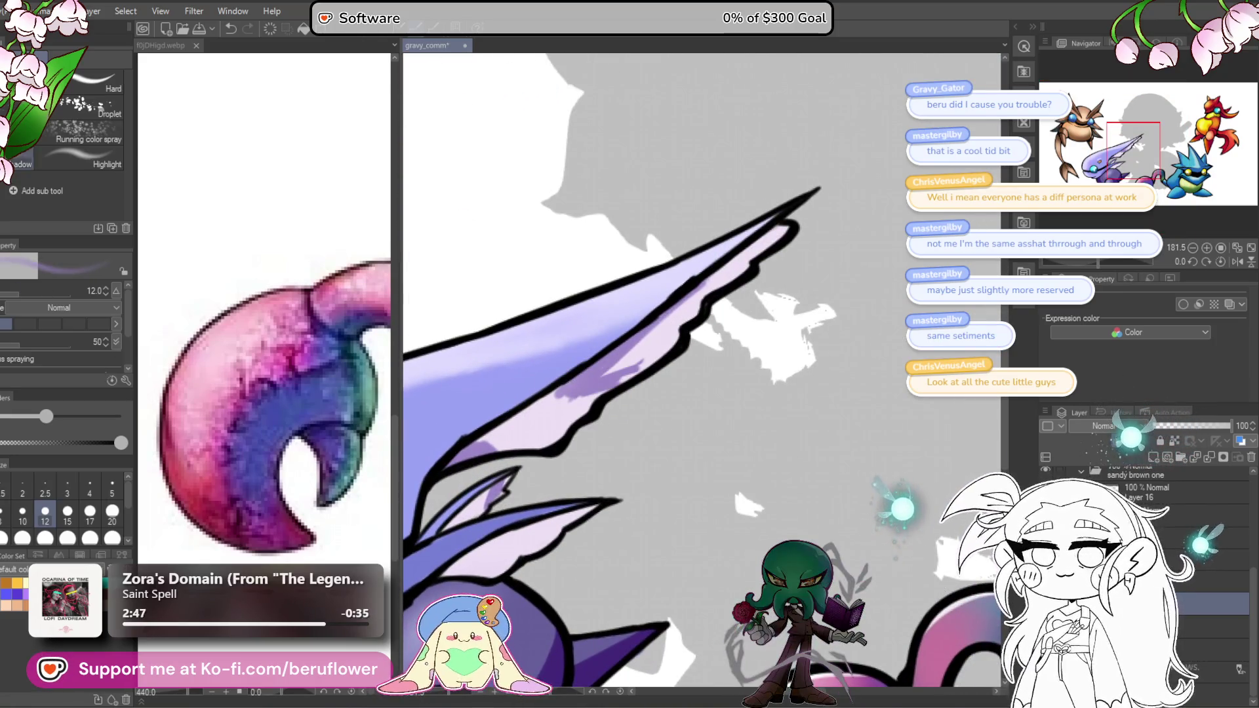
{"action": "key", "text": "p"}
{"action": "left_click_drag", "start_coordinate": [677, 309], "coordinate": [632, 332]}
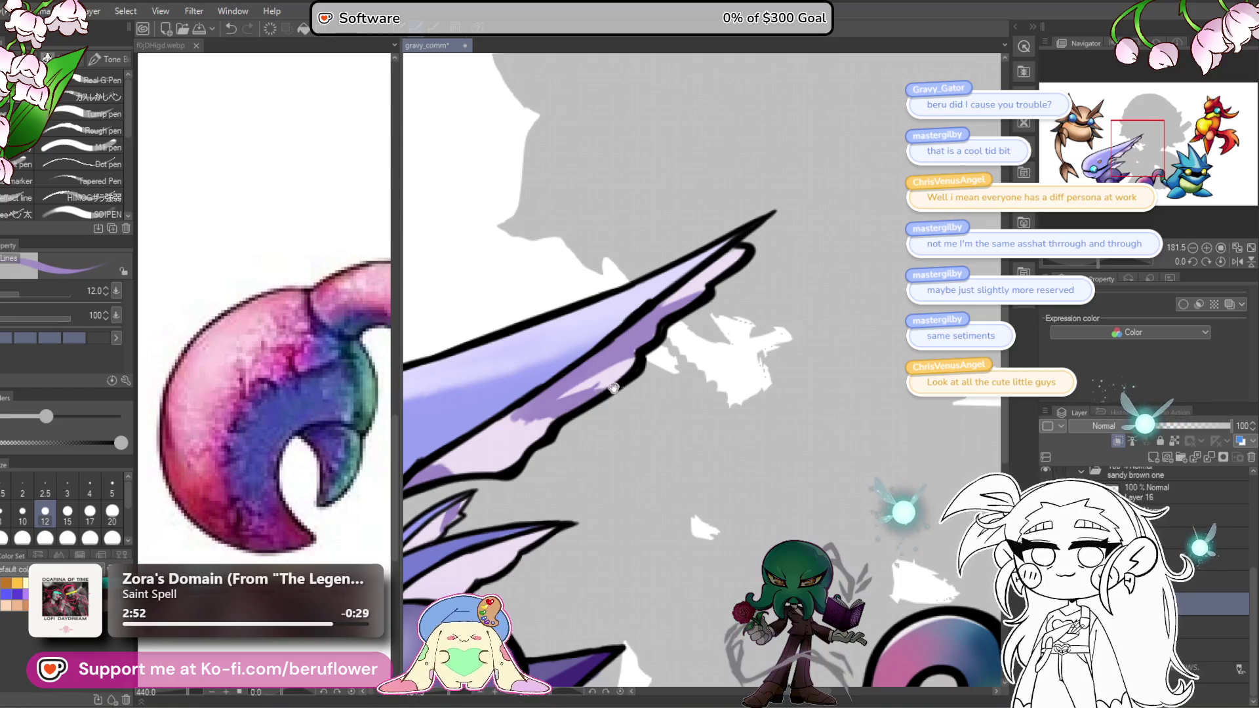
{"action": "mouse_move", "coordinate": [568, 385]}
{"action": "left_mouse_down"}
{"action": "mouse_move", "coordinate": [633, 345]}
{"action": "mouse_move", "coordinate": [534, 401]}
{"action": "left_mouse_up"}
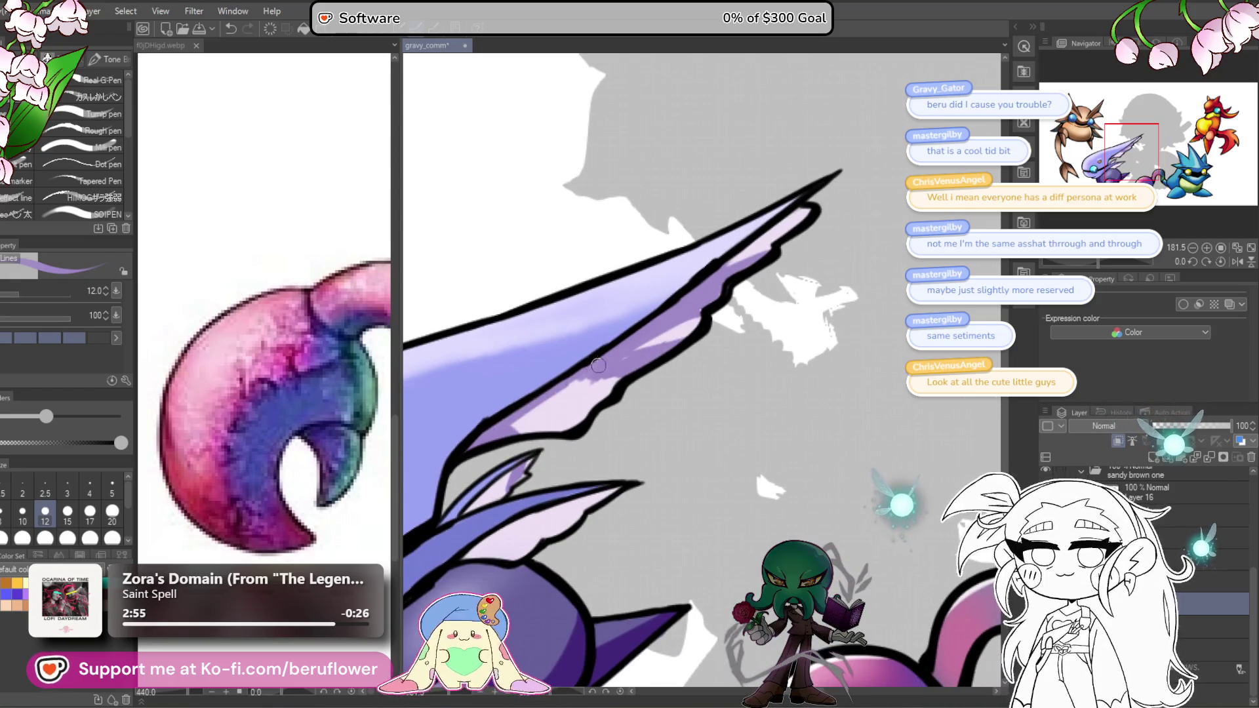
{"action": "left_click_drag", "start_coordinate": [598, 365], "coordinate": [596, 419]}
{"action": "left_click_drag", "start_coordinate": [527, 436], "coordinate": [568, 428]}
{"action": "mouse_move", "coordinate": [617, 379]}
{"action": "left_mouse_down"}
{"action": "mouse_move", "coordinate": [531, 417]}
{"action": "mouse_move", "coordinate": [604, 377]}
{"action": "left_mouse_up"}
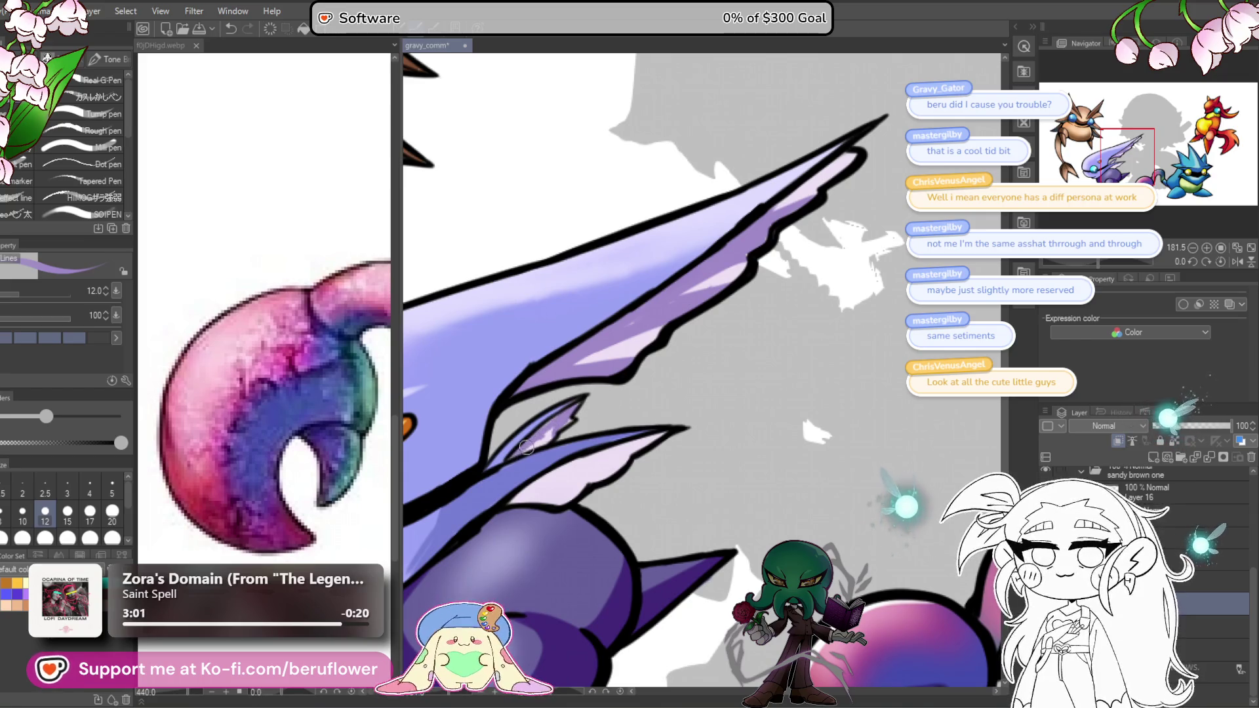
Step: Brighten the light lavender patch on the lower fin
{"action": "left_click_drag", "start_coordinate": [614, 444], "coordinate": [641, 332]}
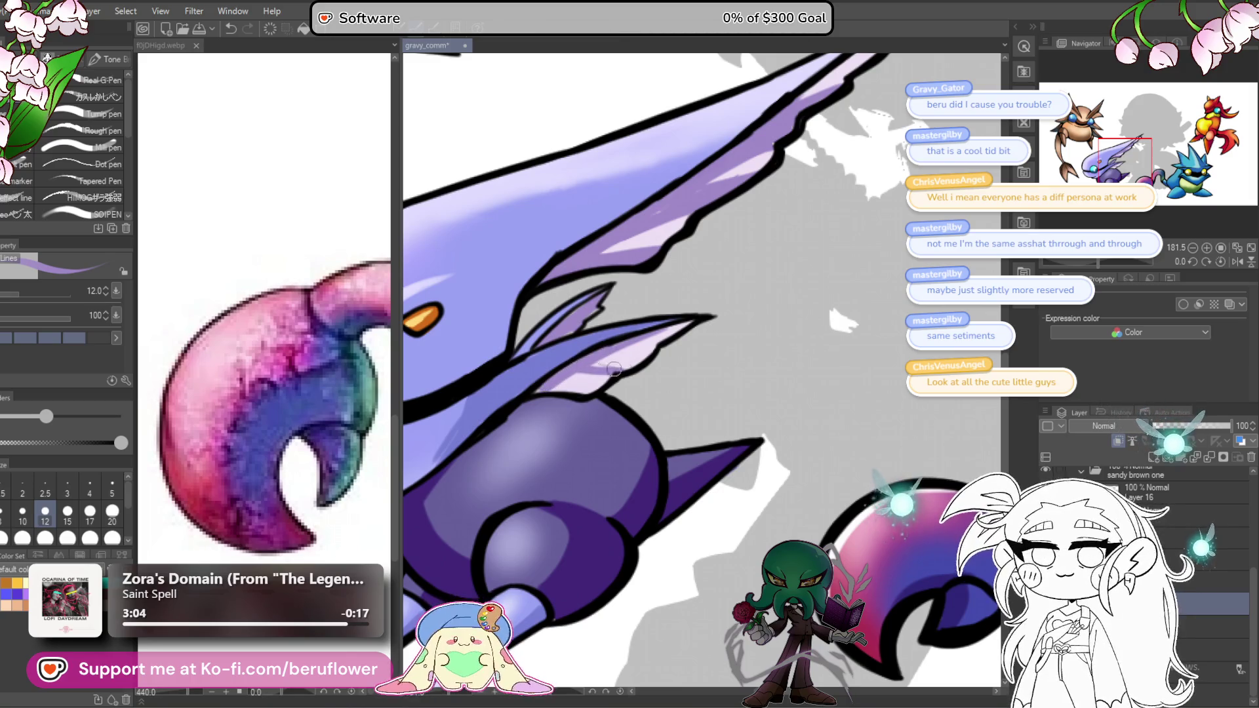
{"action": "mouse_move", "coordinate": [642, 348]}
{"action": "left_mouse_down"}
{"action": "mouse_move", "coordinate": [591, 364]}
{"action": "mouse_move", "coordinate": [603, 371]}
{"action": "left_mouse_up"}
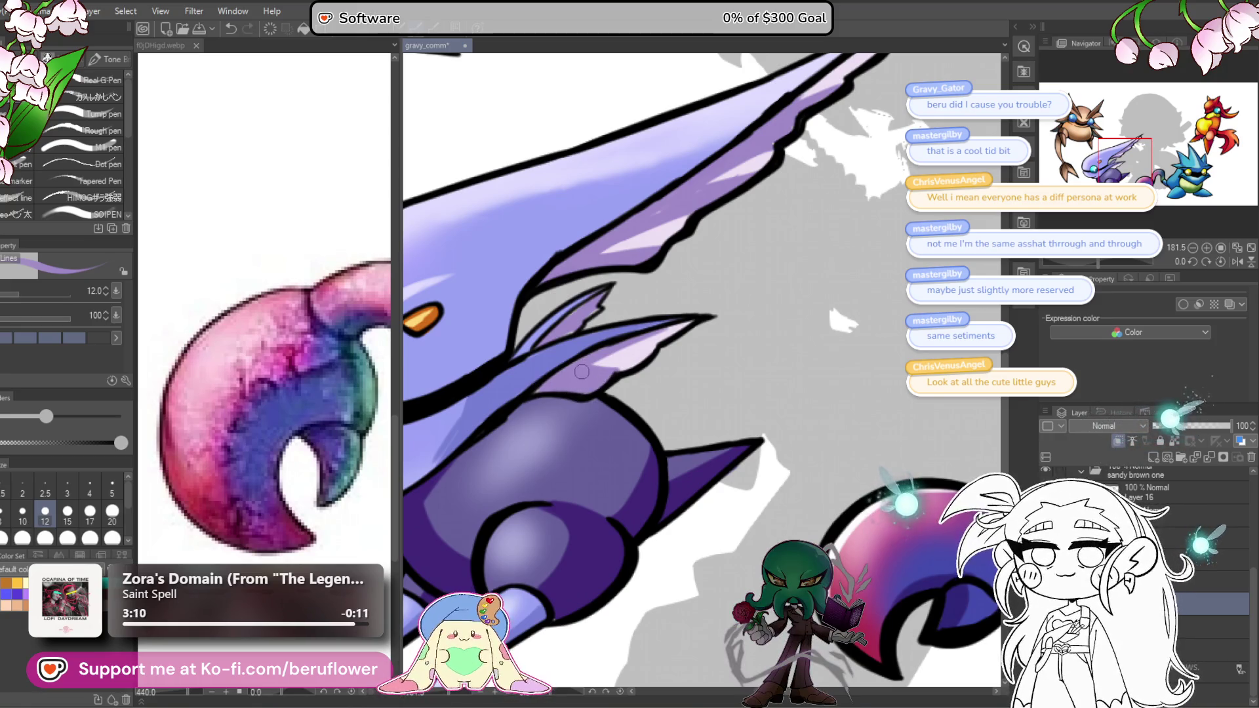
{"action": "scroll", "coordinate": [603, 372], "scroll_direction": "up", "scroll_amount": 2}
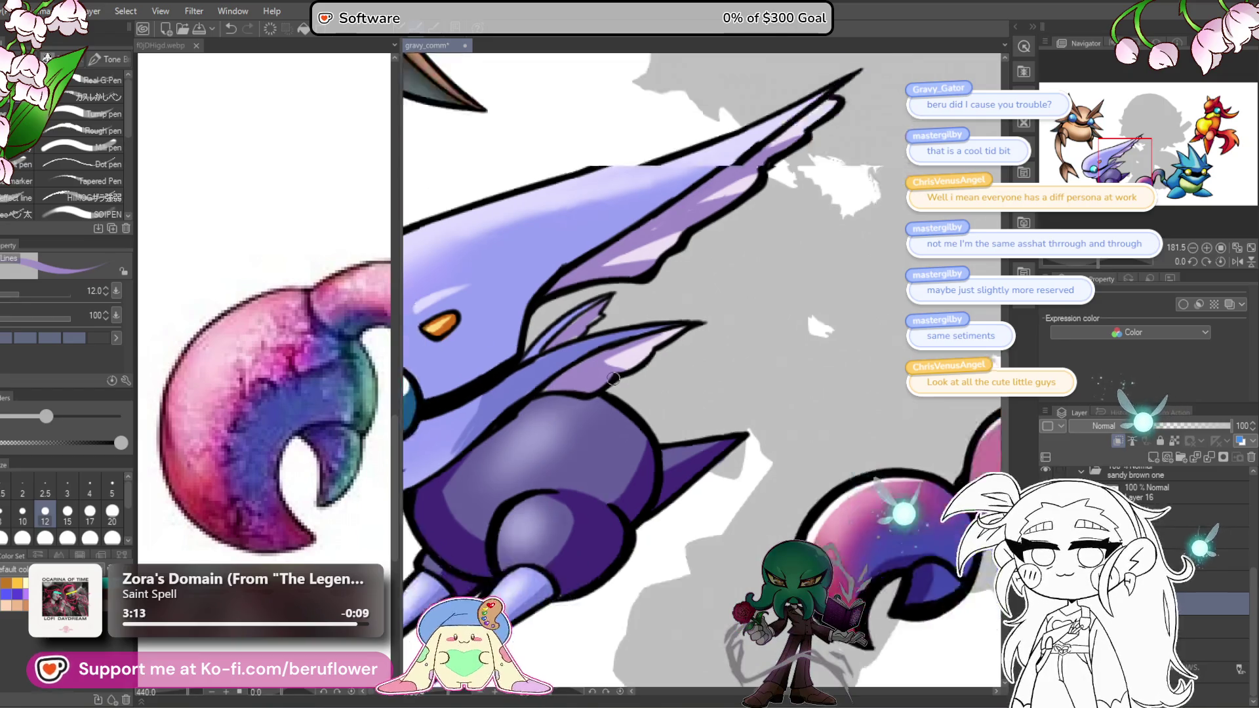
{"action": "scroll", "coordinate": [614, 378], "scroll_direction": "up", "scroll_amount": 2}
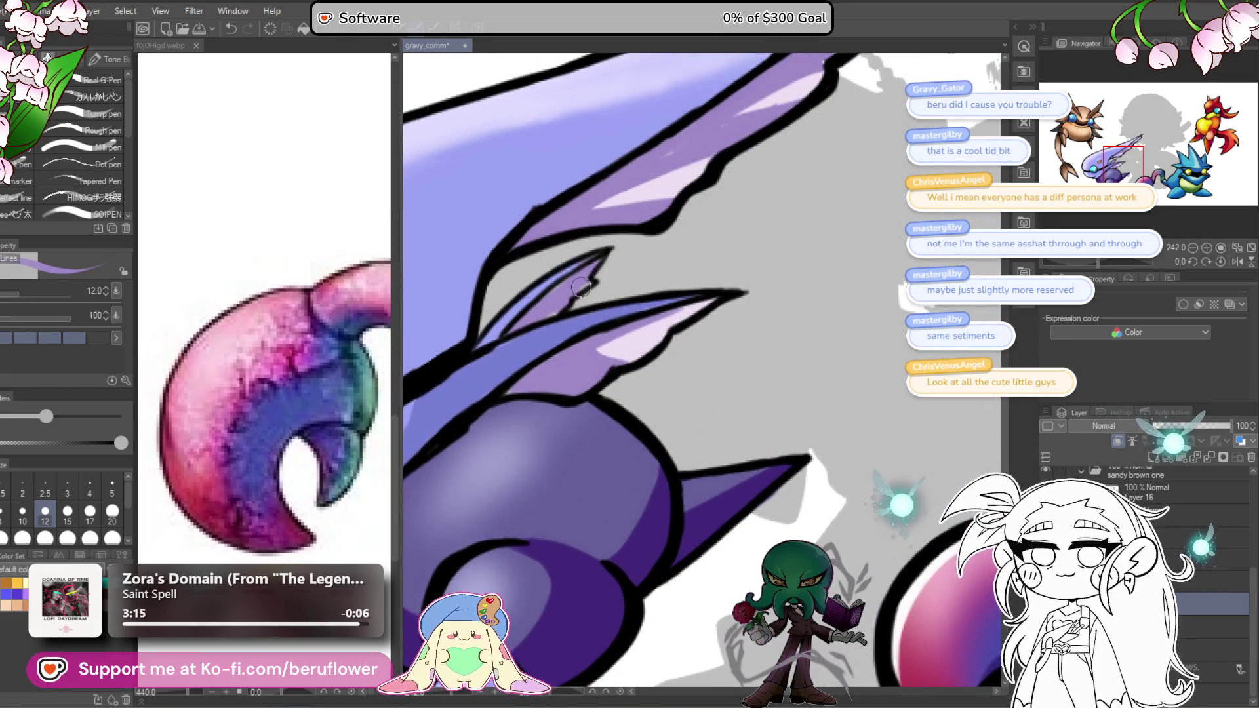